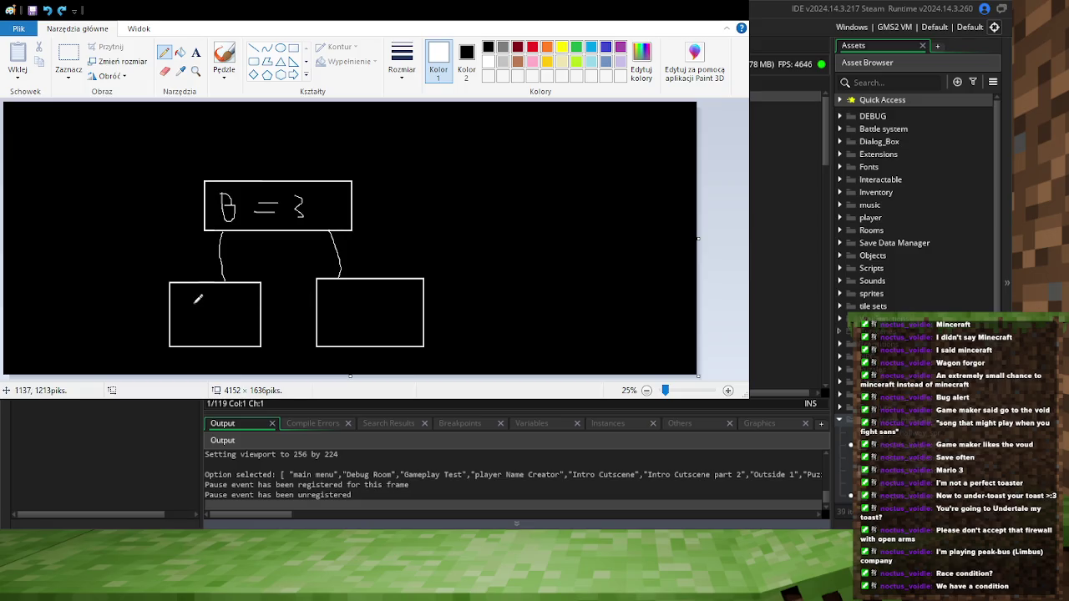
key(ctrl+z)
key(ctrl+z)
key(ctrl+z)
key(ctrl+z)
key(ctrl+z)
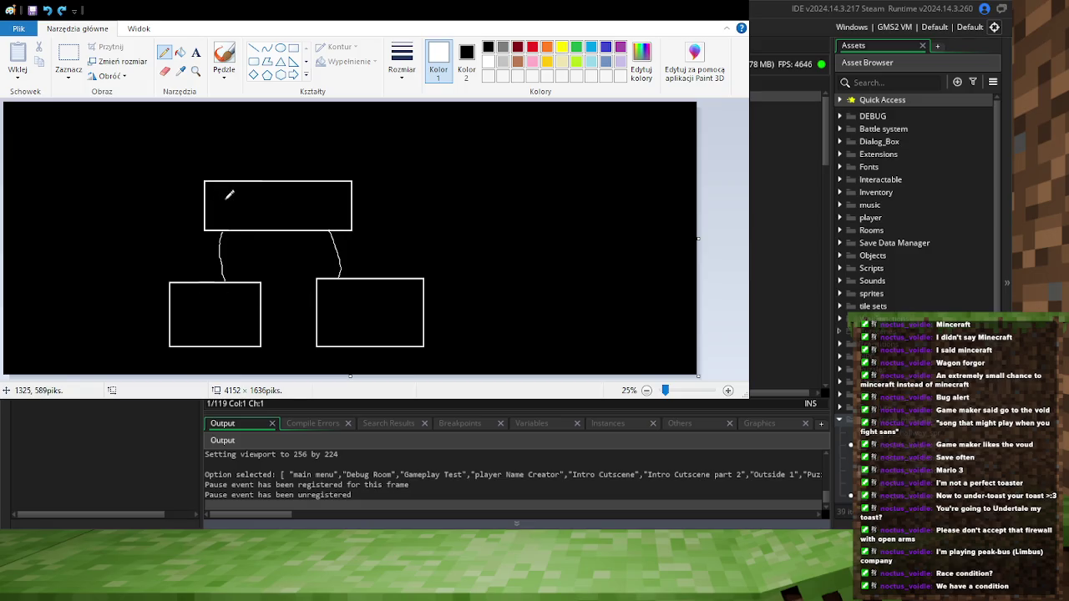
Undo the old strokes and handwrite x = y, z and :3 in the three diagram boxes
mouse_move(223, 193)
mouse_down()
mouse_move(241, 212)
mouse_move(222, 213)
mouse_move(270, 200)
mouse_up()
mouse_move(258, 205)
mouse_down()
mouse_move(317, 203)
mouse_move(307, 216)
mouse_up()
drag(191, 305, 231, 329)
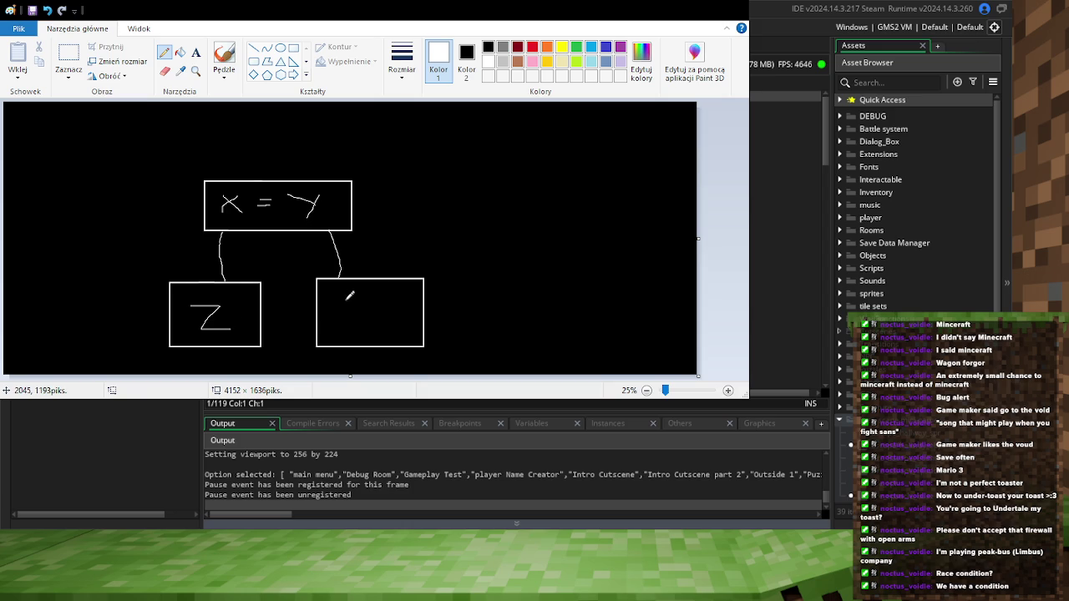
click(344, 294)
click(344, 317)
drag(359, 287, 362, 317)
Extend the canvas downward to make room below the boxes
click(68, 56)
ctrl+scroll(334, 297, down, 1)
ctrl+scroll(246, 293, up, 1)
ctrl+scroll(226, 276, down, 1)
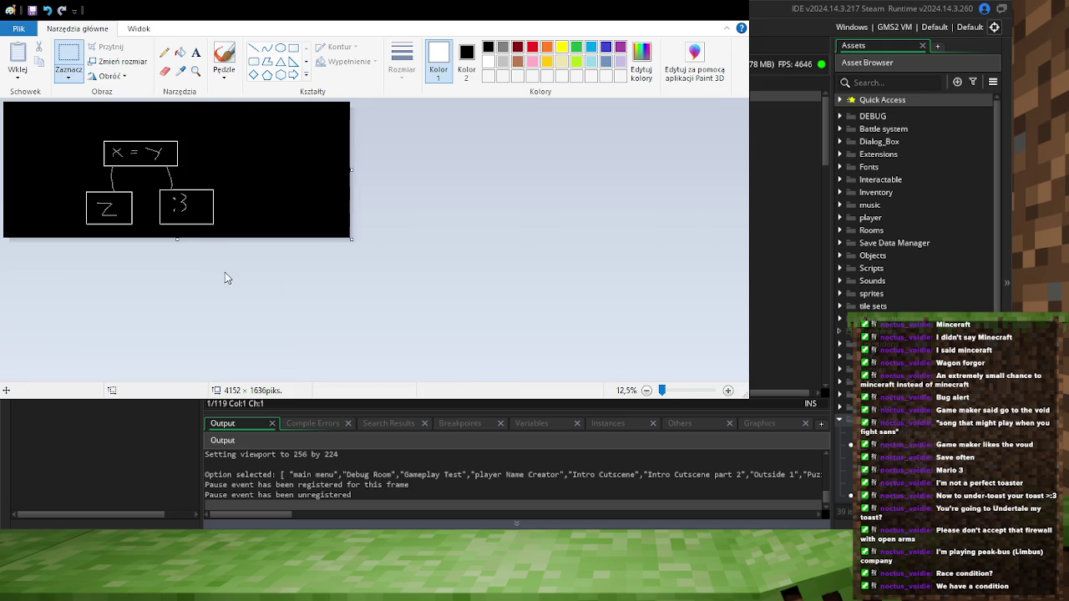
drag(176, 239, 165, 321)
scroll(131, 246, up, 1)
scroll(220, 239, down, 2)
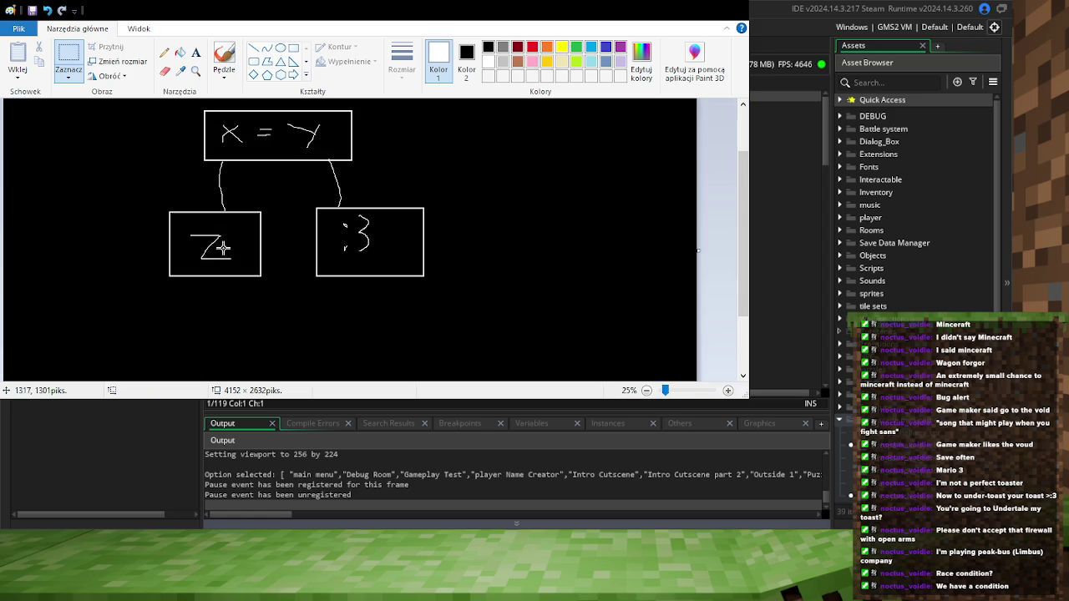
Handwrite x·2 beneath the z box and zoom out to view the whole canvas
click(164, 52)
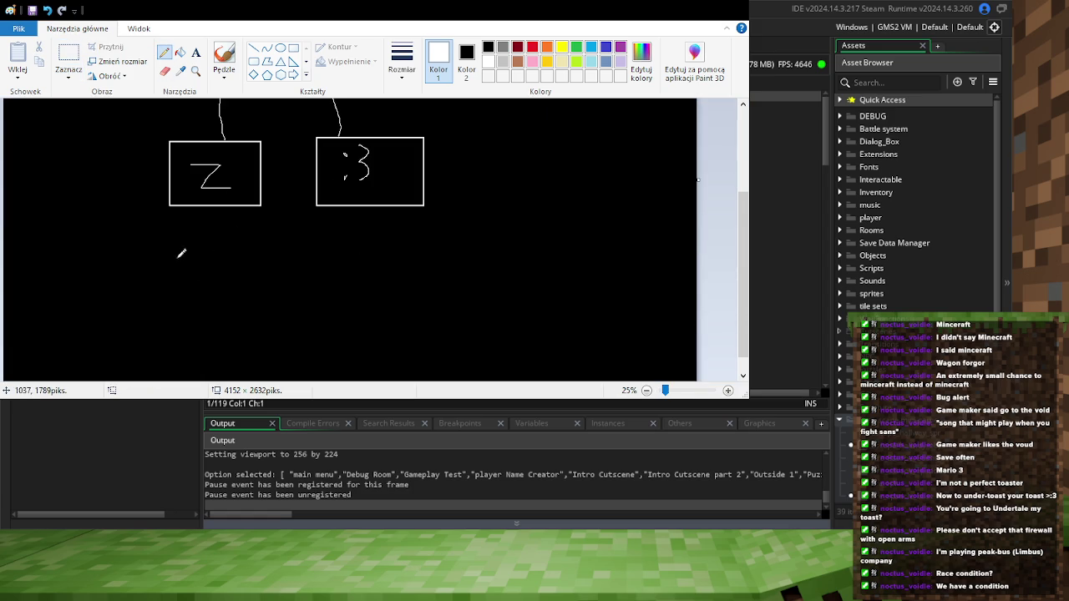
drag(189, 253, 239, 301)
drag(222, 253, 195, 310)
click(259, 271)
mouse_move(278, 258)
mouse_down()
mouse_move(282, 293)
mouse_move(310, 294)
mouse_up()
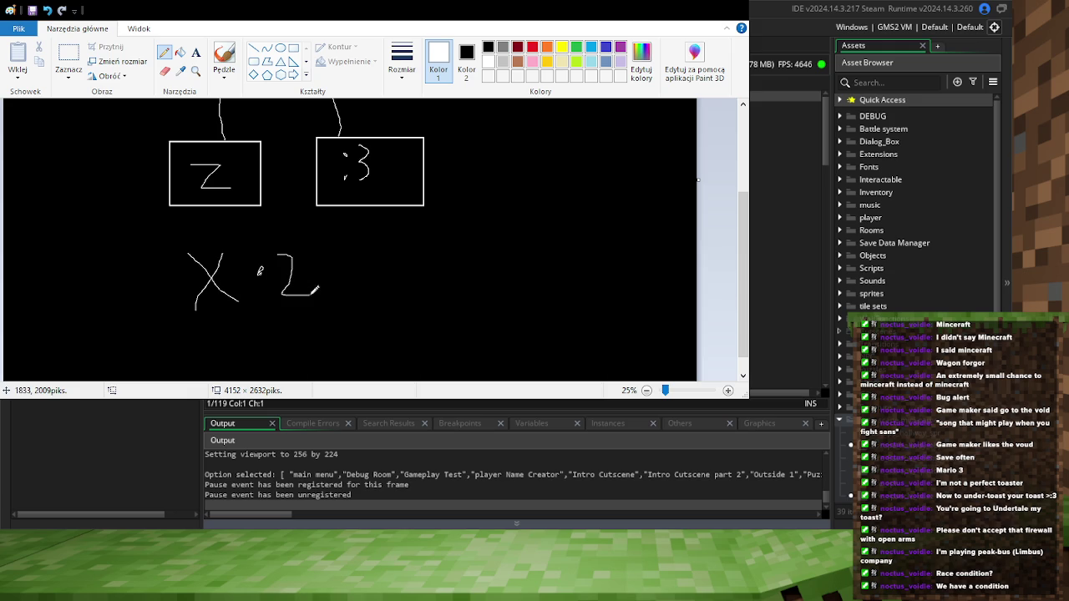
drag(281, 255, 288, 271)
scroll(275, 271, up, 2)
scroll(275, 272, down, 1)
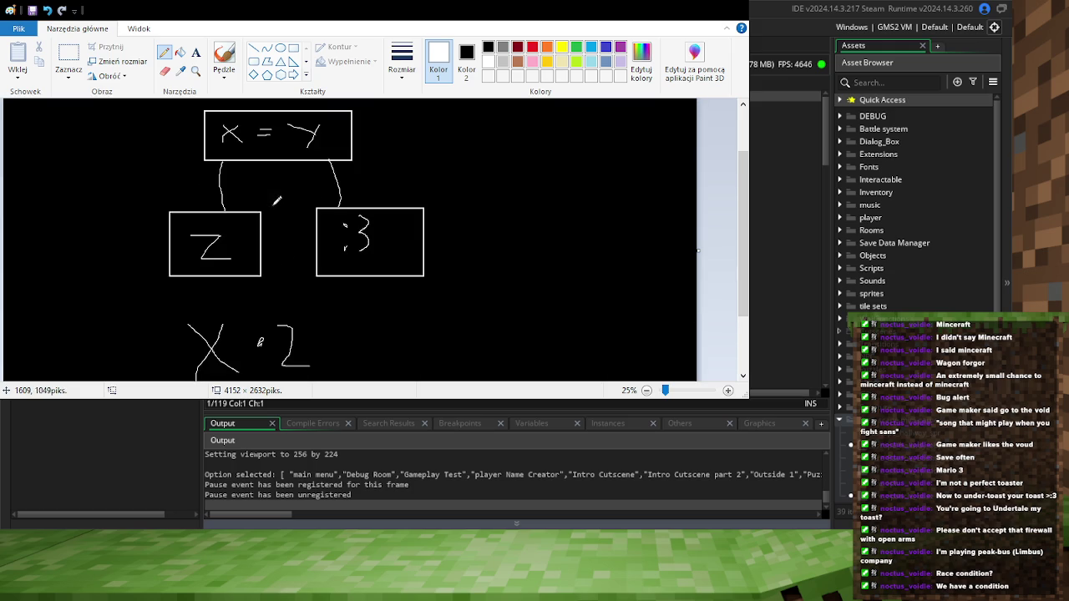
key(ctrl)
scroll(220, 174, down, 1)
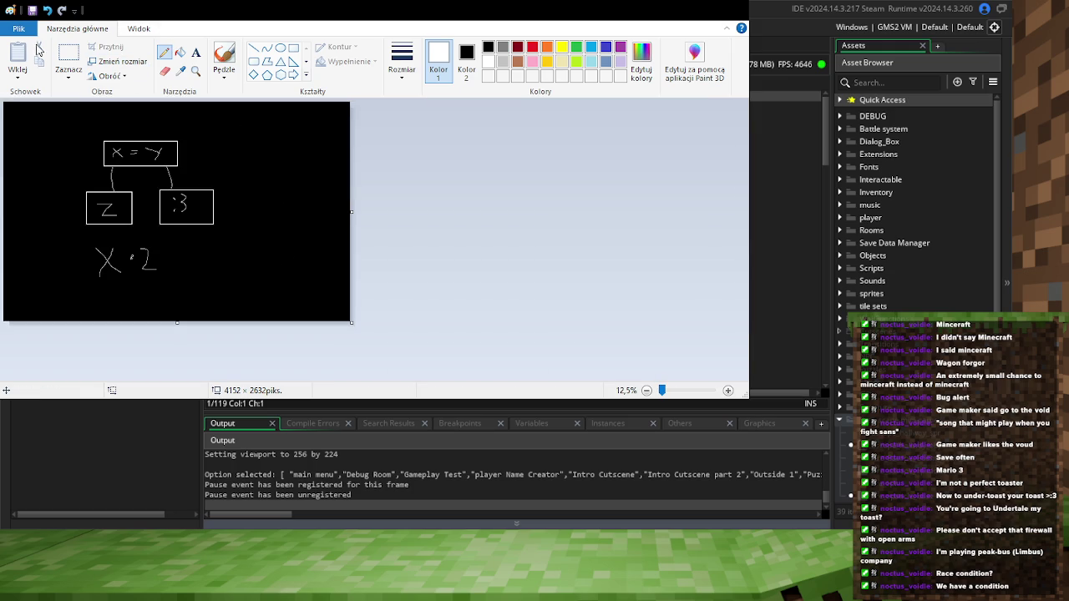
Inspect the diagram by selecting the three boxes and then the x·2 note, then deselect
click(68, 55)
drag(37, 133, 240, 237)
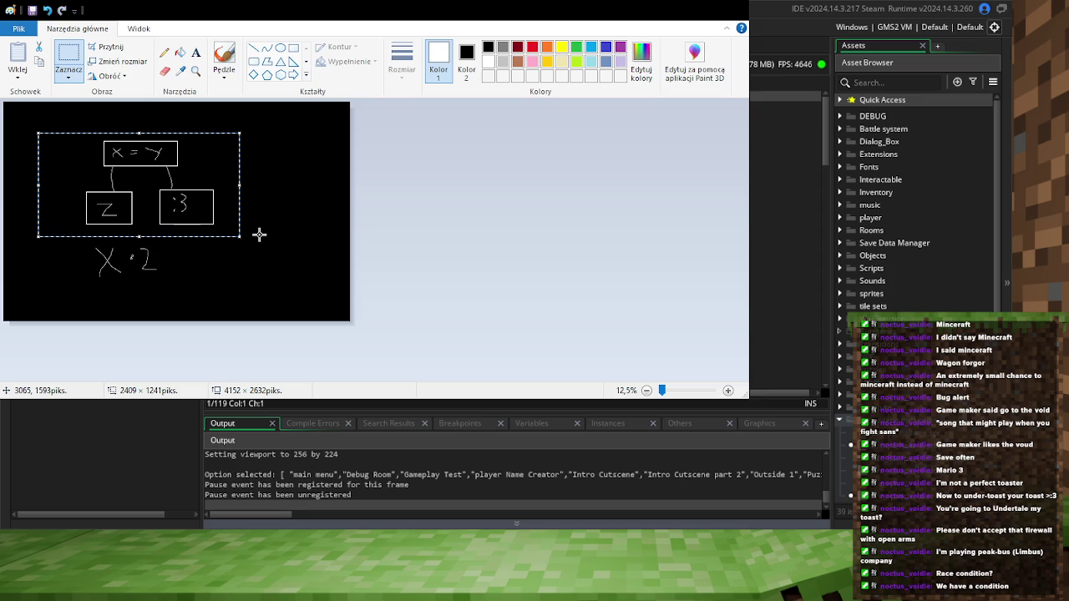
drag(79, 241, 178, 286)
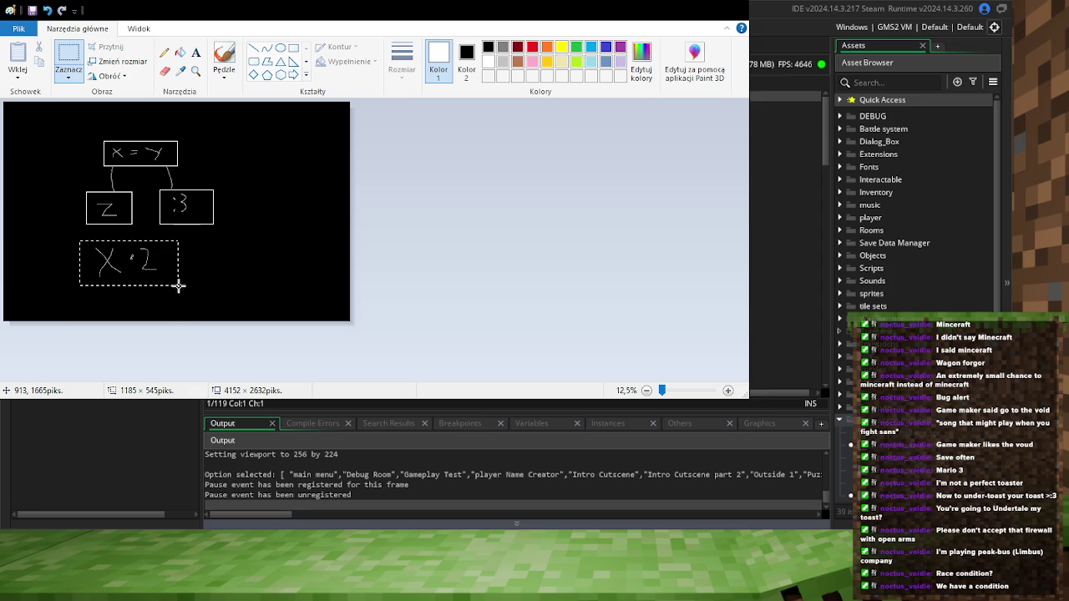
click(163, 142)
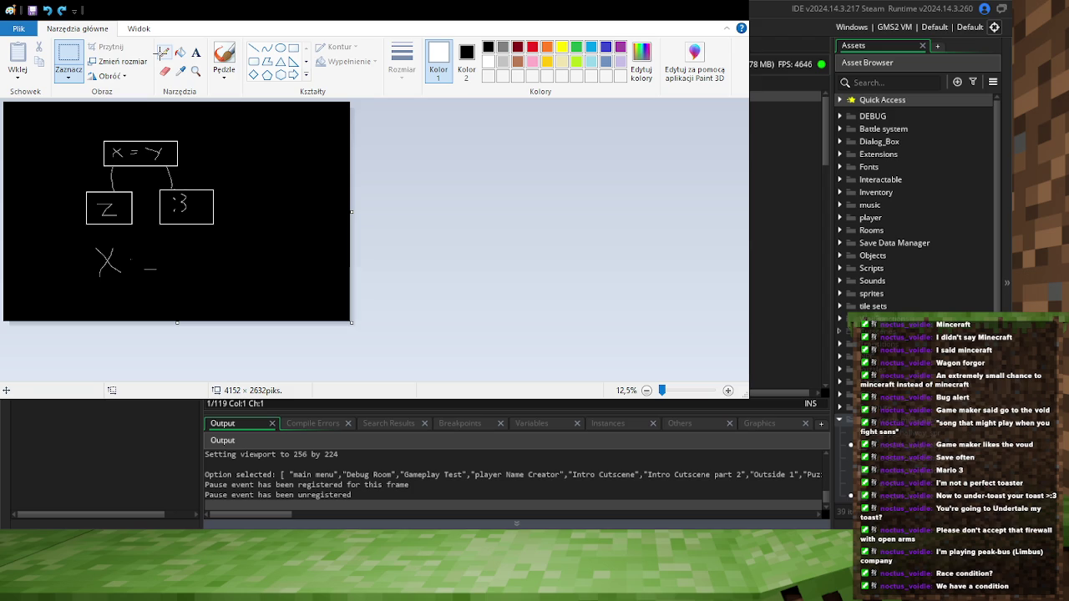
Remove the 2 from the note and draw a y, so it reads x·y
click(163, 52)
key(ctrl+z)
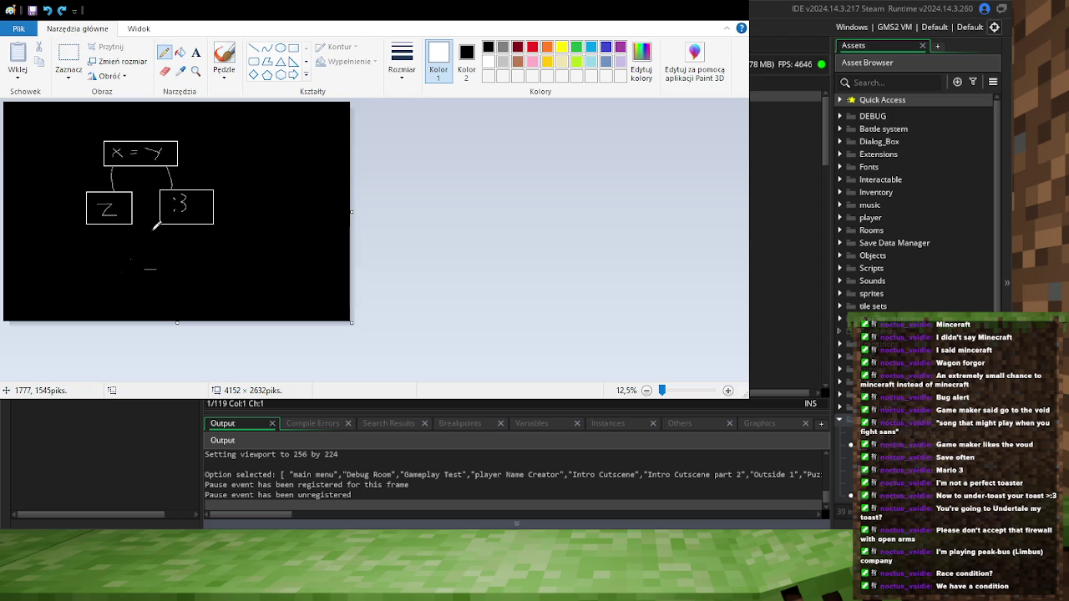
drag(177, 322, 177, 238)
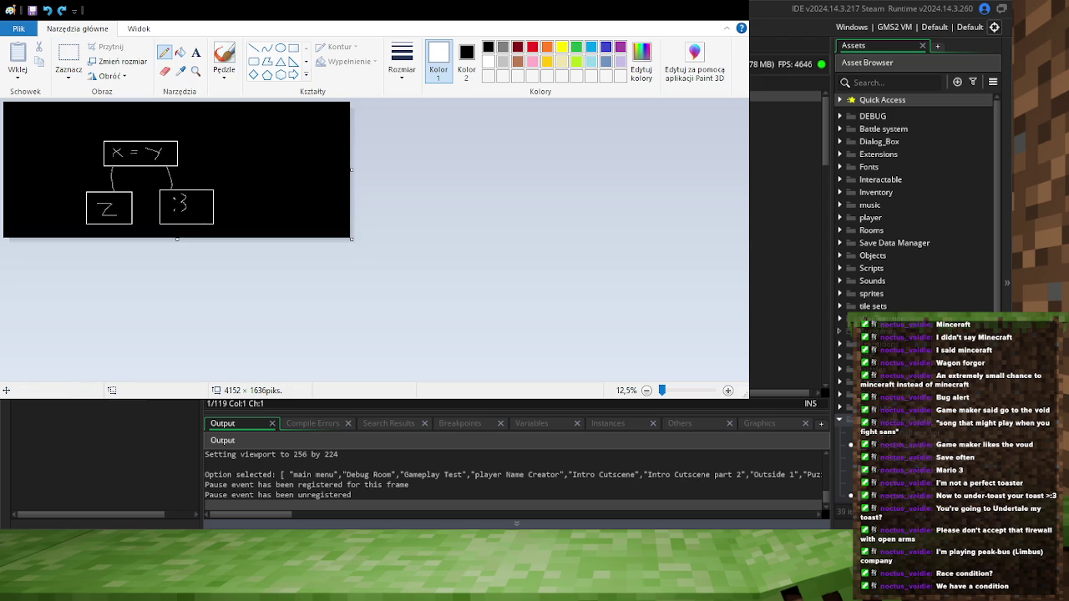
key(ctrl+z)
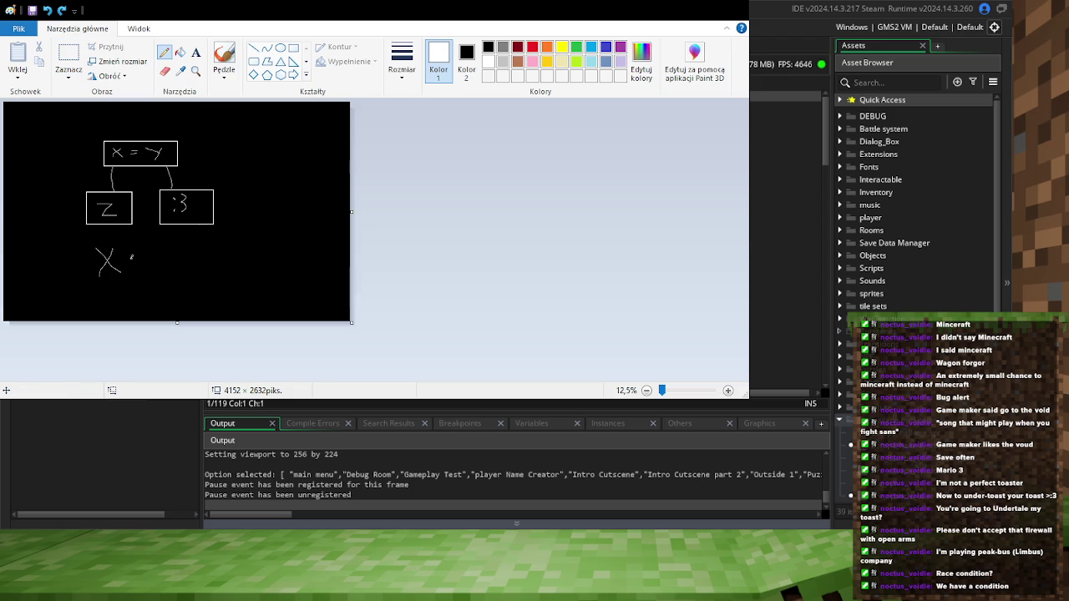
key(ctrl+z)
drag(144, 244, 157, 268)
Widen the canvas to 5720 px and check the whole drawing with a selection
drag(352, 212, 482, 212)
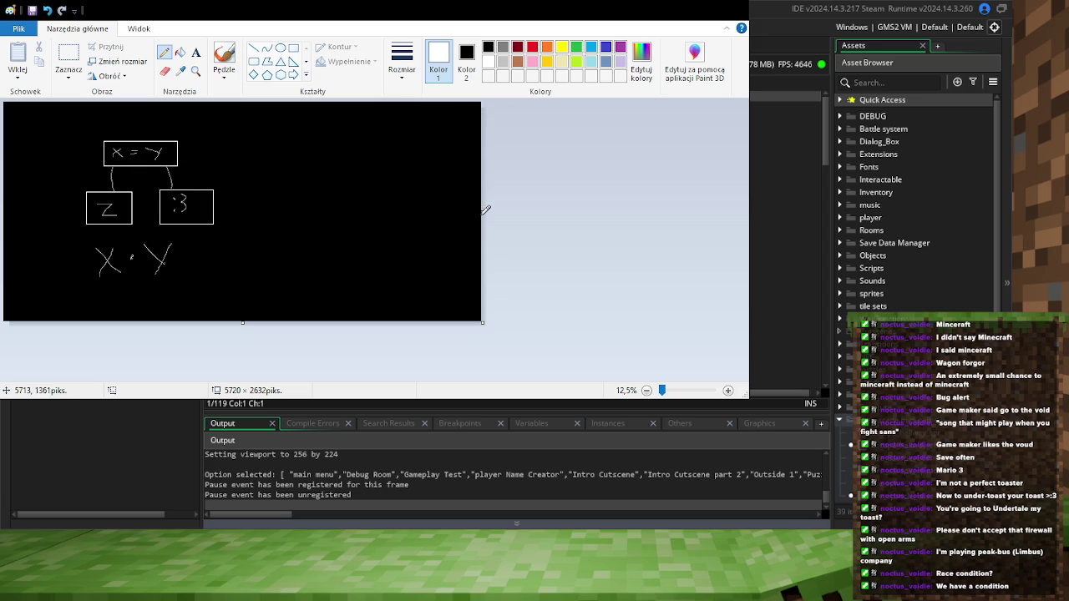
click(60, 51)
mouse_move(50, 122)
mouse_down()
mouse_move(212, 276)
mouse_move(239, 284)
mouse_up()
click(325, 205)
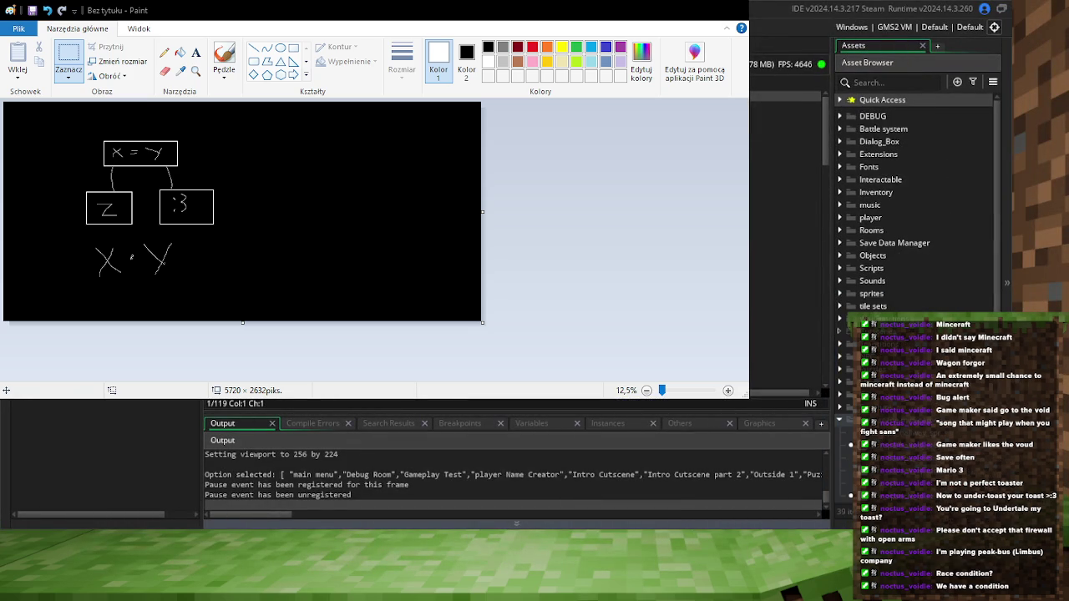
drag(251, 10, 377, 73)
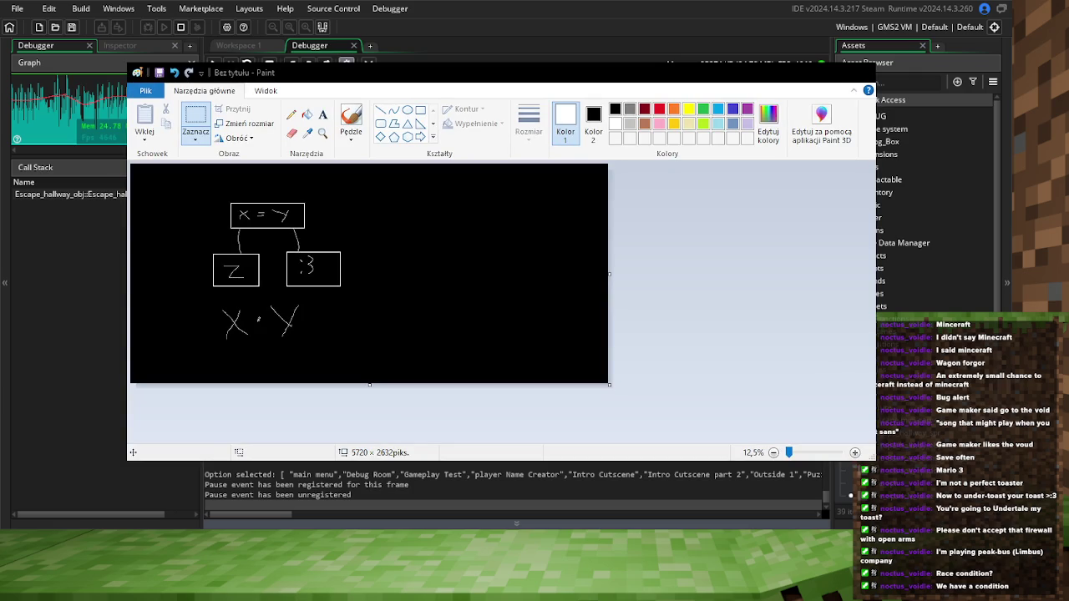
Return to GameMaker, close the debugger's Step code view, and show the variables and instances lists
key(alt+Tab)
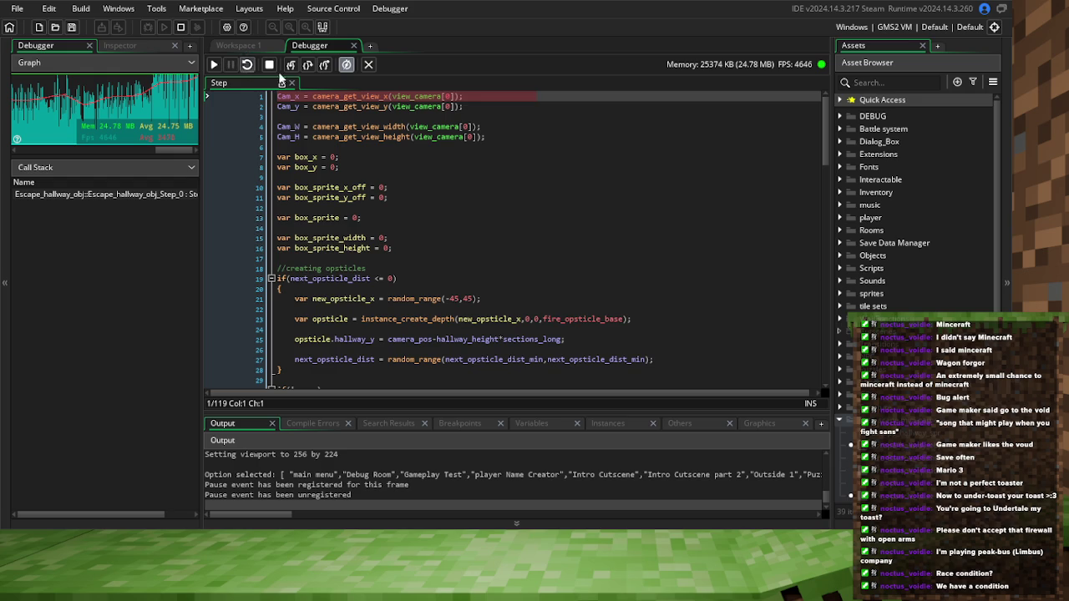
click(291, 83)
click(542, 422)
click(605, 424)
Set a breakpoint on the instance_destroy line and resume the game in the debugger
click(355, 308)
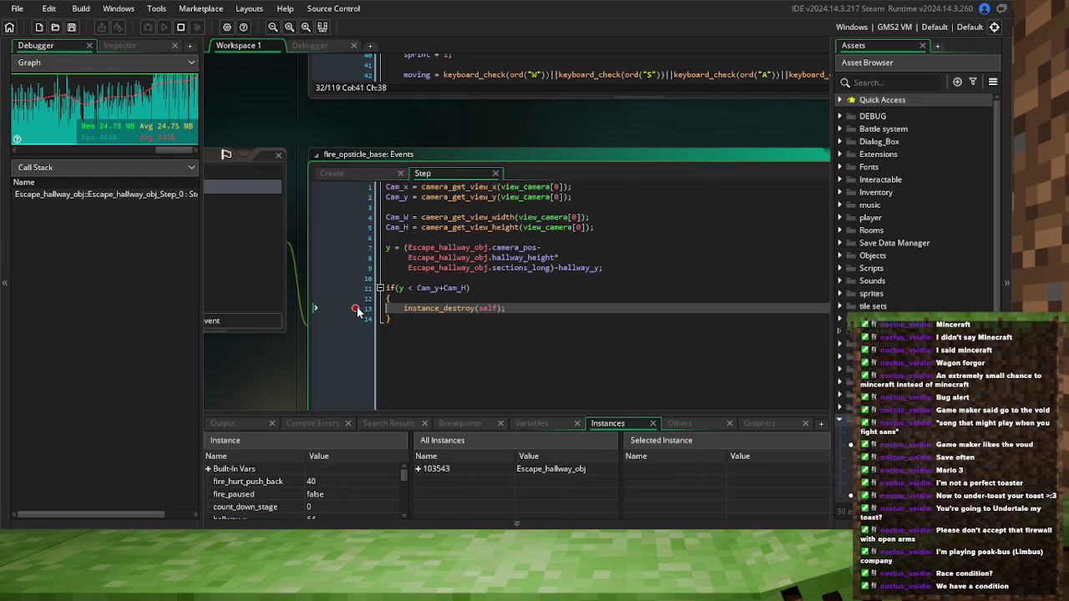
click(309, 46)
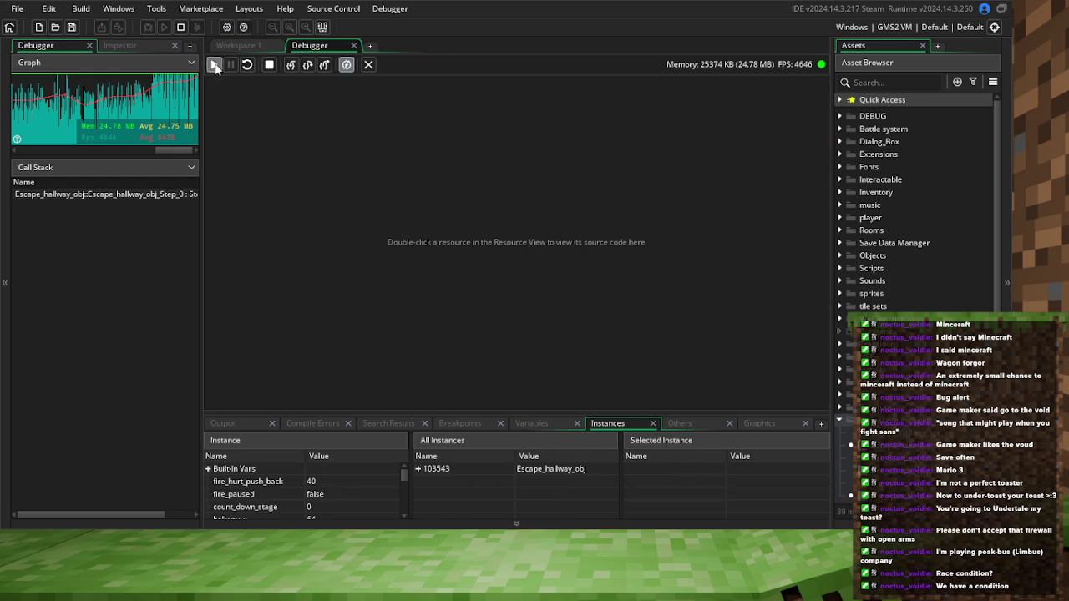
click(214, 65)
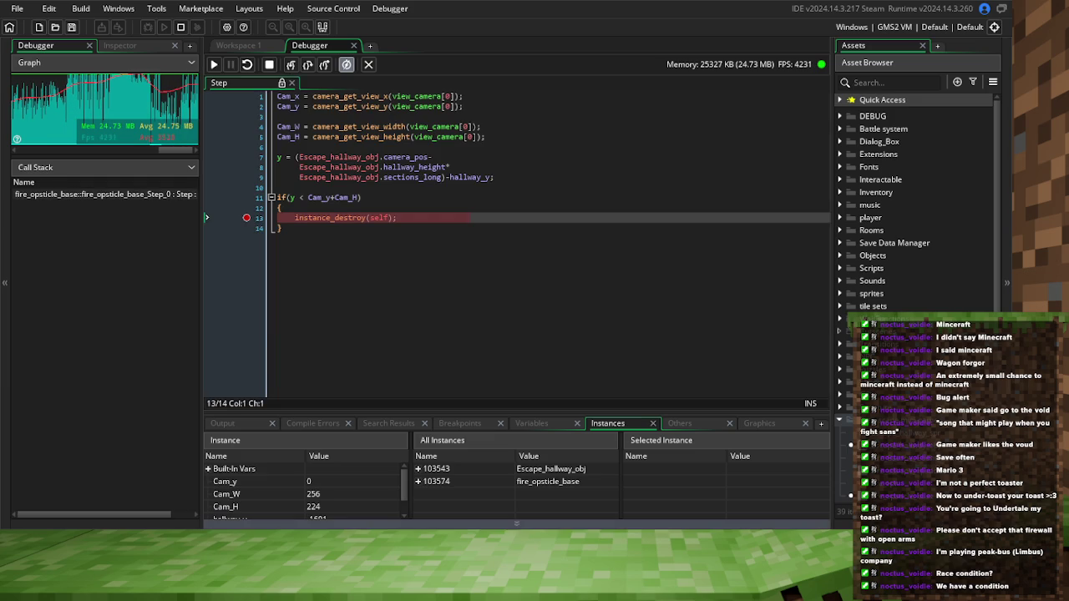
key(ctrl+Tab)
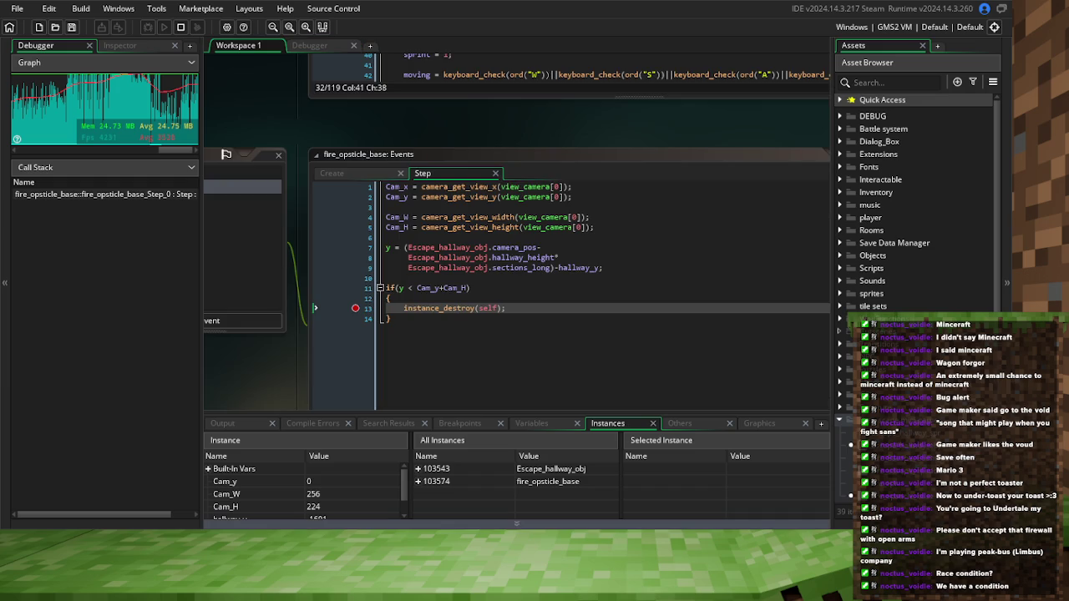
key(F5)
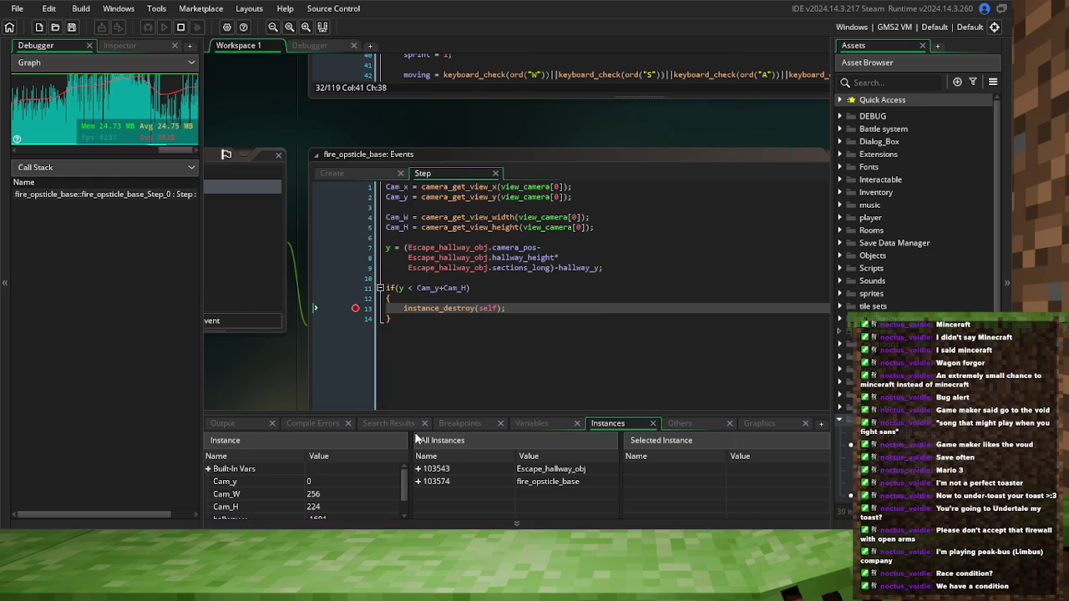
click(315, 46)
mouse_move(319, 197)
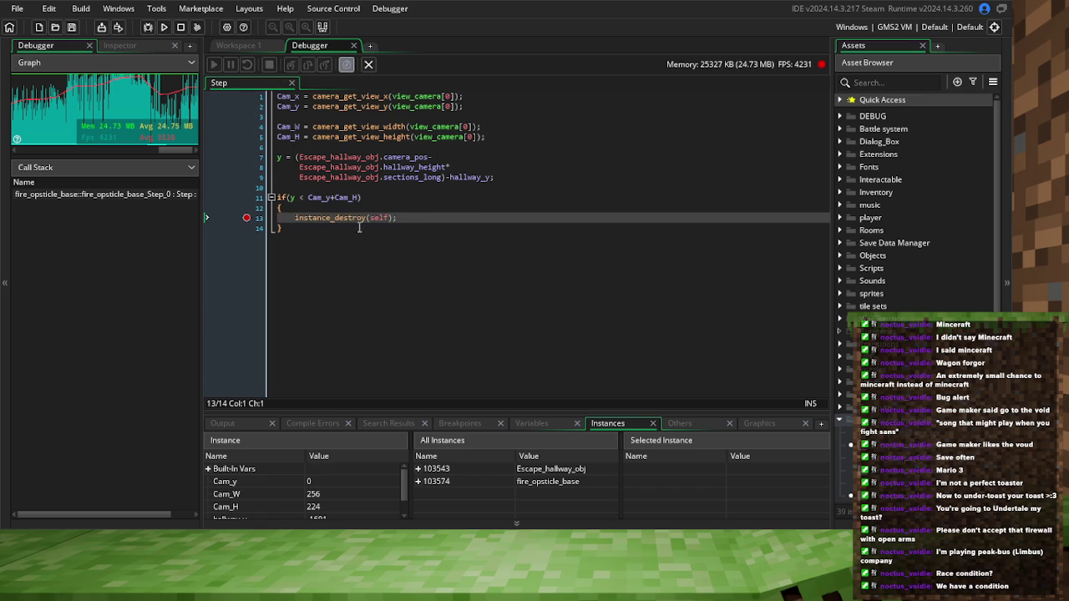
click(330, 199)
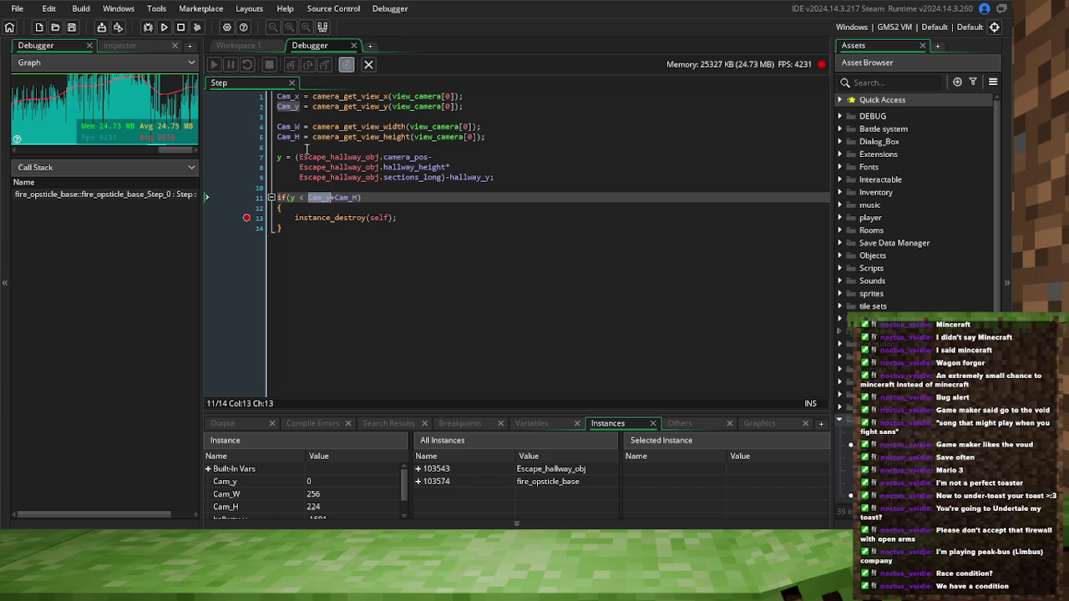
click(306, 149)
Declare var hallway_cam and move the camera position expression into it from the y line
key(Return)
key(Return)
click(305, 156)
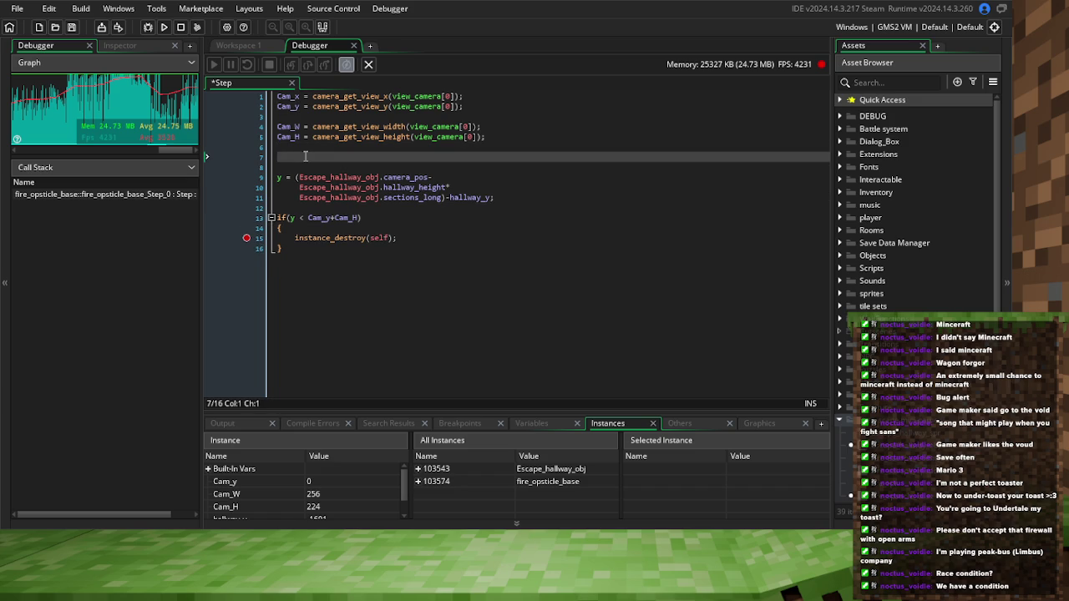
text(VAR)
key(BackSpace)
key(BackSpace)
key(BackSpace)
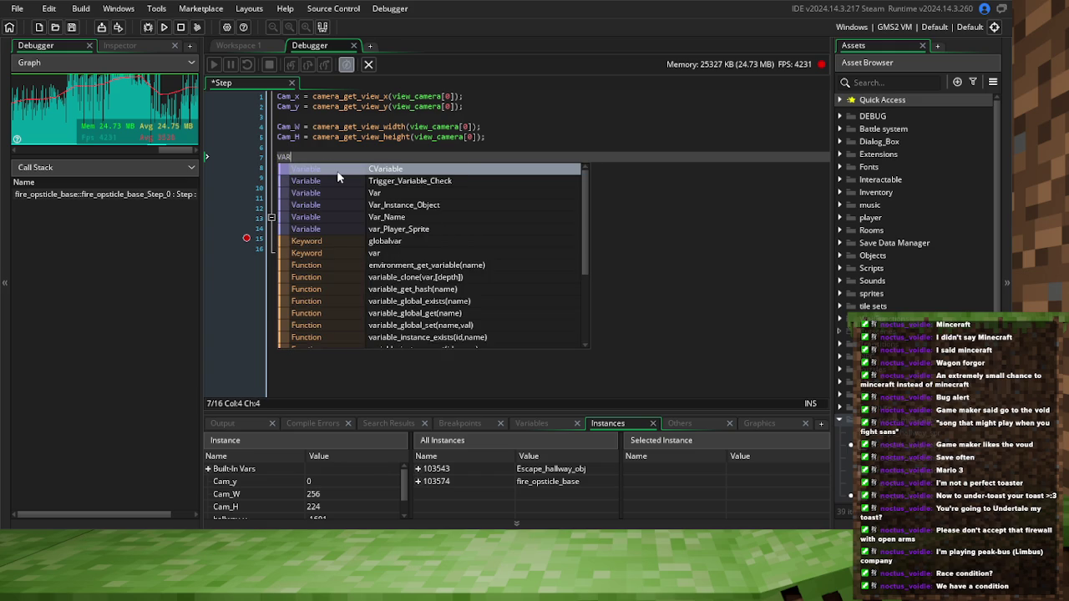
text(var hallwa)
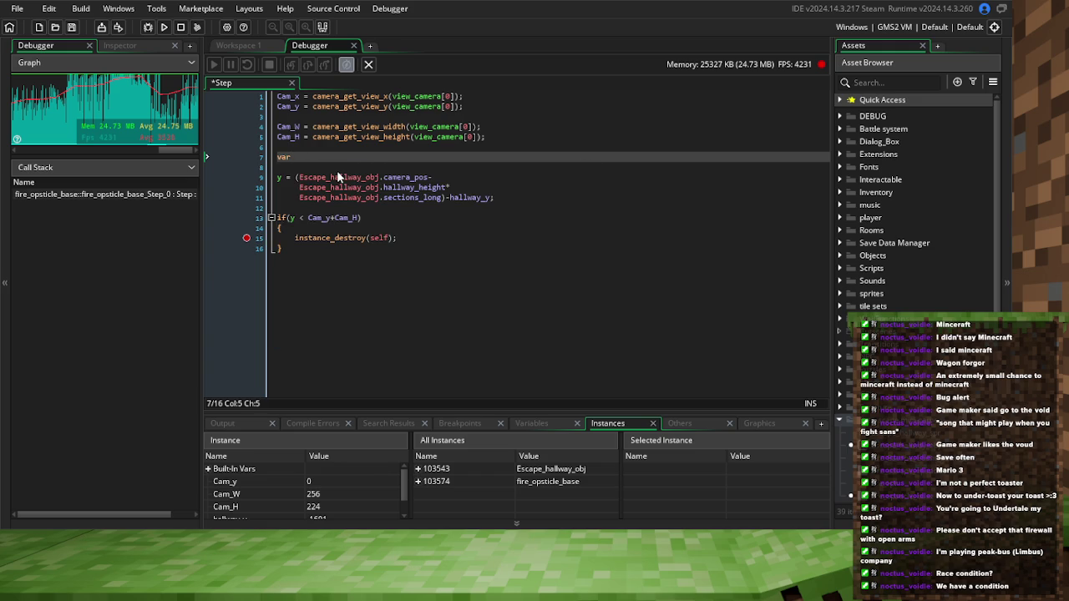
text(y_cam )
text(=)
drag(443, 198, 298, 177)
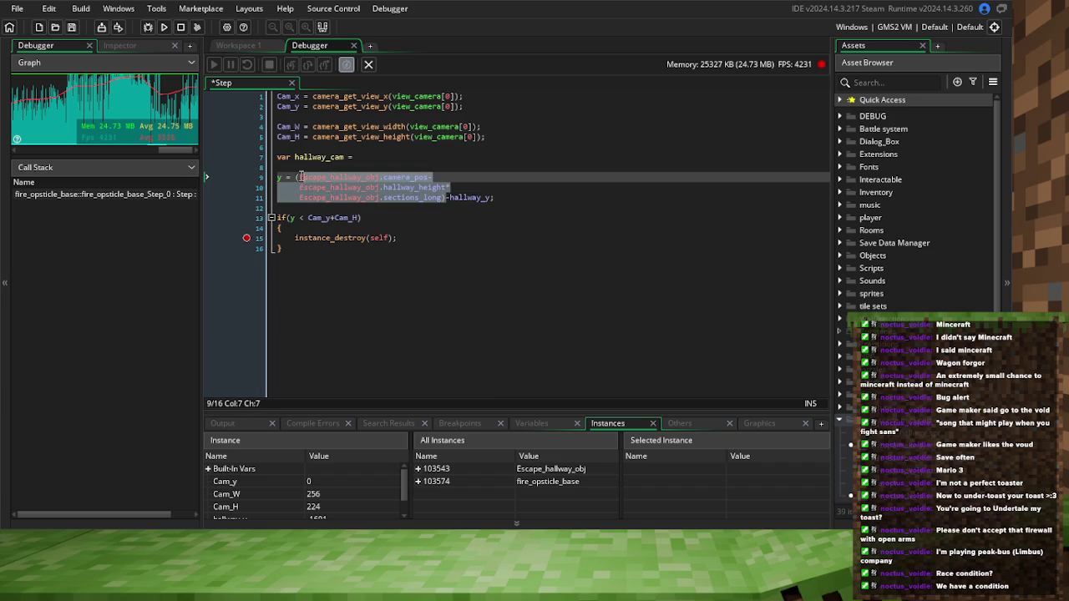
key(BackSpace)
click(378, 156)
key(ctrl+v)
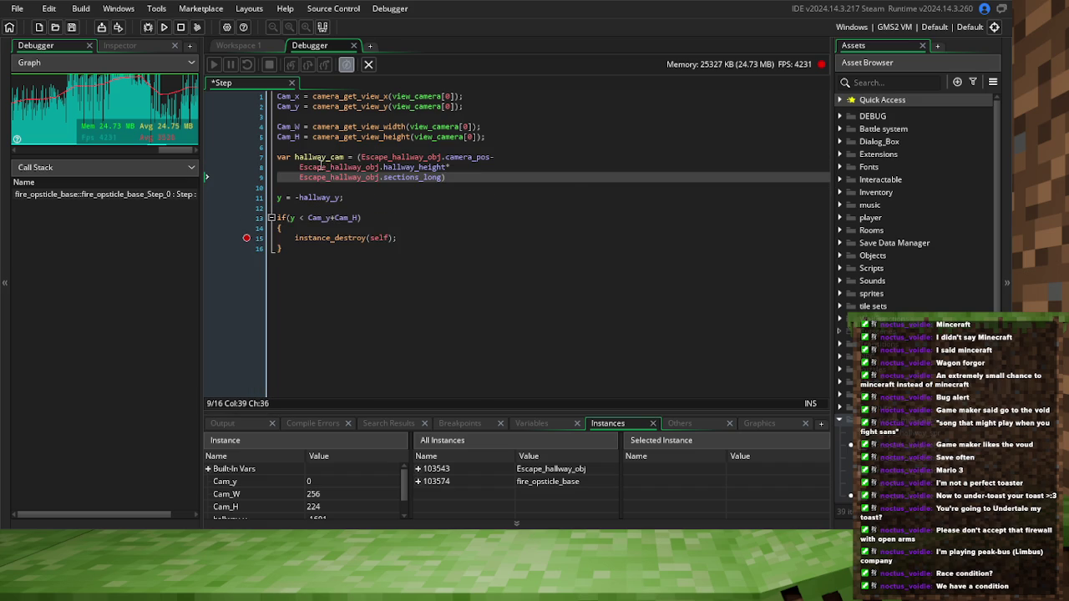
Indent the hallway_height and sections_long continuation lines under the new declaration
click(298, 168)
key(Tab)
key(Tab)
key(Tab)
key(Tab)
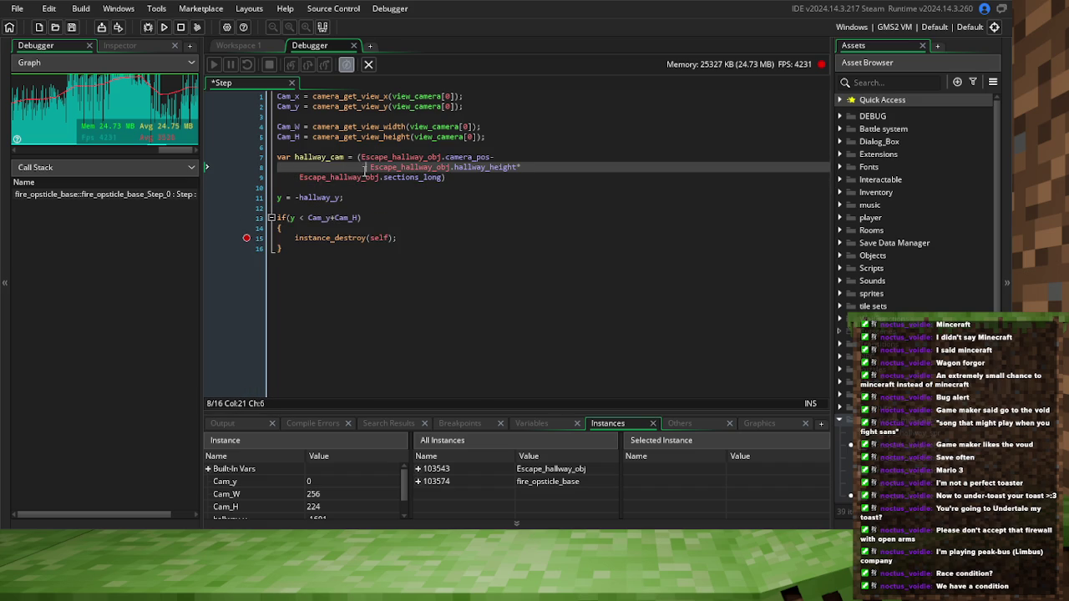
key(BackSpace)
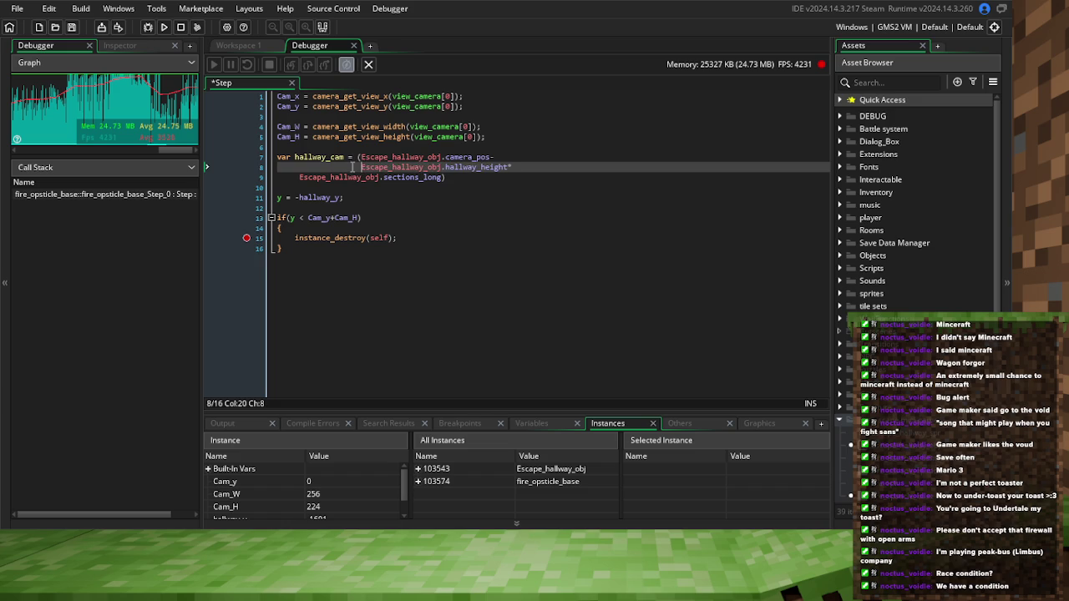
click(284, 177)
key(Tab)
key(Tab)
key(Tab)
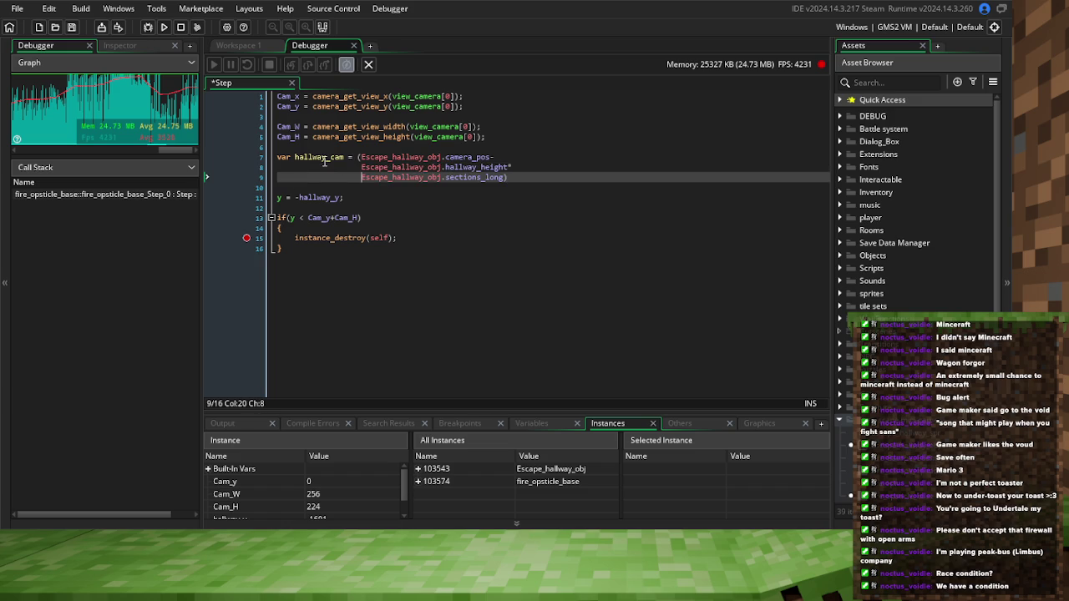
click(325, 148)
Delete the parenthesis before Escape_hallway_obj and shift the continuation lines one space left
double_click(319, 157)
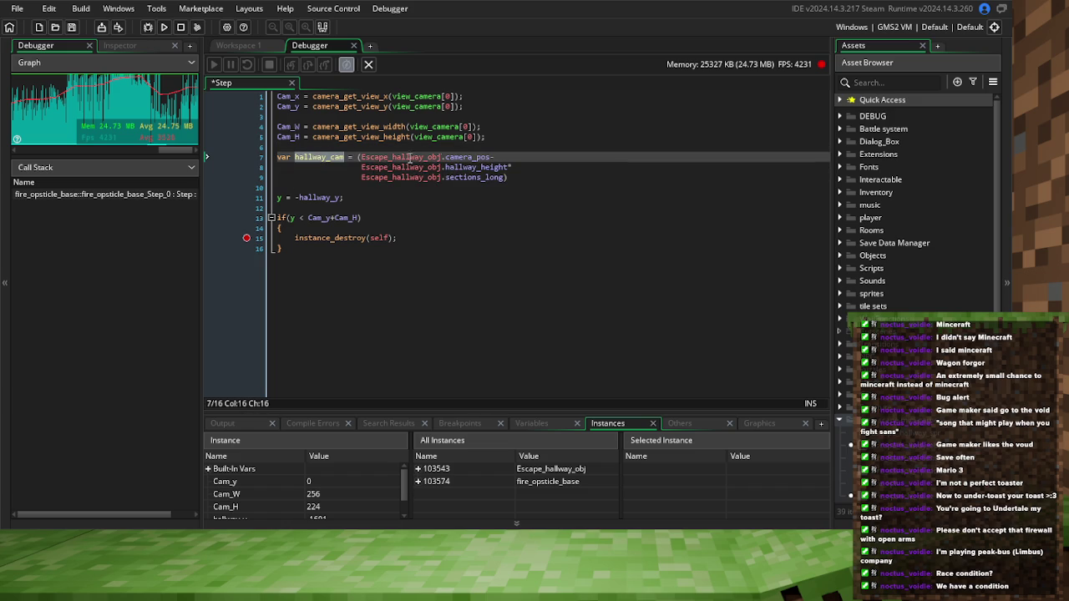
click(362, 157)
key(BackSpace)
click(517, 177)
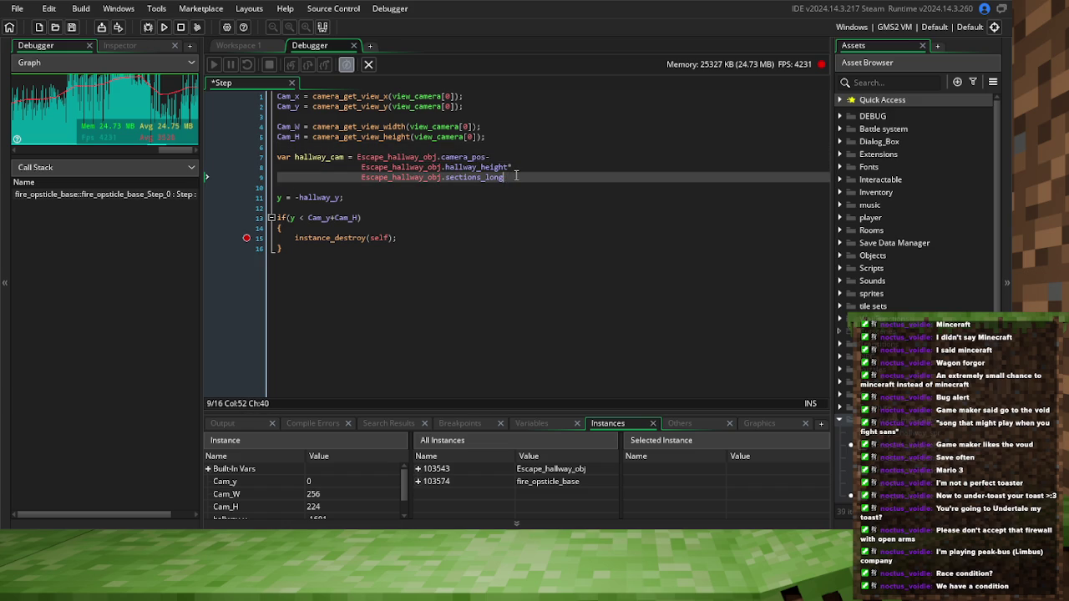
click(362, 167)
key(BackSpace)
click(363, 177)
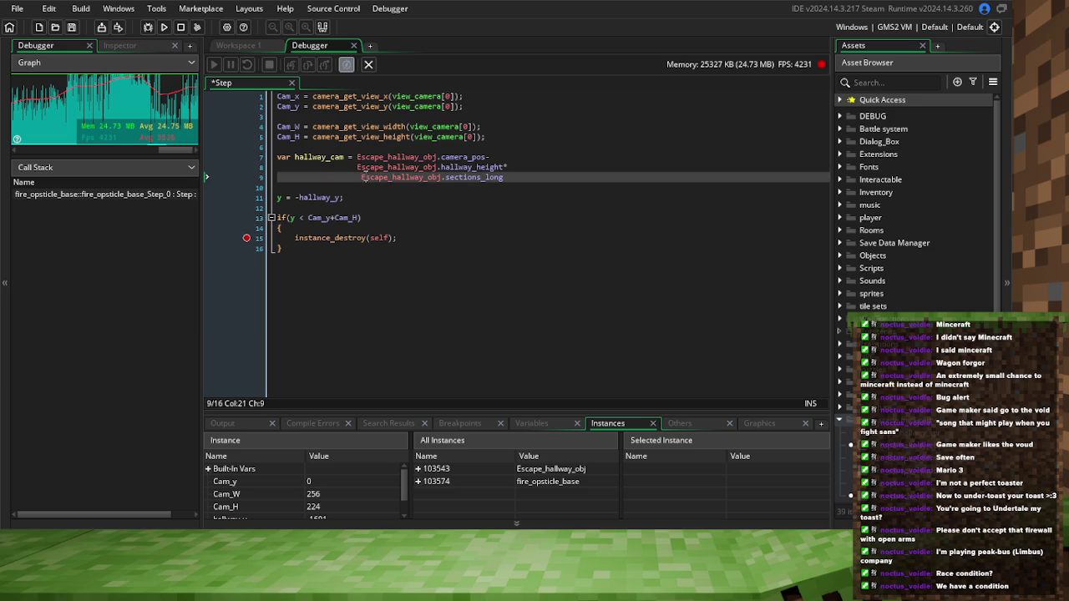
key(BackSpace)
Use hallway_cam in the y assignment and in place of Cam_y in the if-condition
click(295, 197)
text(hallway_cam)
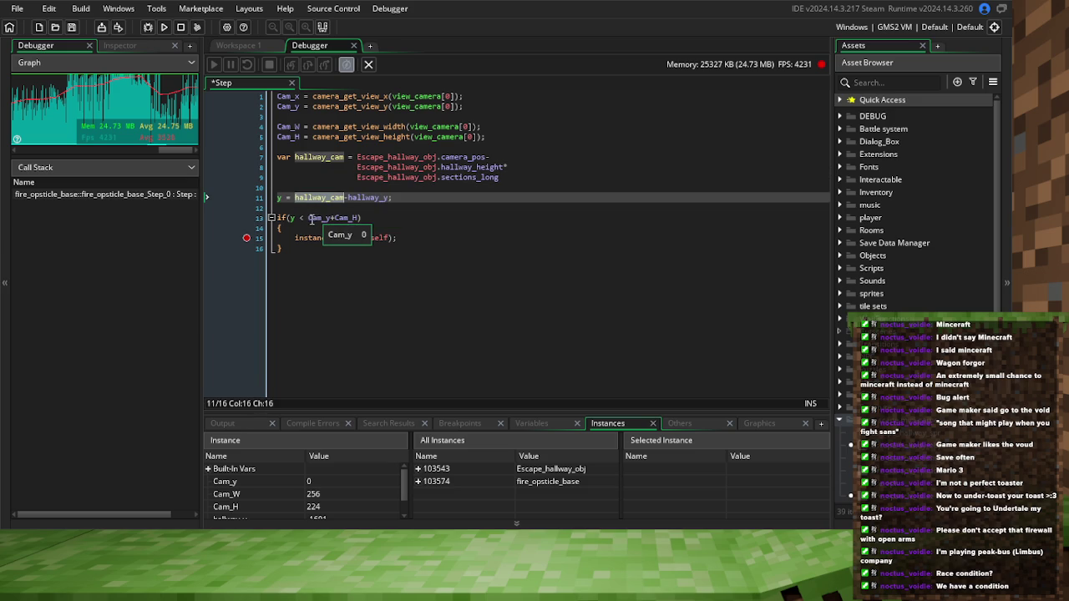
click(309, 217)
double_click(317, 218)
text(hallway_cam)
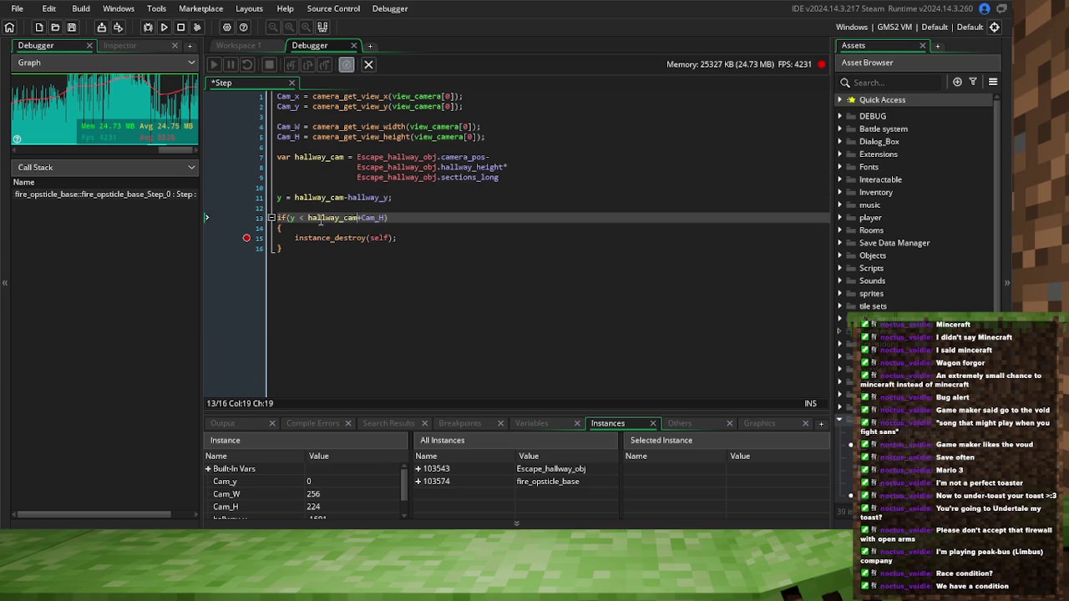
Rename hallway_cam to hallway_cam_y on lines 7, 11 and 13, then save and start debugging
click(345, 157)
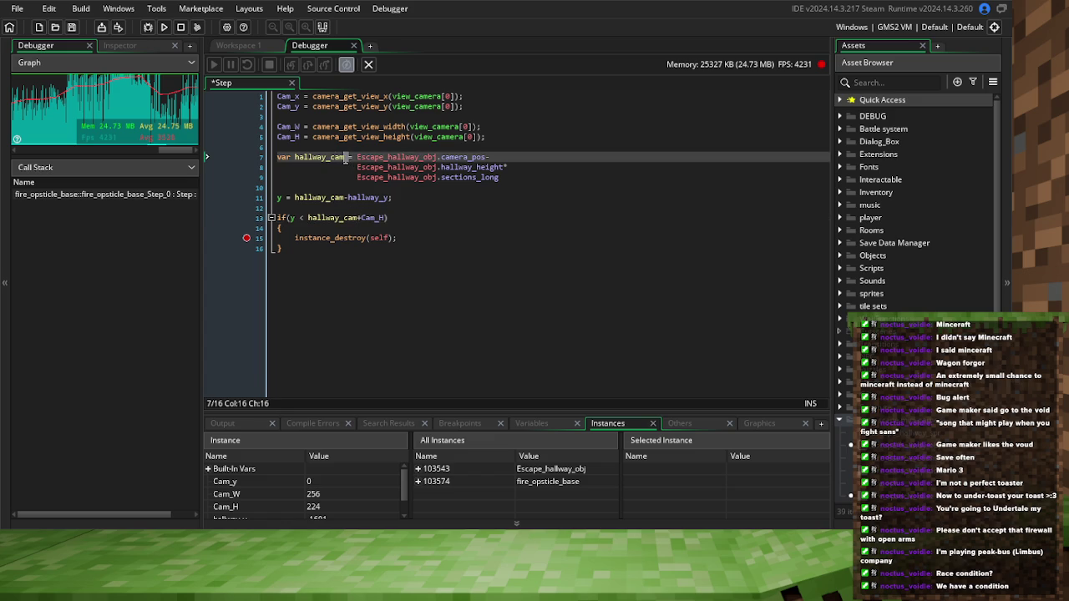
text(_y)
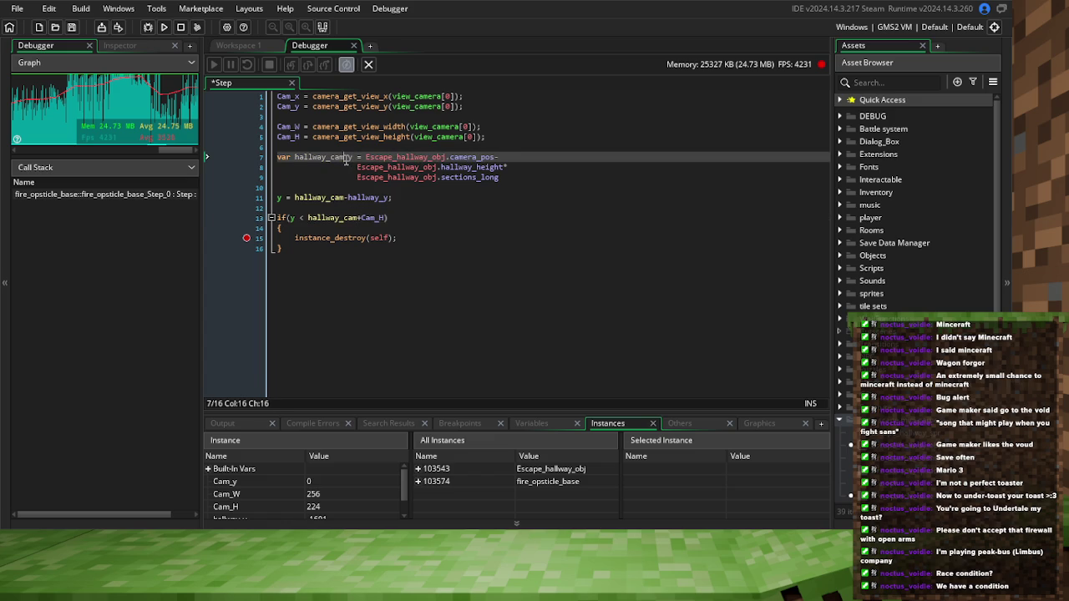
click(343, 198)
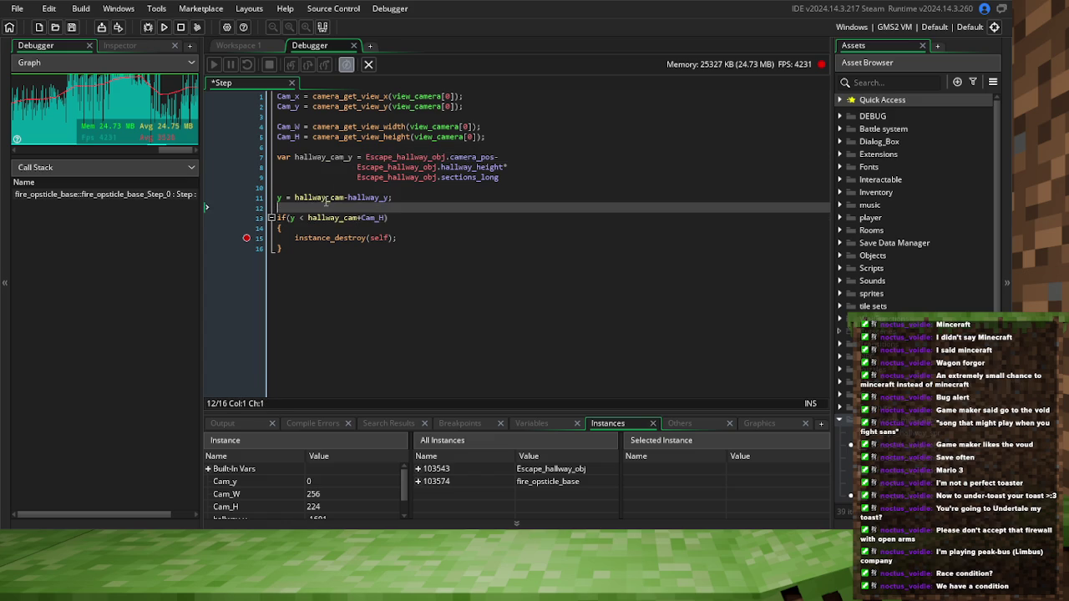
text(_y)
click(359, 218)
text(_y)
click(283, 228)
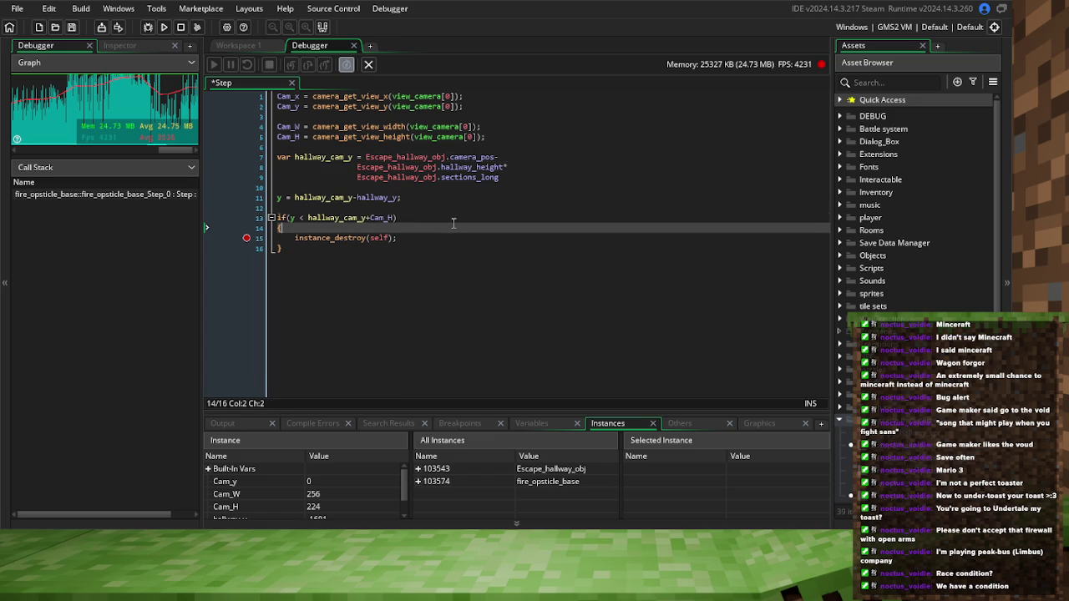
click(73, 28)
key(F6)
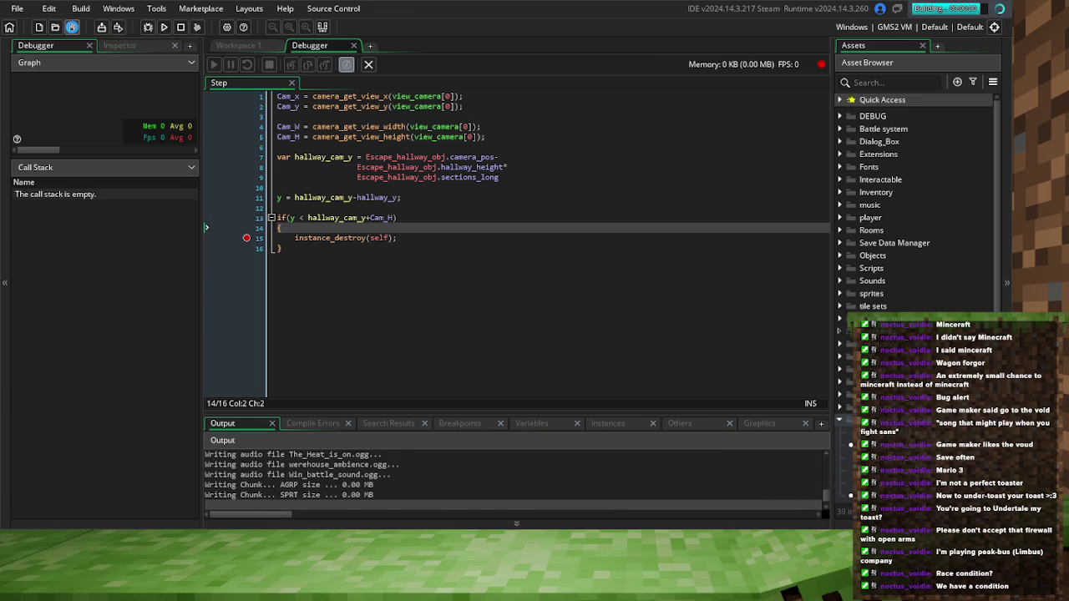
Switch to the main code workspace and save the project
click(254, 43)
drag(415, 142, 434, 293)
click(375, 117)
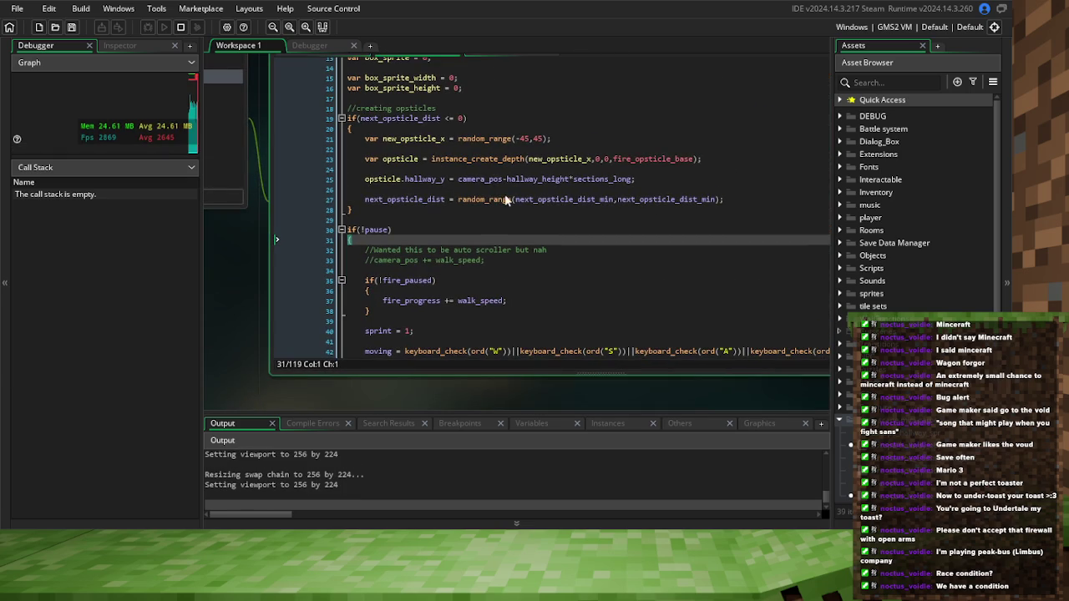
click(74, 27)
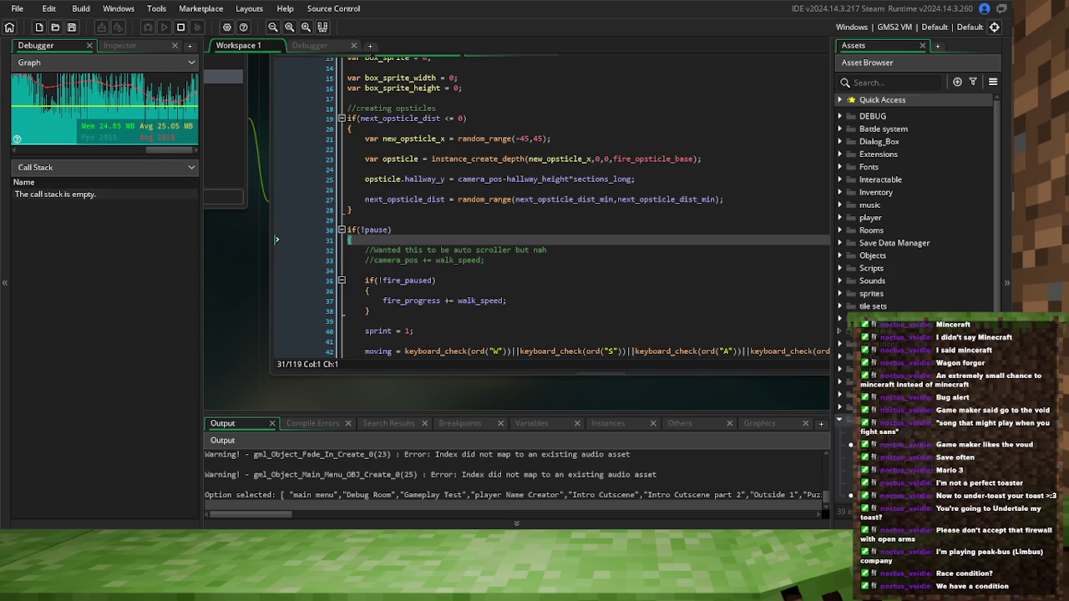
Add an F9 breakpoint on fire_opsticle_base's if-condition line
scroll(518, 251, down, 3)
scroll(276, 163, down, 5)
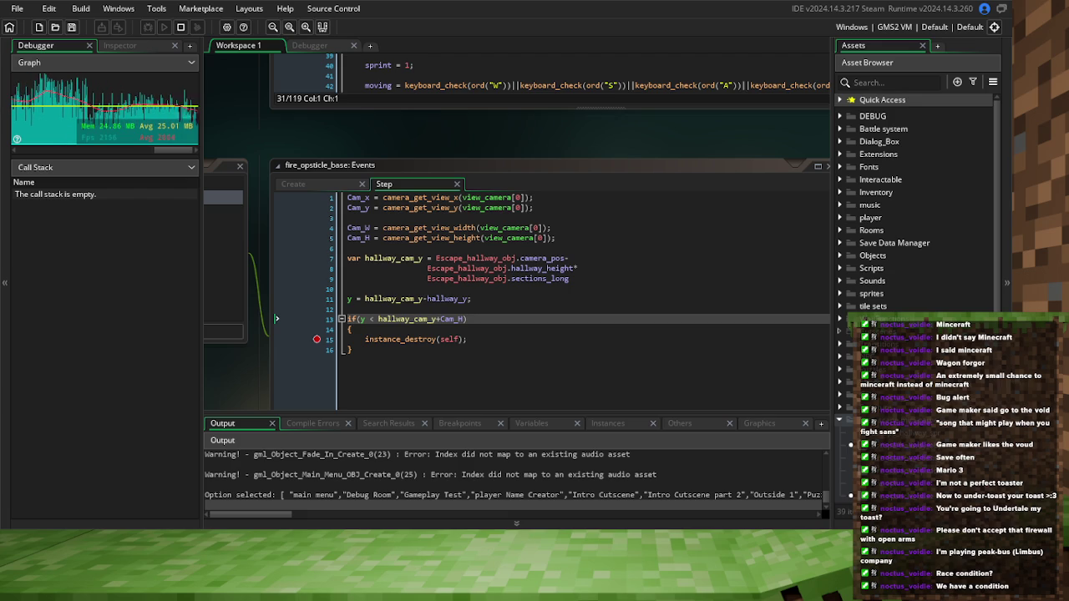
key(F9)
mouse_move(319, 212)
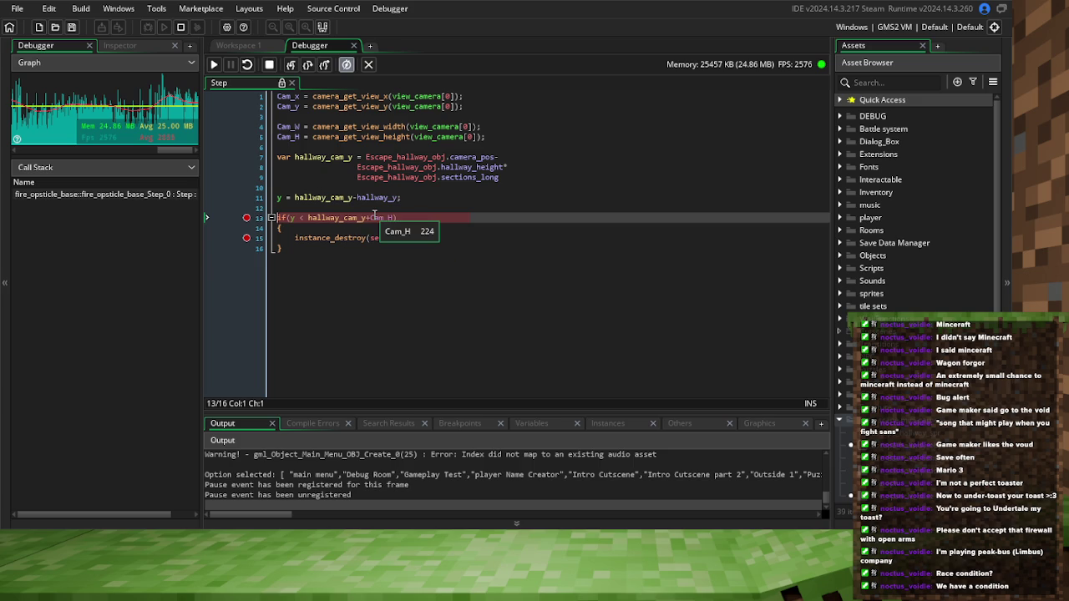
Stop the game and change the test to y < hallway_cam_y-Cam_H
click(372, 217)
click(269, 64)
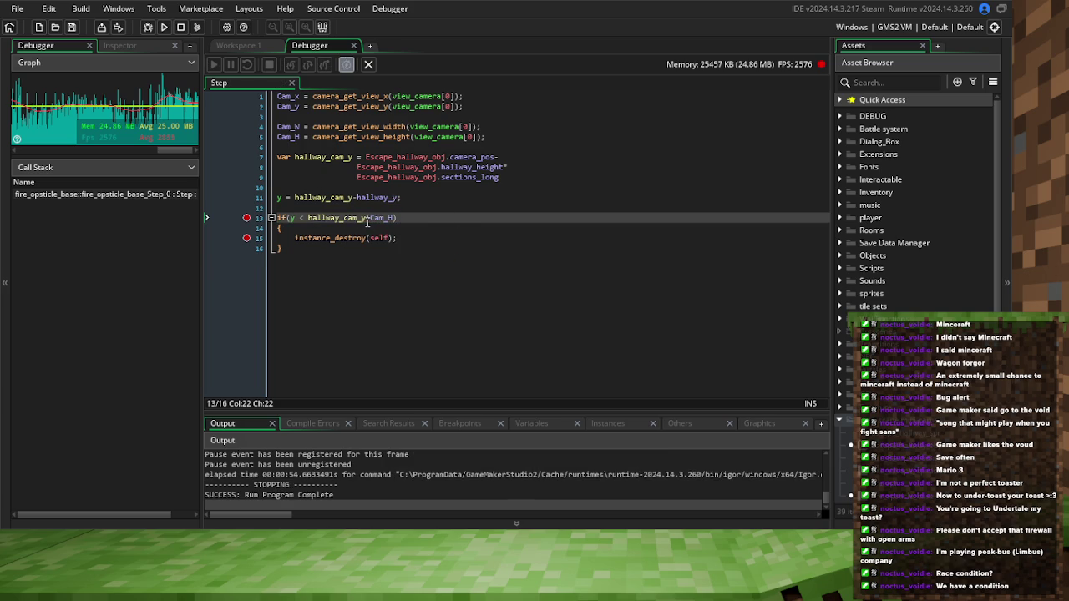
drag(368, 219, 372, 219)
text(-)
mouse_move(370, 218)
Move camera_pos to a new third line: Escape_hallway_obj.camera_pos-; after hallway_height*sections_long
drag(501, 156, 365, 157)
key(BackSpace)
click(358, 167)
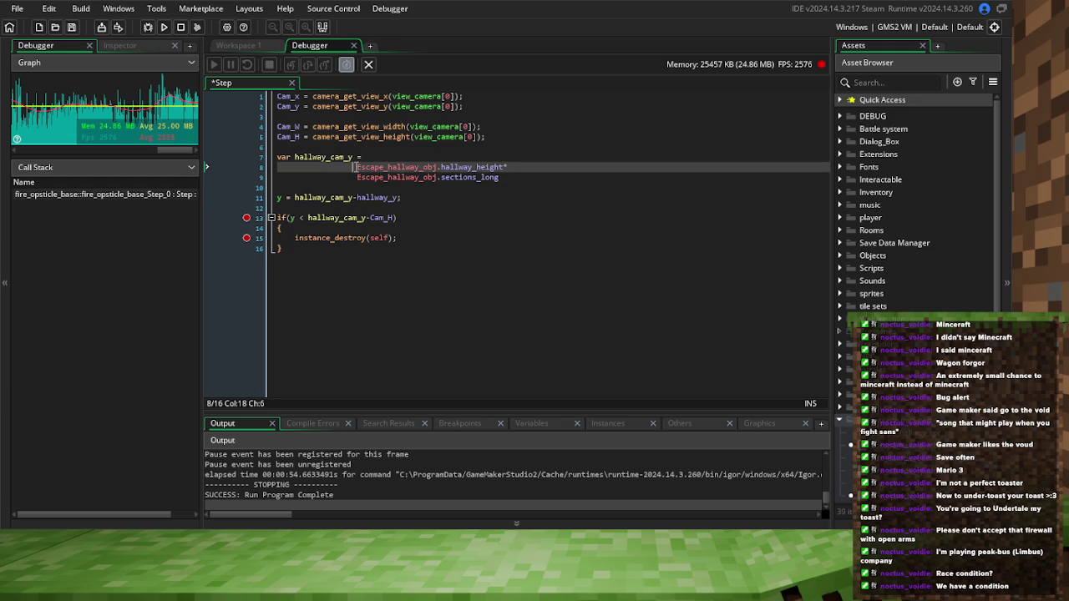
key(BackSpace)
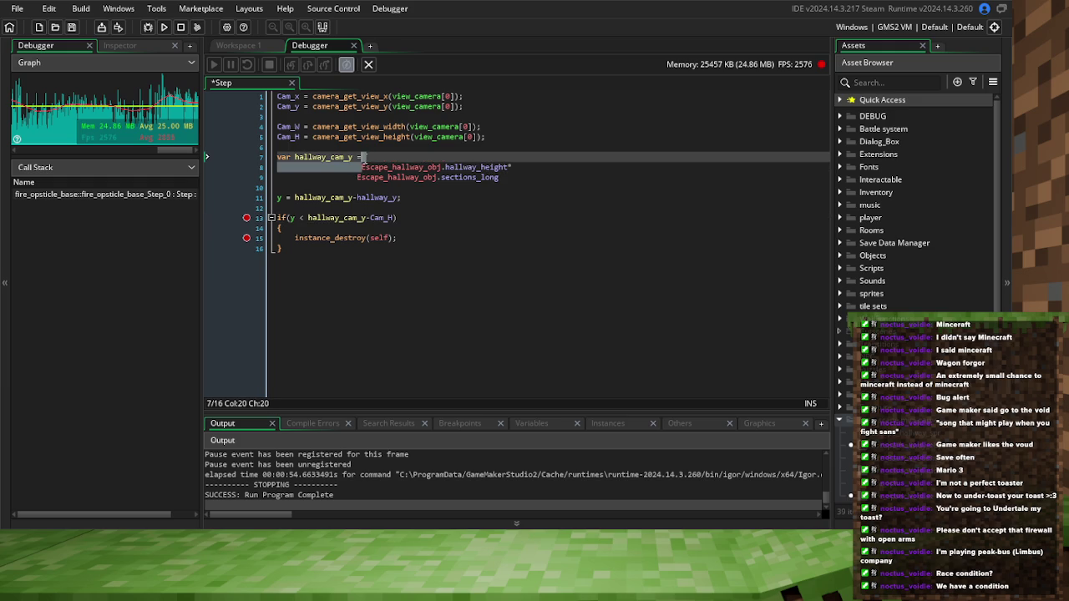
click(359, 167)
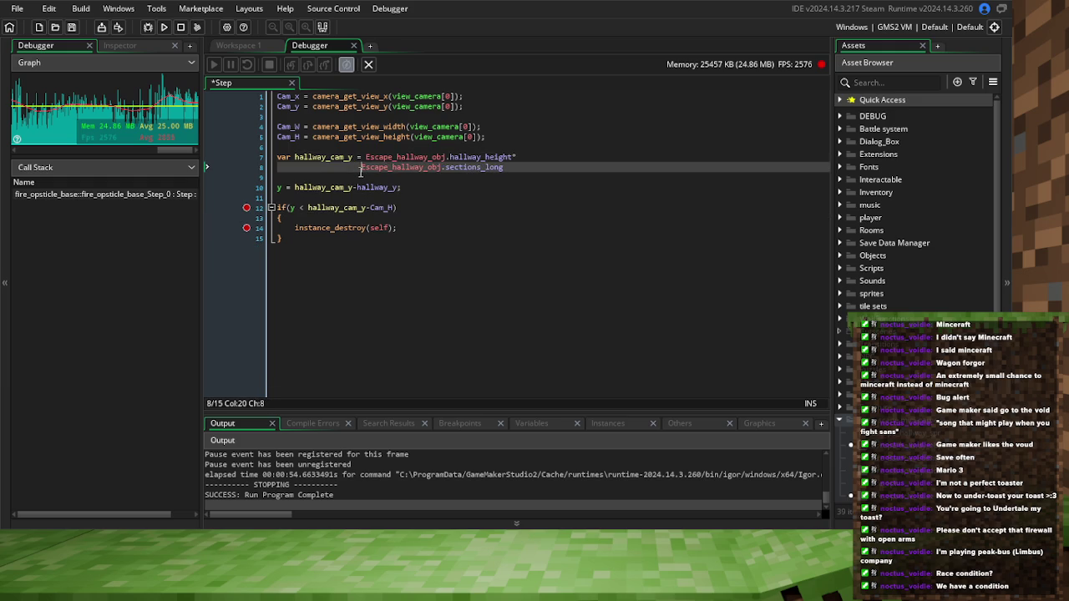
click(514, 168)
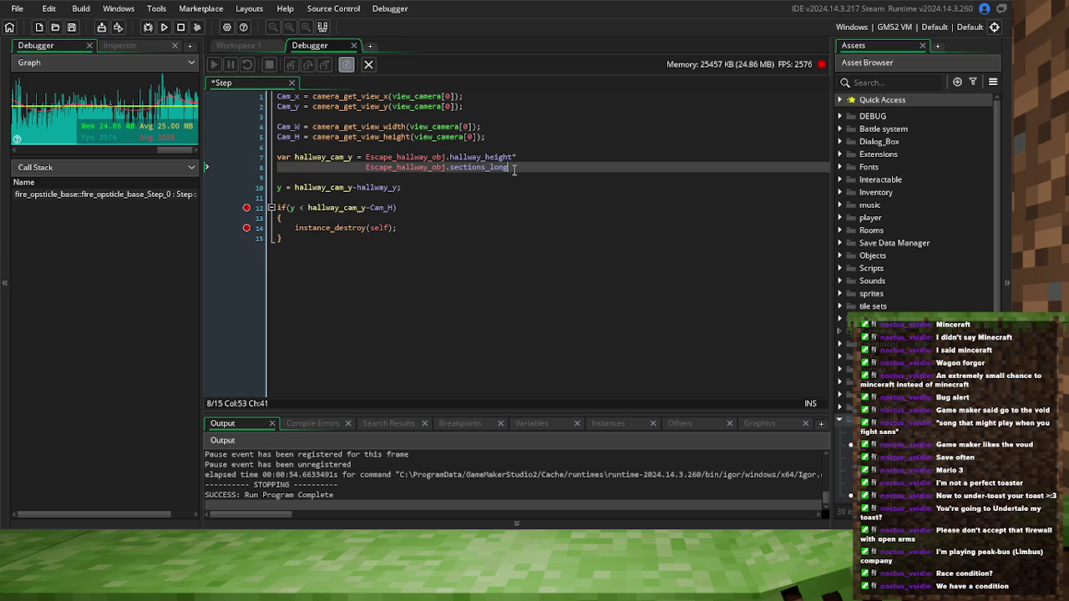
text(-)
key(Return)
text(Escape_hallway_obj.camera_pos)
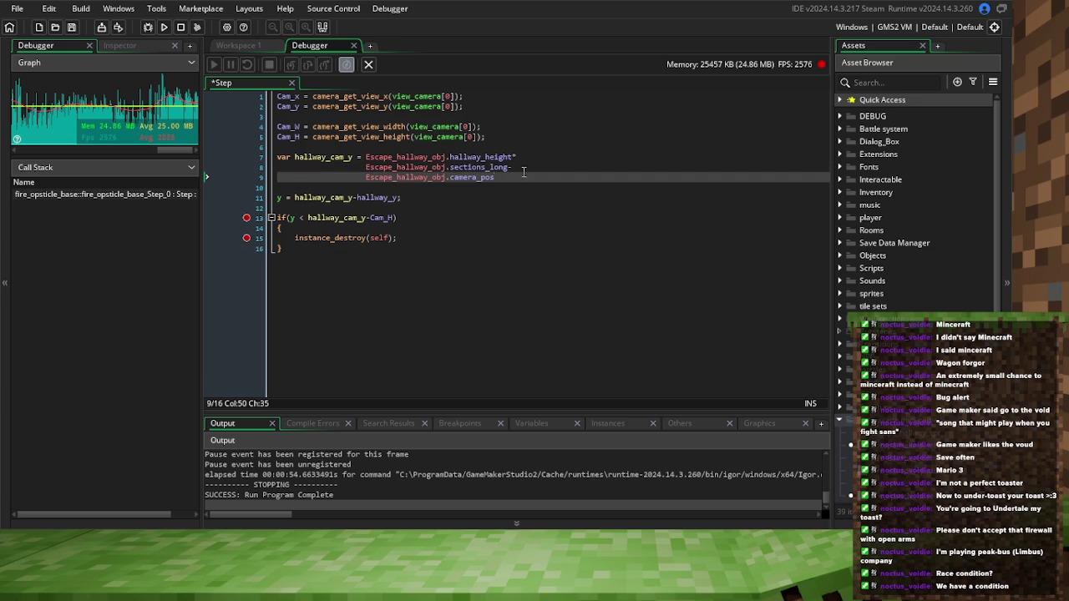
text(-;)
click(527, 185)
Check the variable values, save the Step code, and restart the debug run
click(354, 197)
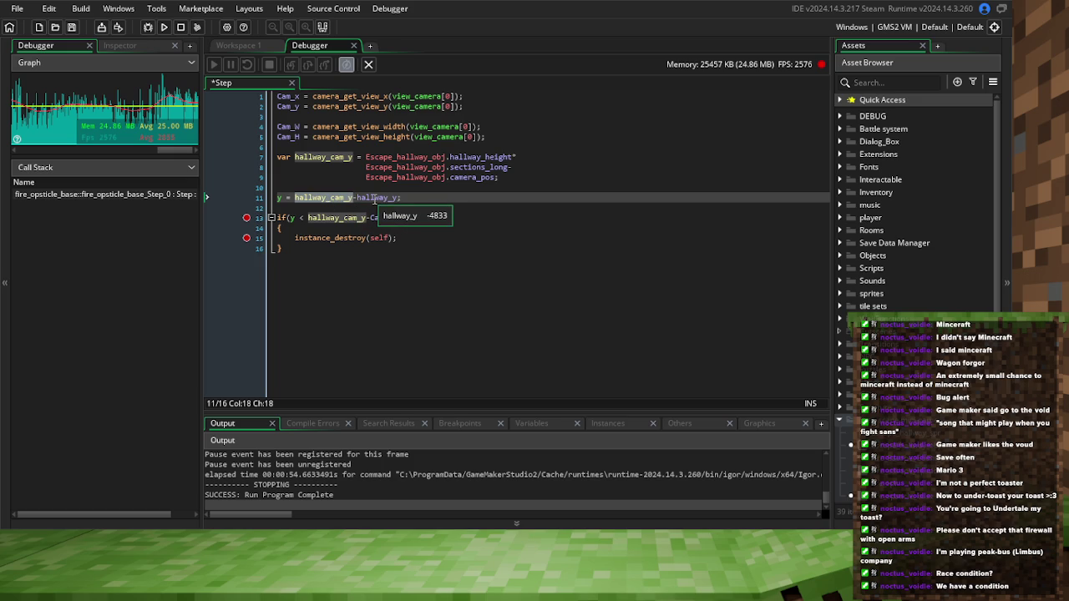
mouse_move(294, 218)
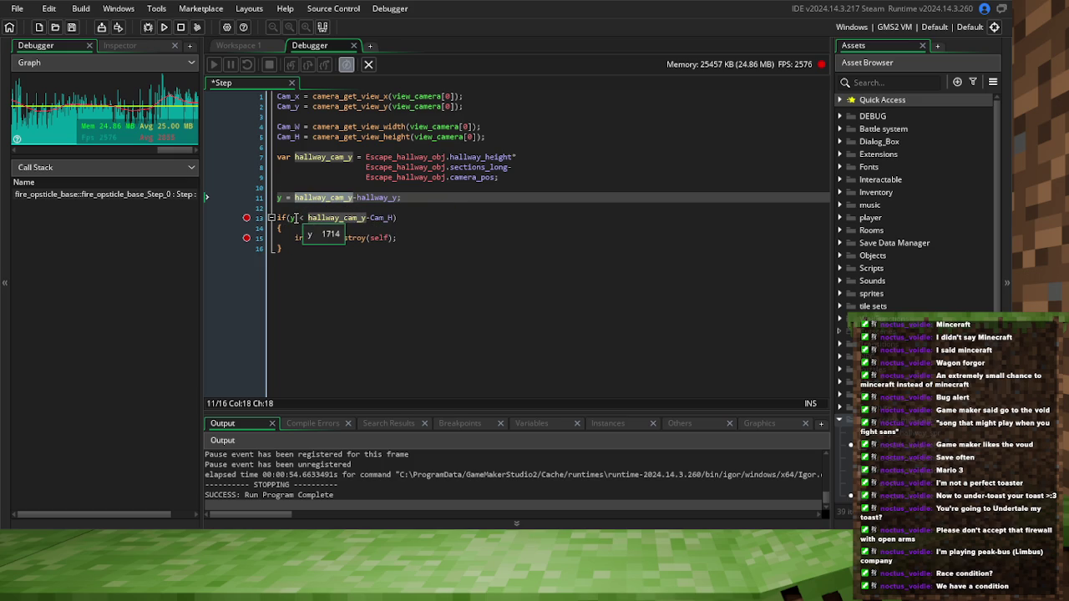
click(72, 27)
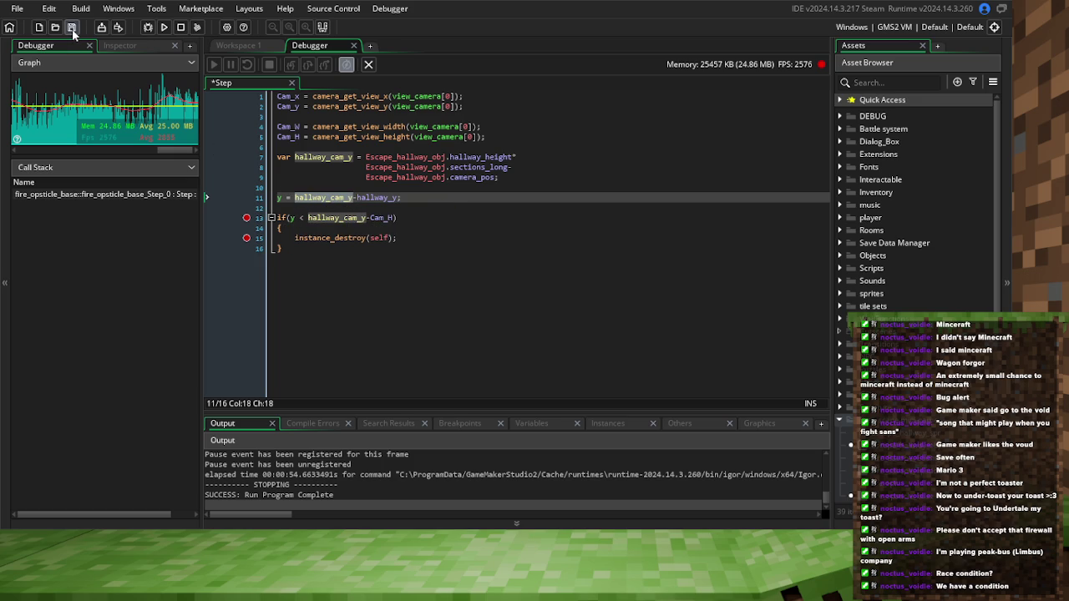
click(147, 26)
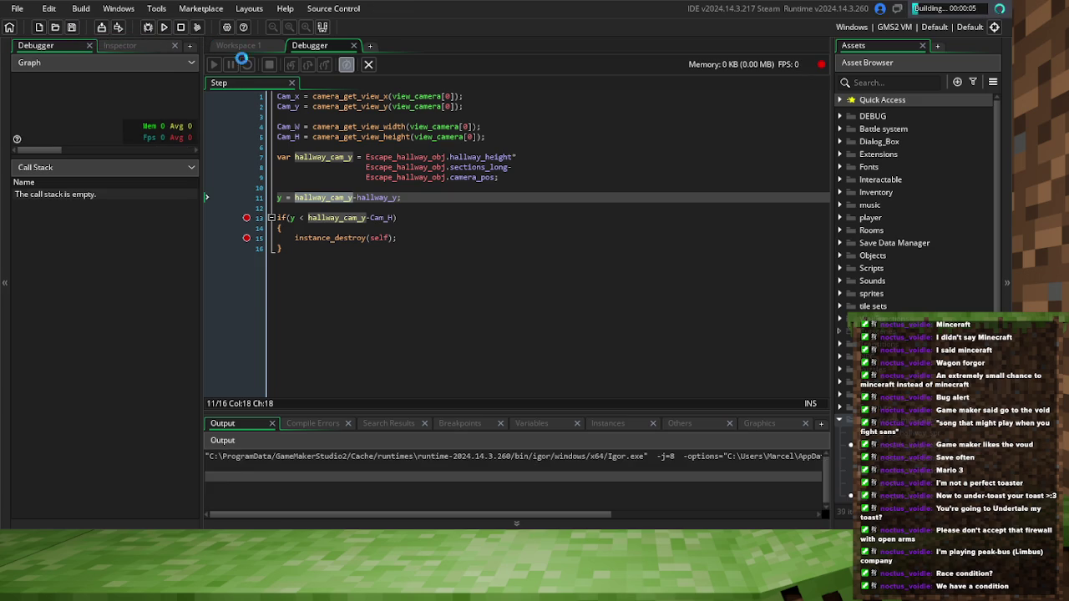
Delete the unused Cam_x, Cam_y and Cam_W lines from the Step event
click(399, 218)
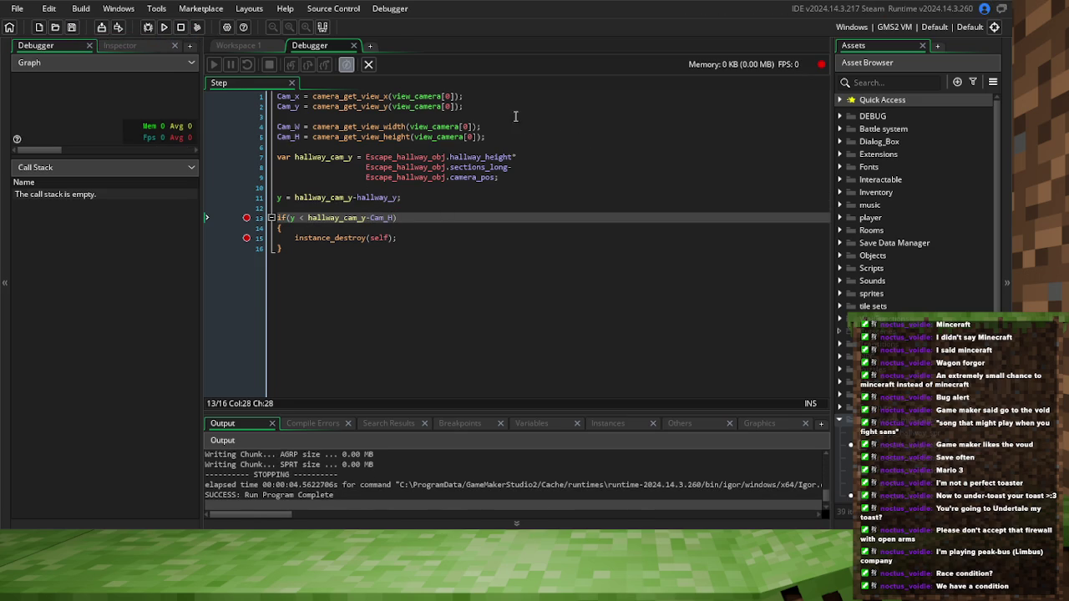
drag(464, 106, 255, 97)
key(BackSpace)
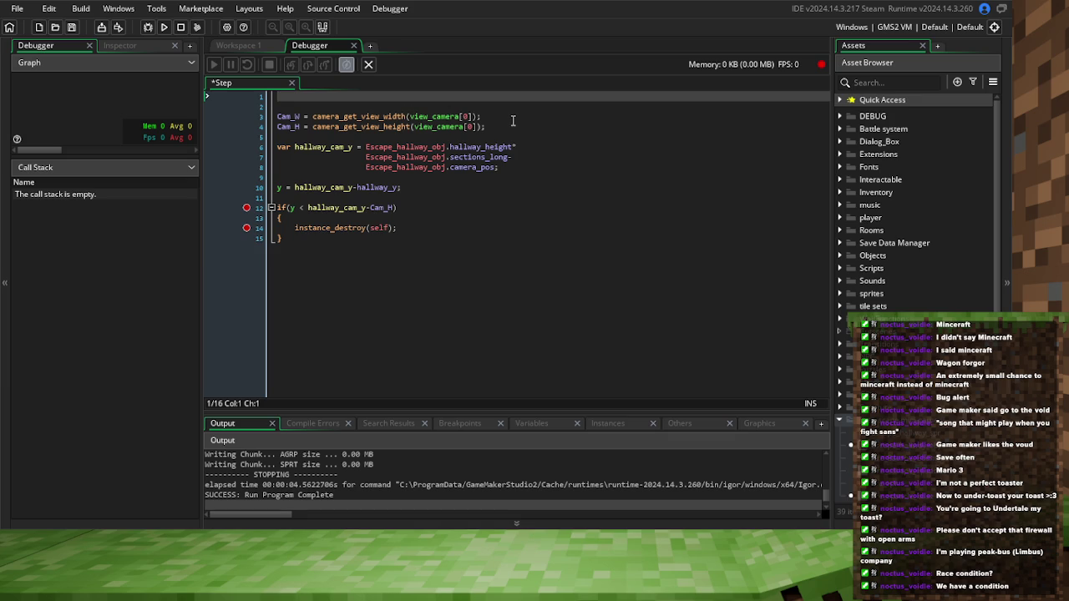
click(489, 116)
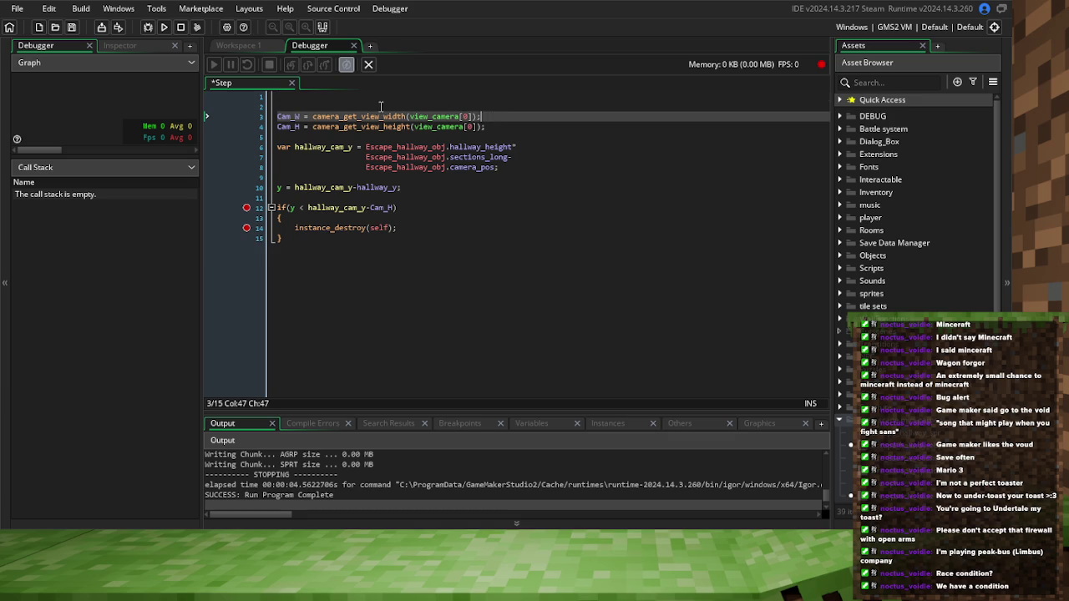
click(277, 121)
key(BackSpace)
key(BackSpace)
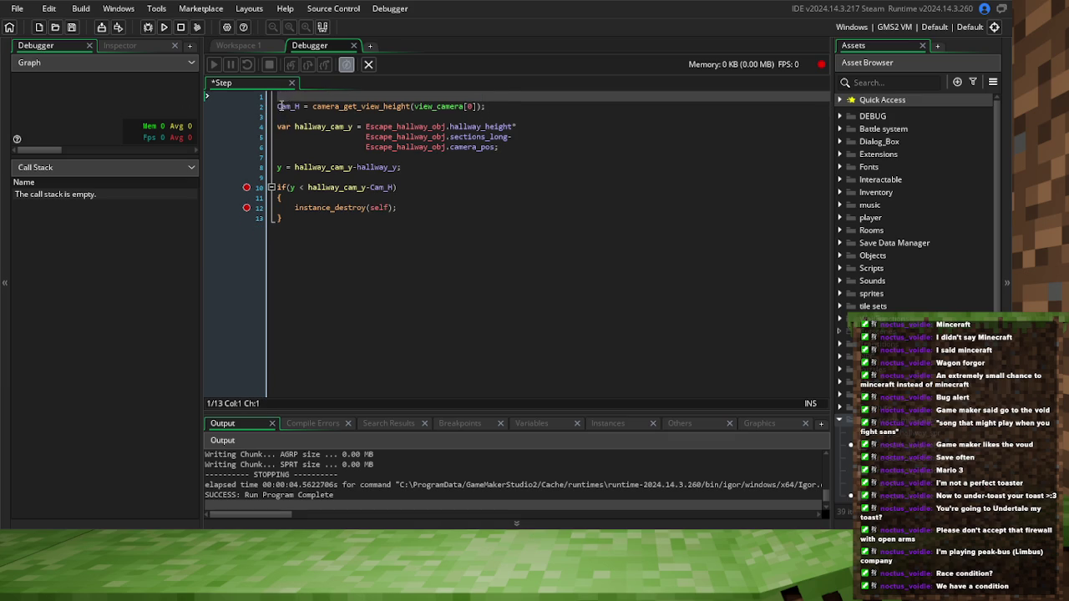
shift+click(278, 106)
key(BackSpace)
Declare Cam_H as a local var, save, and launch the debug build
text(var)
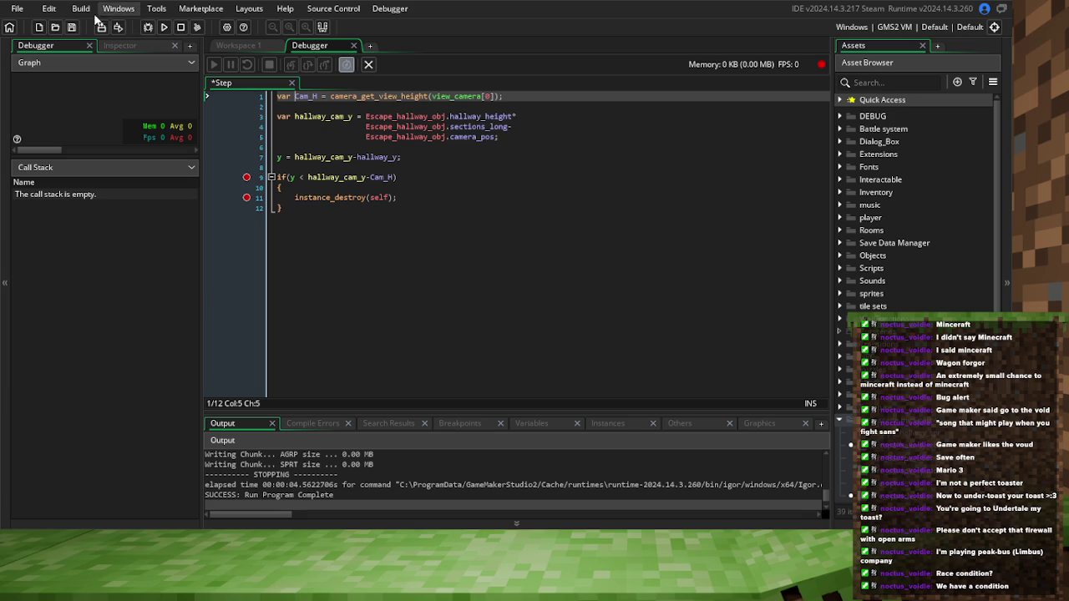
click(72, 26)
click(147, 27)
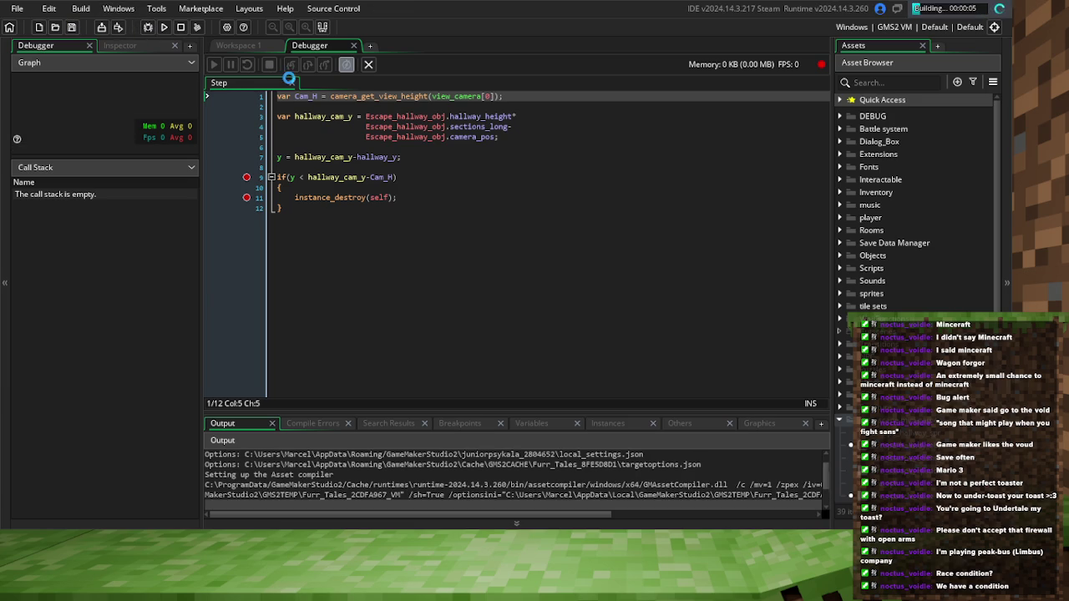
click(248, 176)
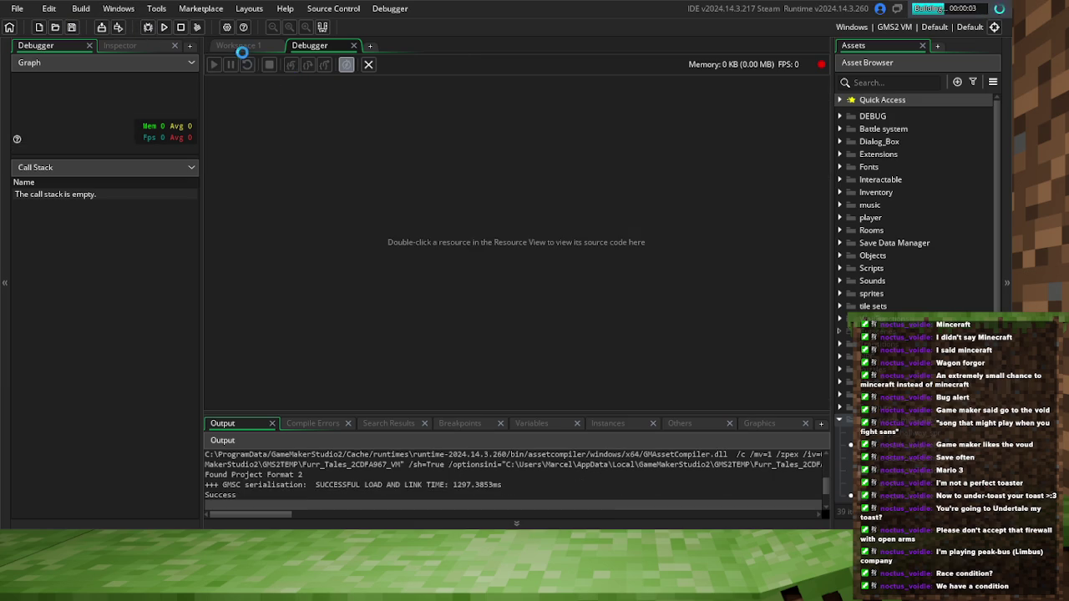
Play in debug mode until execution halts at the line 27 breakpoint, erasing stray w's there
click(238, 45)
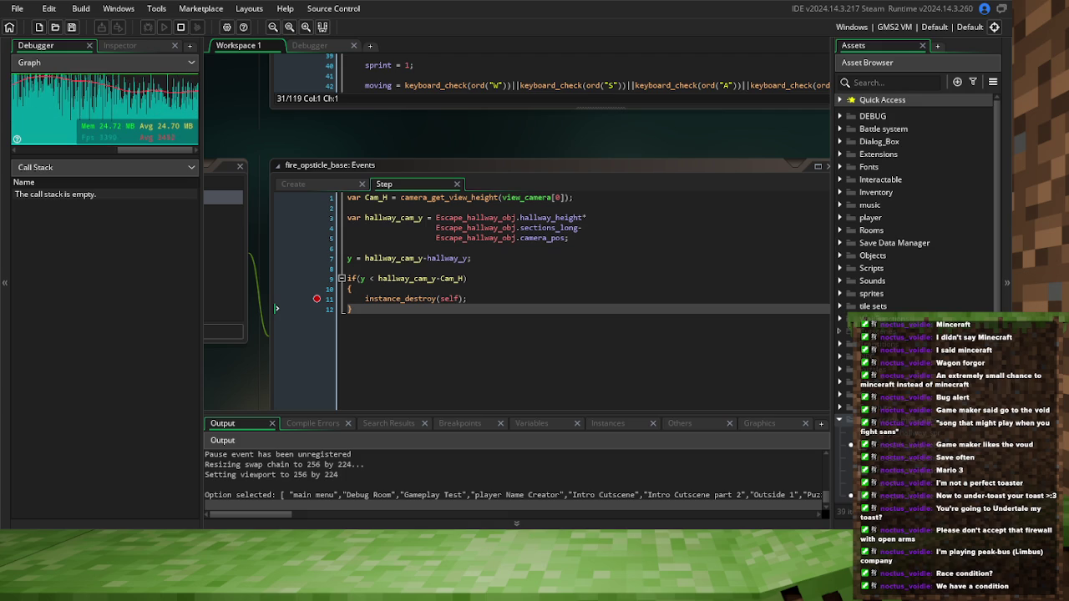
scroll(551, 250, up, 5)
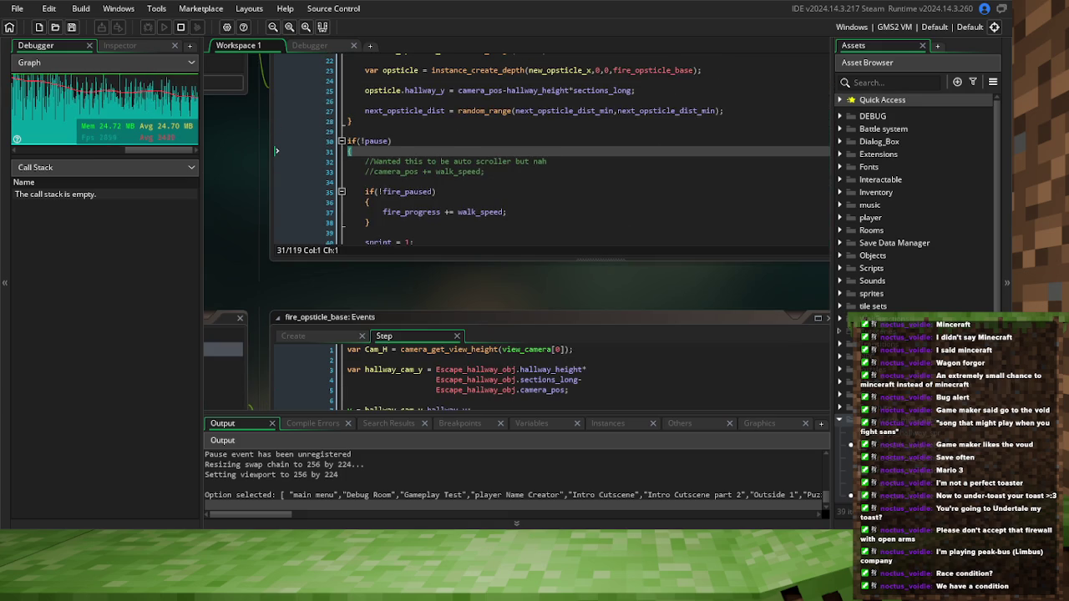
text(ww)
key(Up)
key(Up)
key(Up)
text(wwwwwwwwwwwwwwwwwwww)
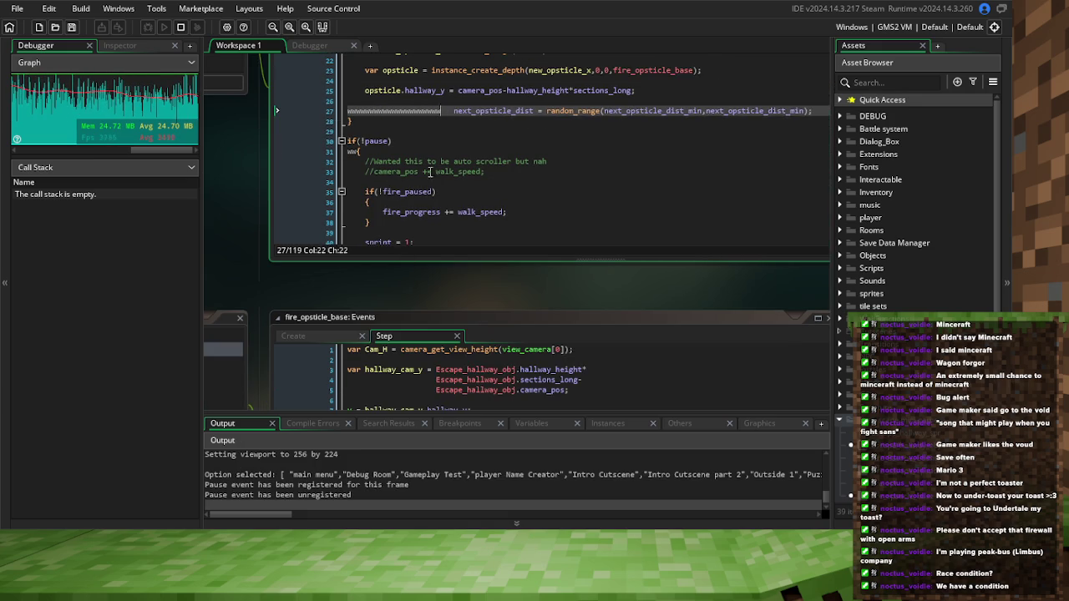
key(BackSpace)
key(BackSpace)
key(BackSpace)
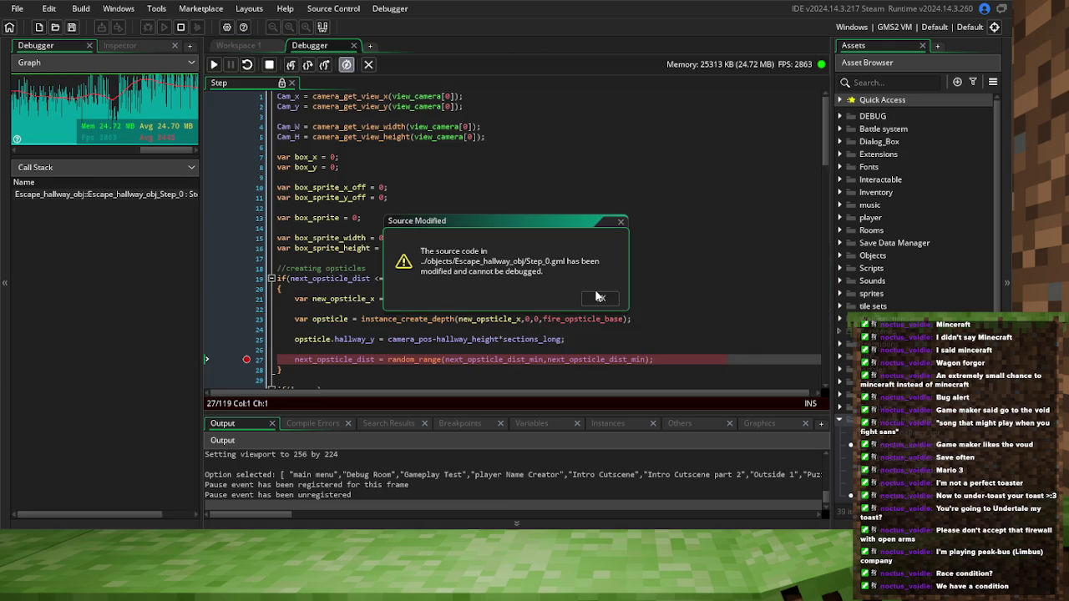
Dismiss the source-modified warning, breakpoint the line 11 instance_destroy, show Variables/Instances, and continue
click(599, 299)
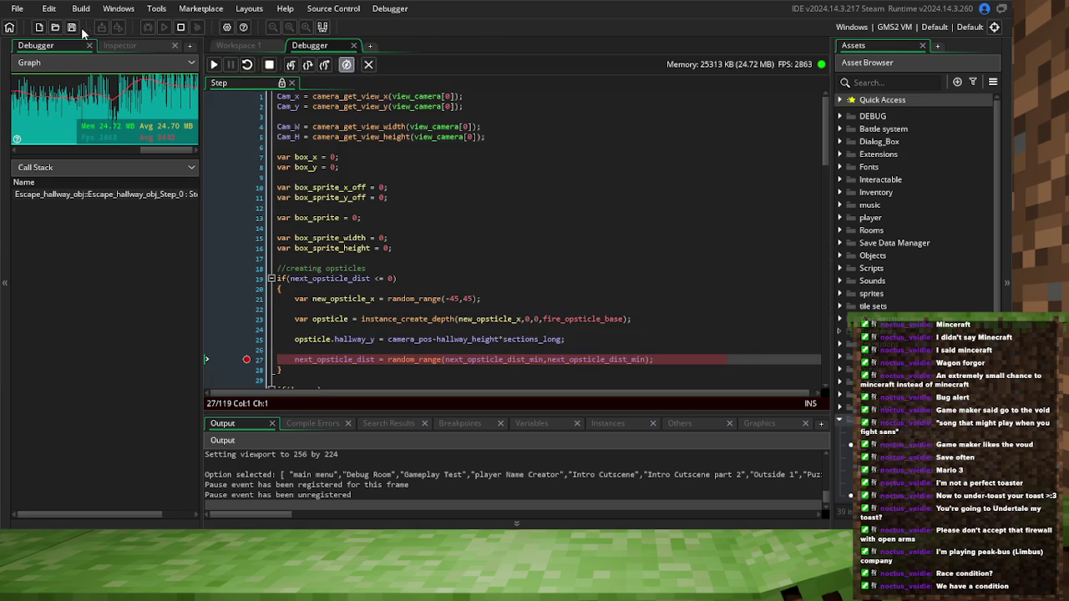
scroll(366, 283, down, 3)
click(316, 298)
click(531, 424)
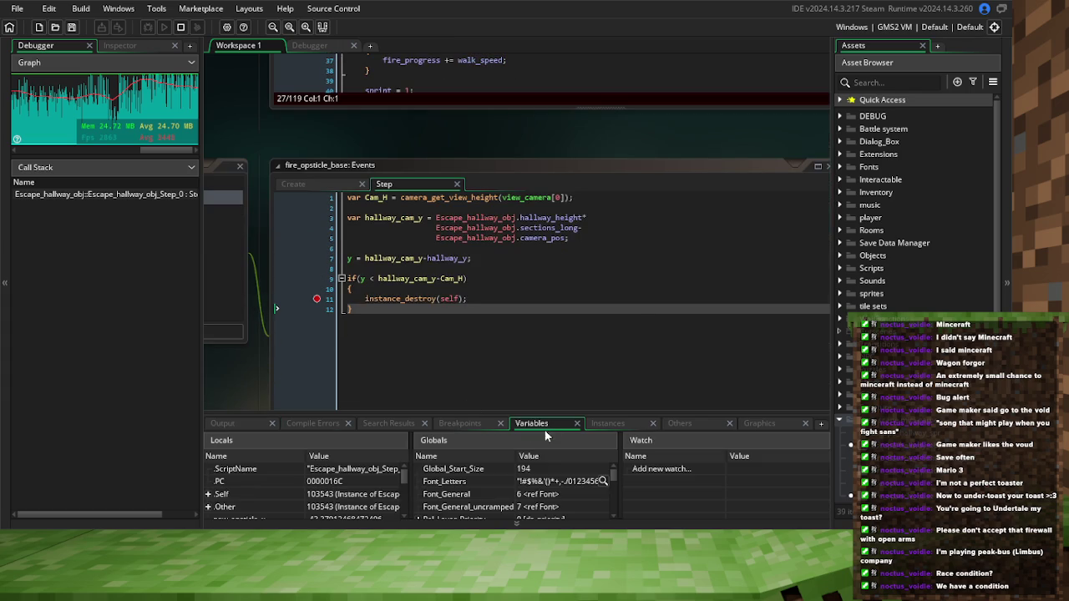
click(626, 424)
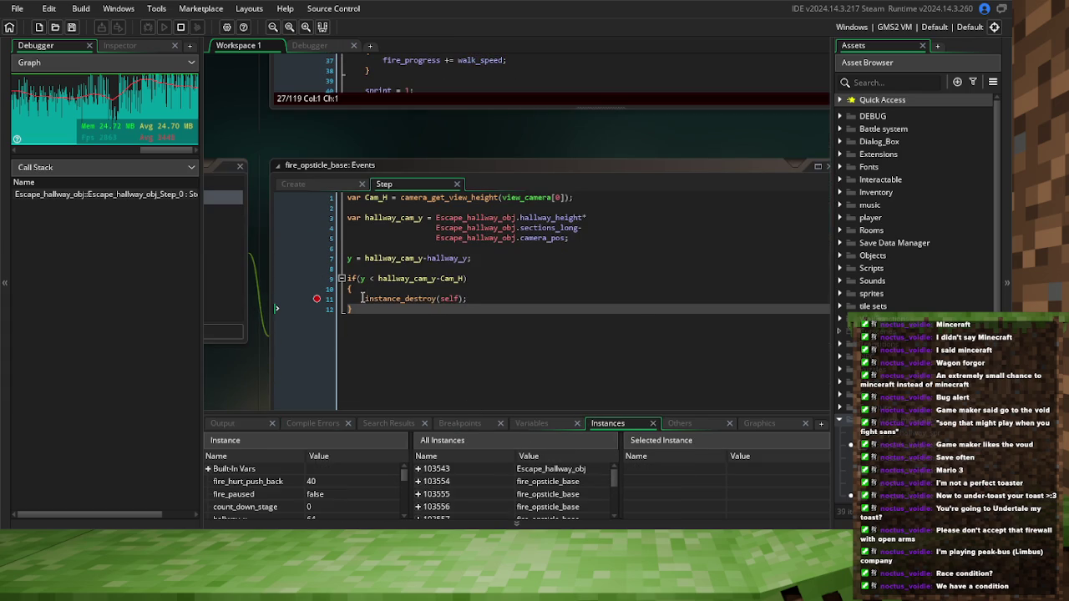
click(283, 45)
click(238, 45)
click(328, 47)
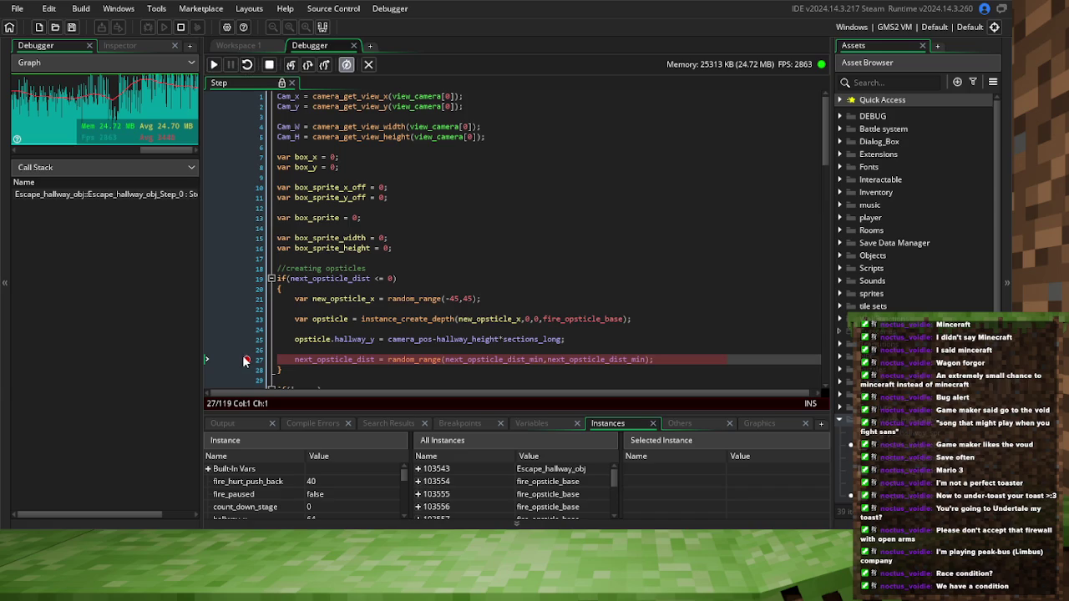
click(213, 65)
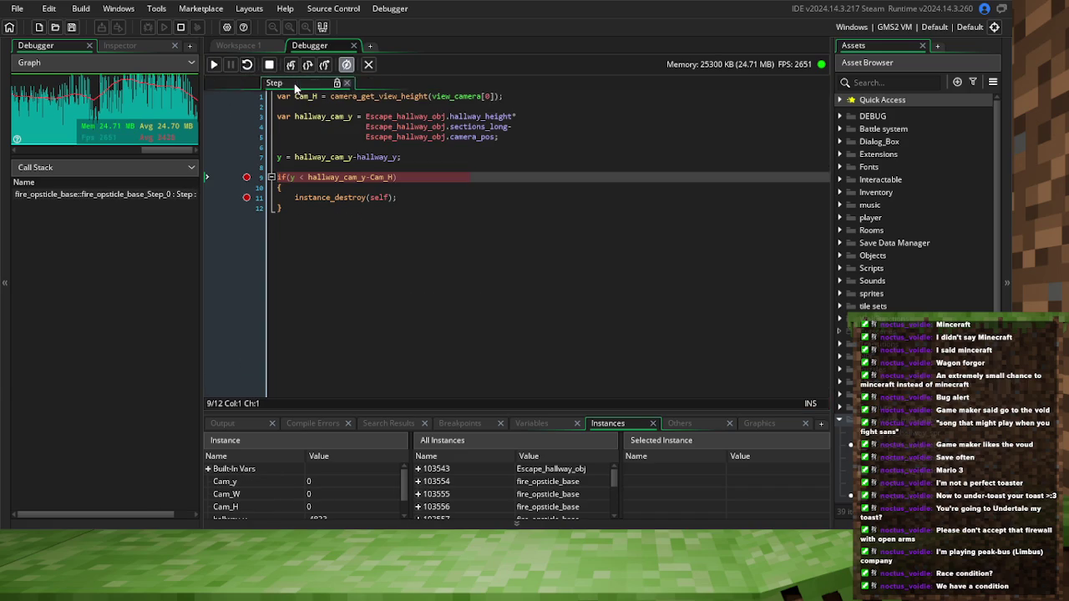
At the paused Step, read hallway_cam_y (3361) and hallway_y (-4833), then select lines 3–5's expression
click(234, 46)
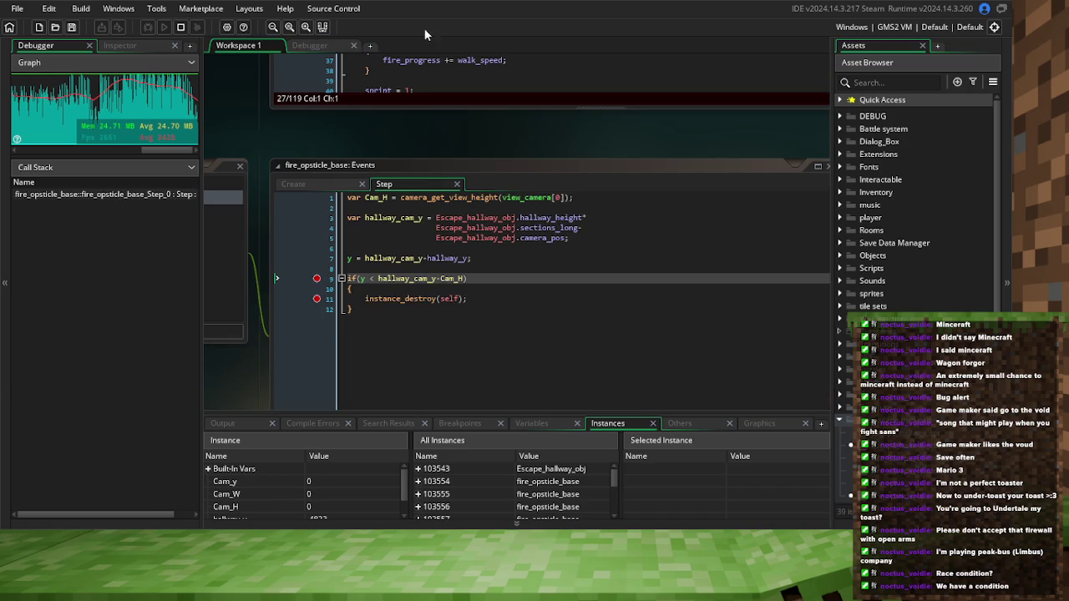
click(329, 45)
mouse_move(324, 159)
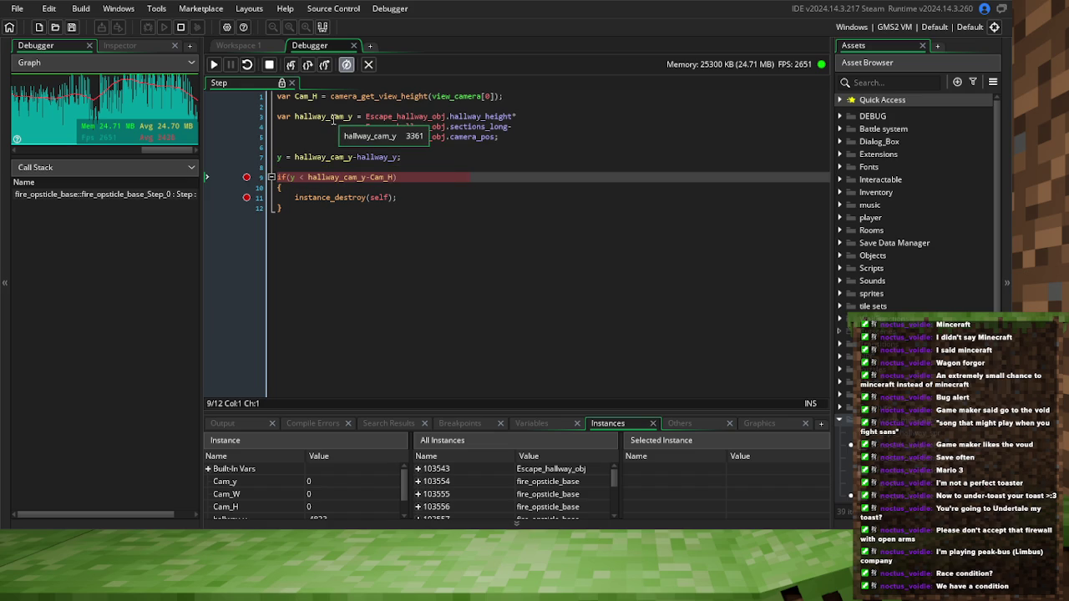
mouse_move(358, 156)
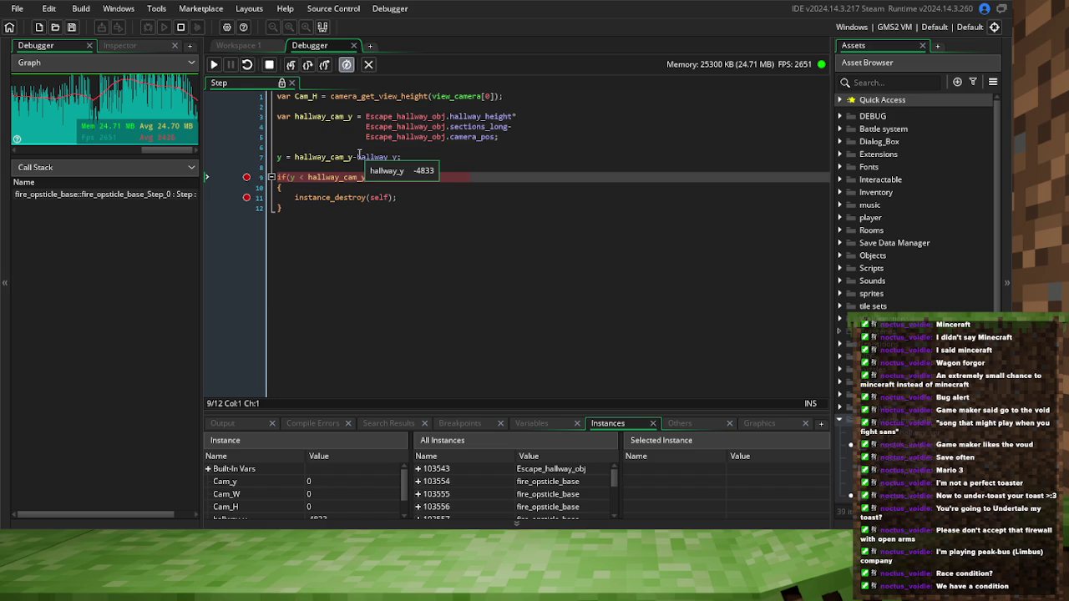
drag(498, 137, 365, 117)
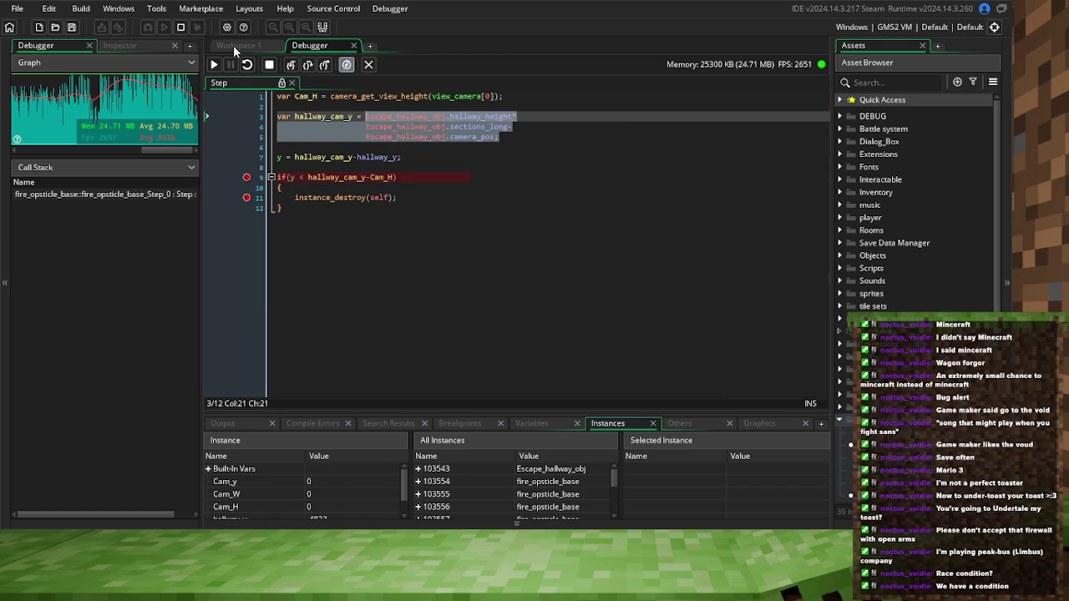
Back in Workspace 1, put the cursor in Escape_hallway_obj's Step code
click(235, 45)
click(483, 215)
drag(483, 216, 434, 319)
scroll(445, 282, up, 1)
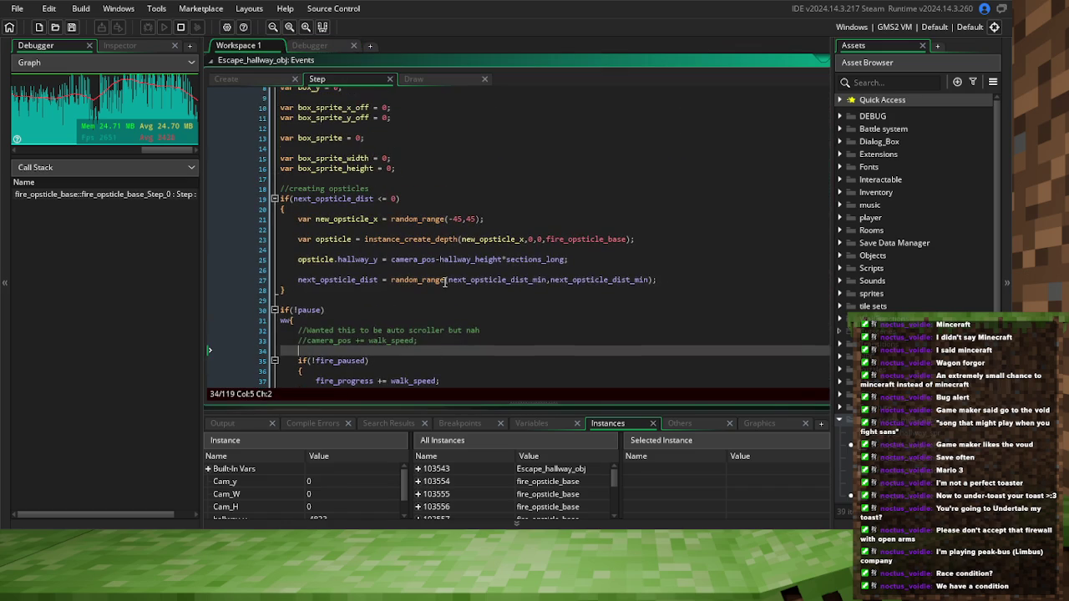
Paste the copied expression over line 25's hallway_y value and strip its Escape_hallway_obj. prefix
drag(569, 260, 390, 260)
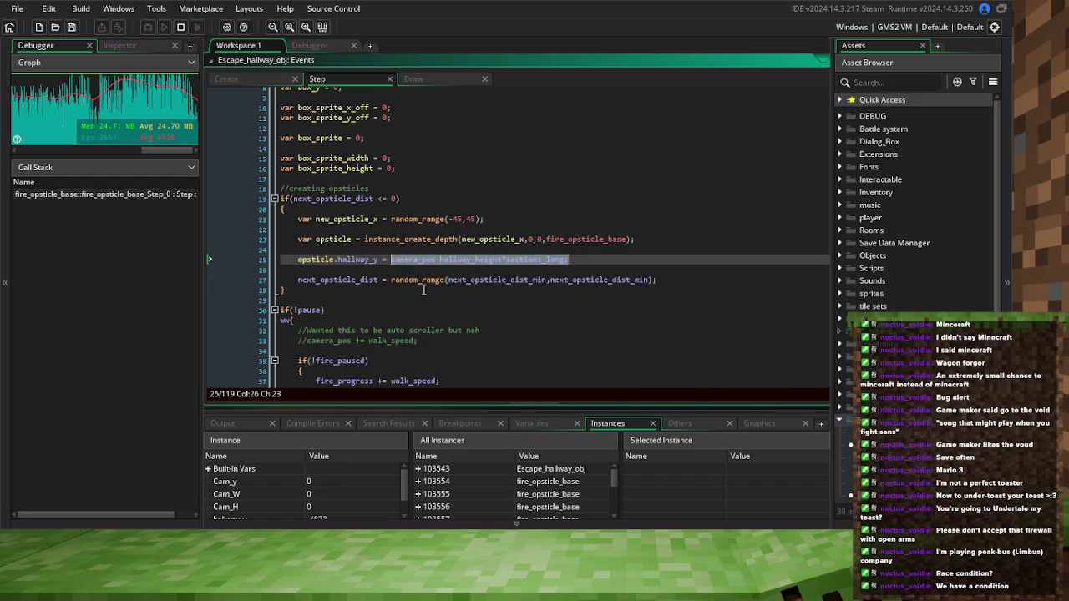
key(ctrl+v)
double_click(418, 261)
key(BackSpace)
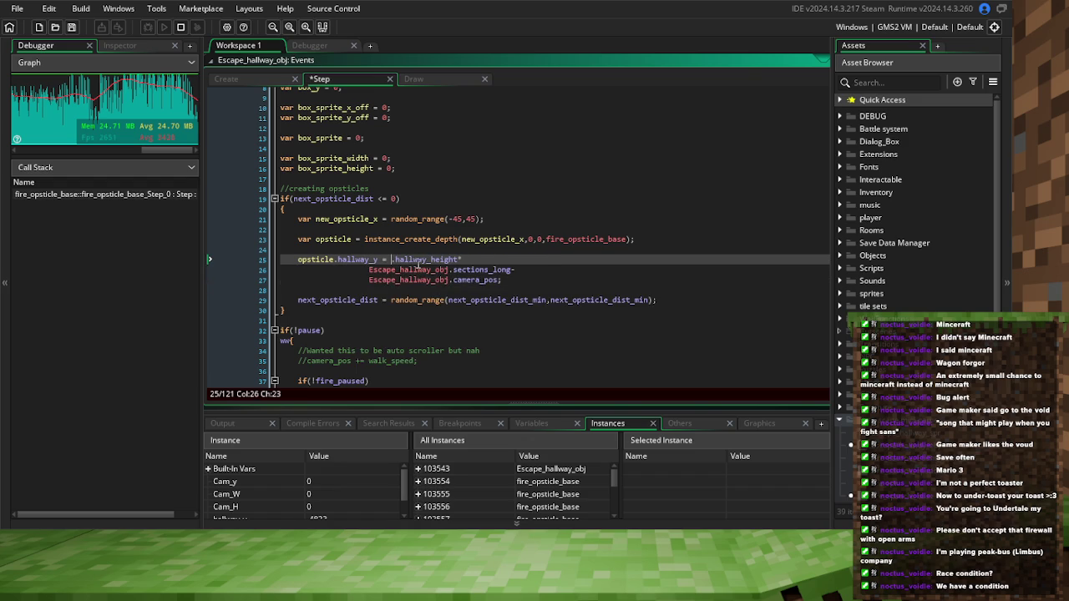
key(BackSpace)
Remove the remaining Escape_hallway_obj. prefixes and join the lines into hallway_height*sections_long-camera_pos
double_click(409, 270)
key(BackSpace)
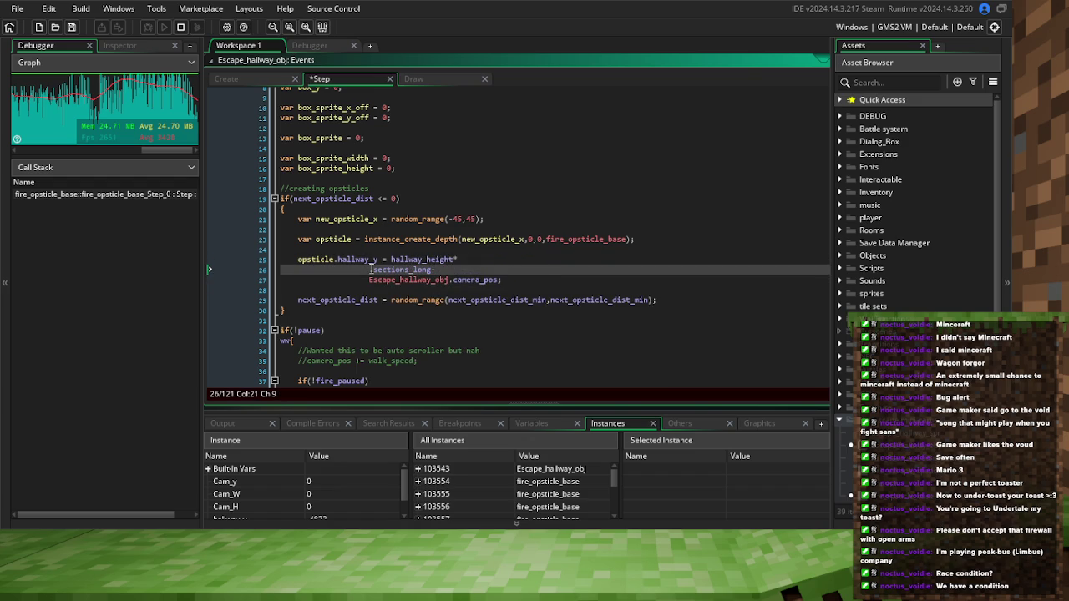
key(BackSpace)
double_click(392, 280)
key(BackSpace)
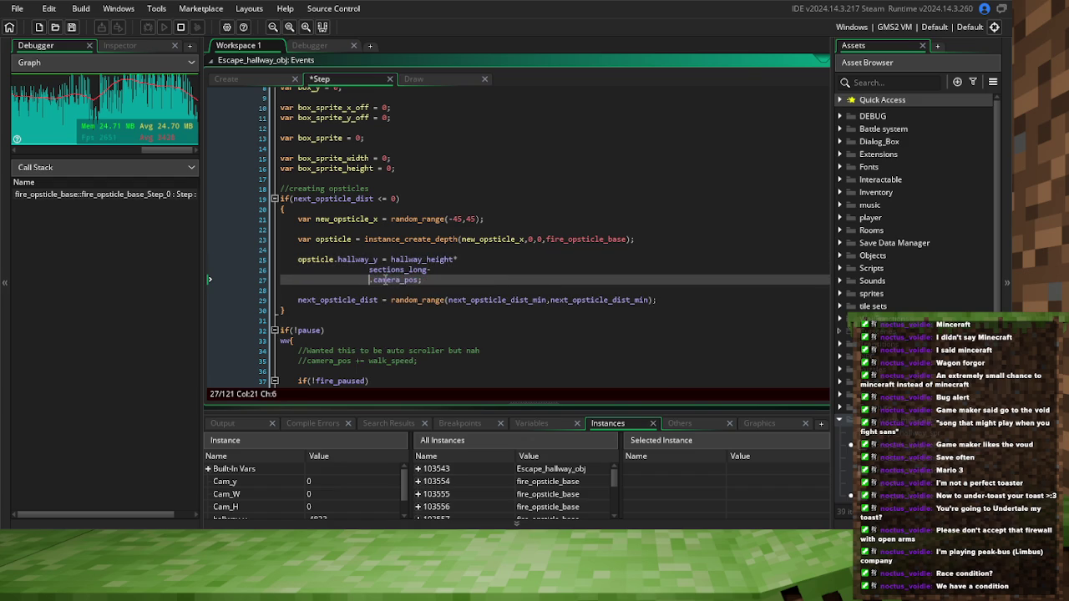
key(BackSpace)
double_click(366, 272)
key(BackSpace)
key(BackSpace)
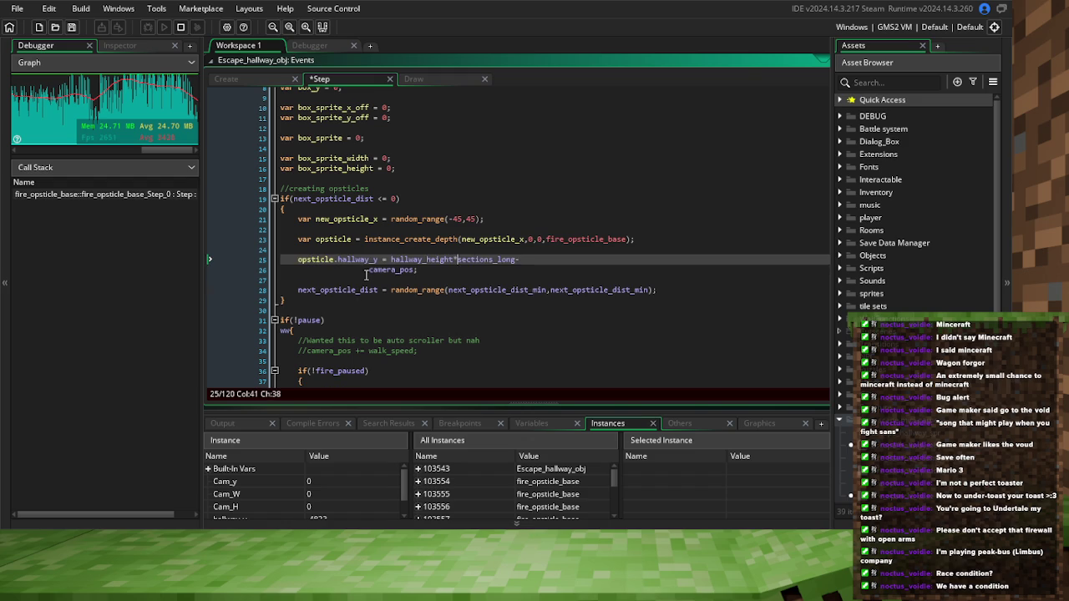
double_click(360, 273)
key(BackSpace)
key(BackSpace)
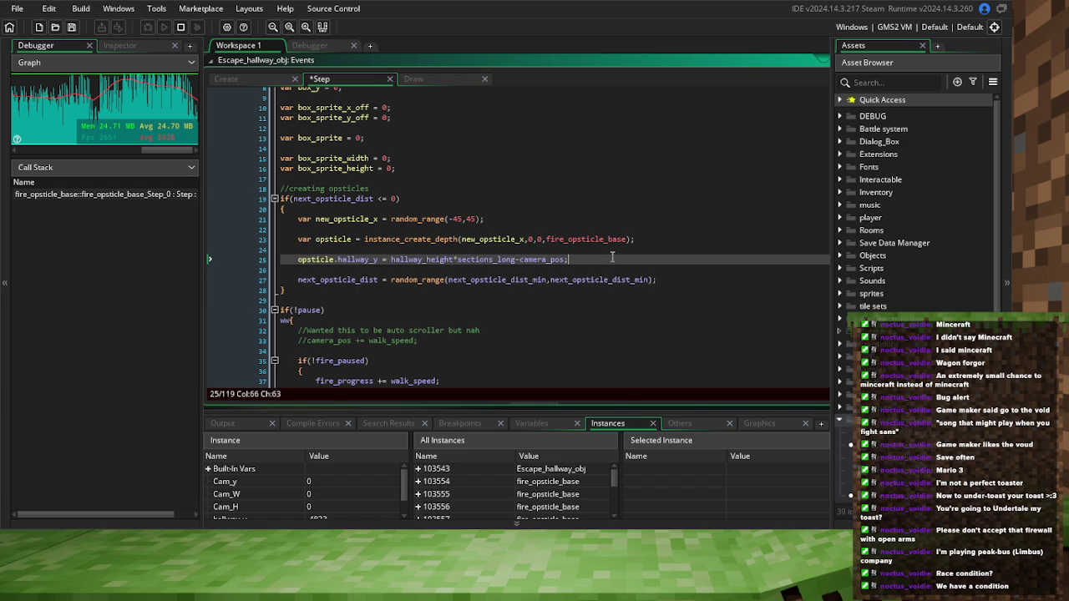
Save the Step event and restart the game with the new code
click(72, 27)
click(182, 28)
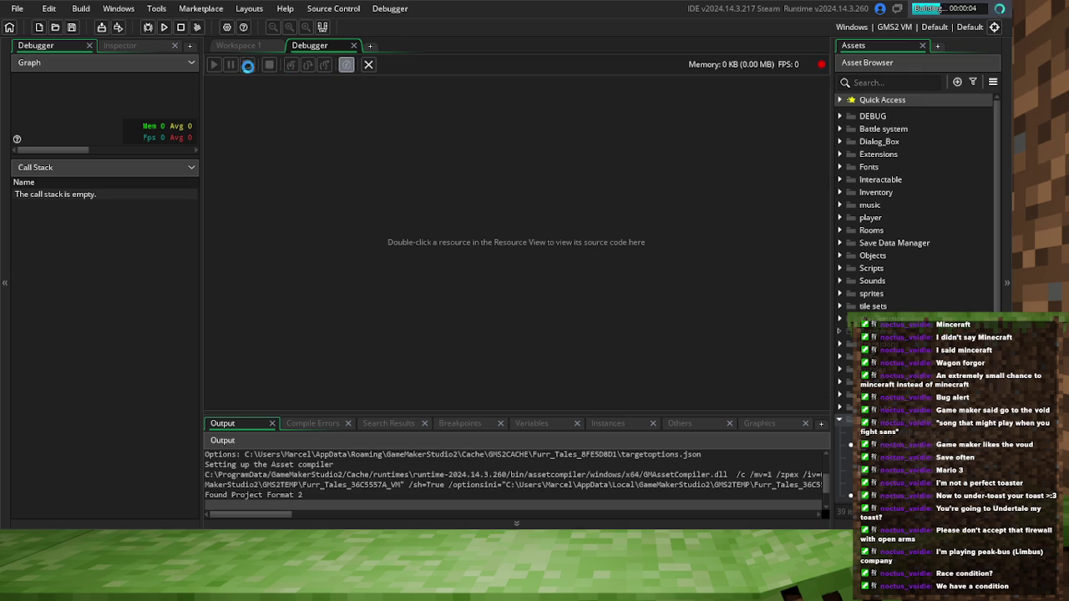
click(239, 47)
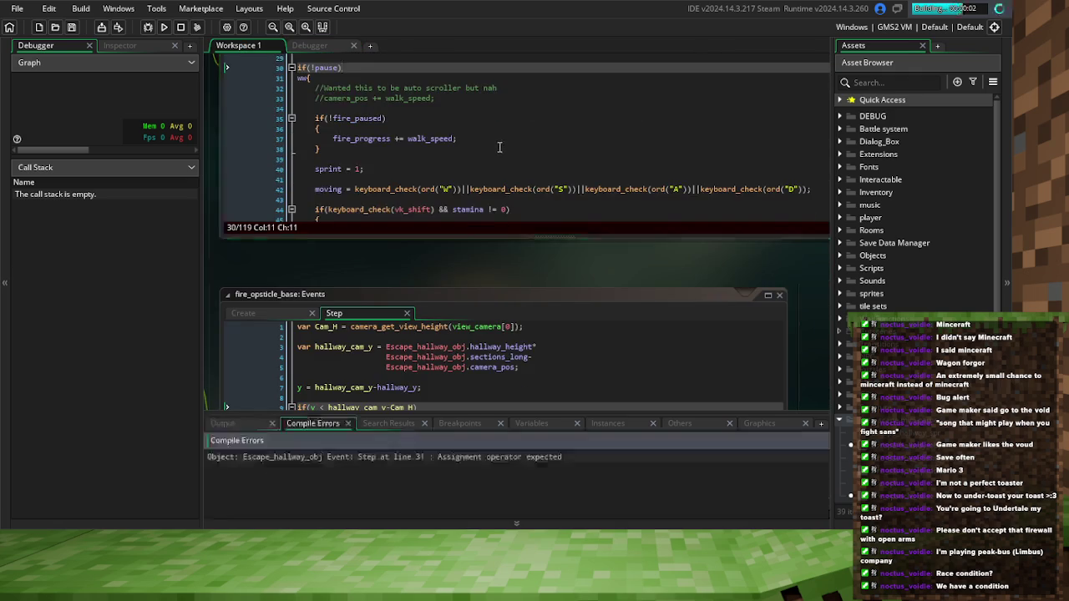
Follow the 'Assignment operator expected' compile error into Escape_hallway_obj's Step code
click(506, 246)
click(404, 307)
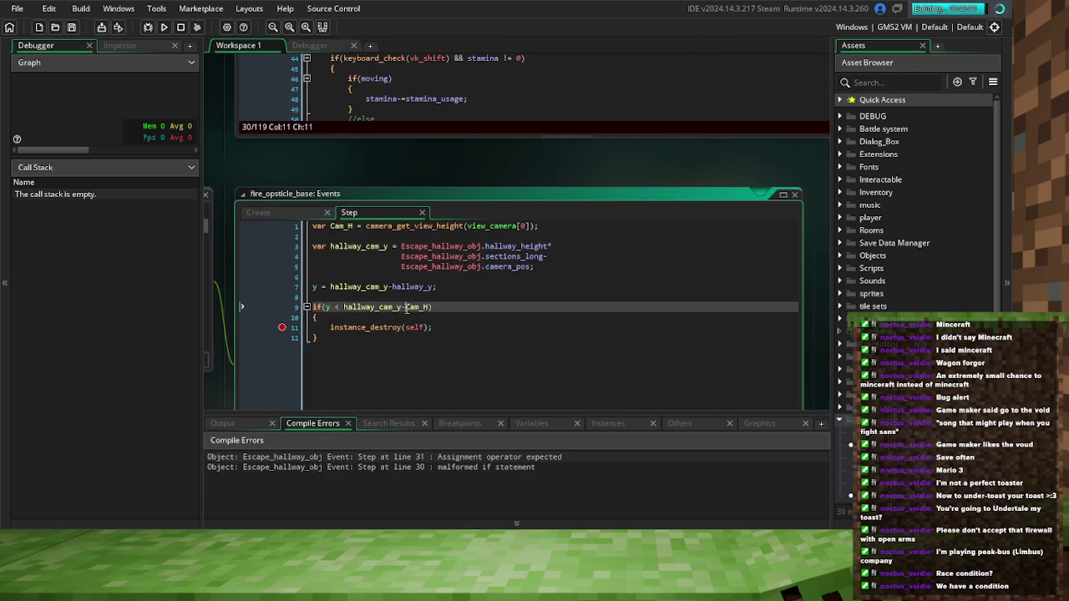
click(389, 457)
double_click(390, 466)
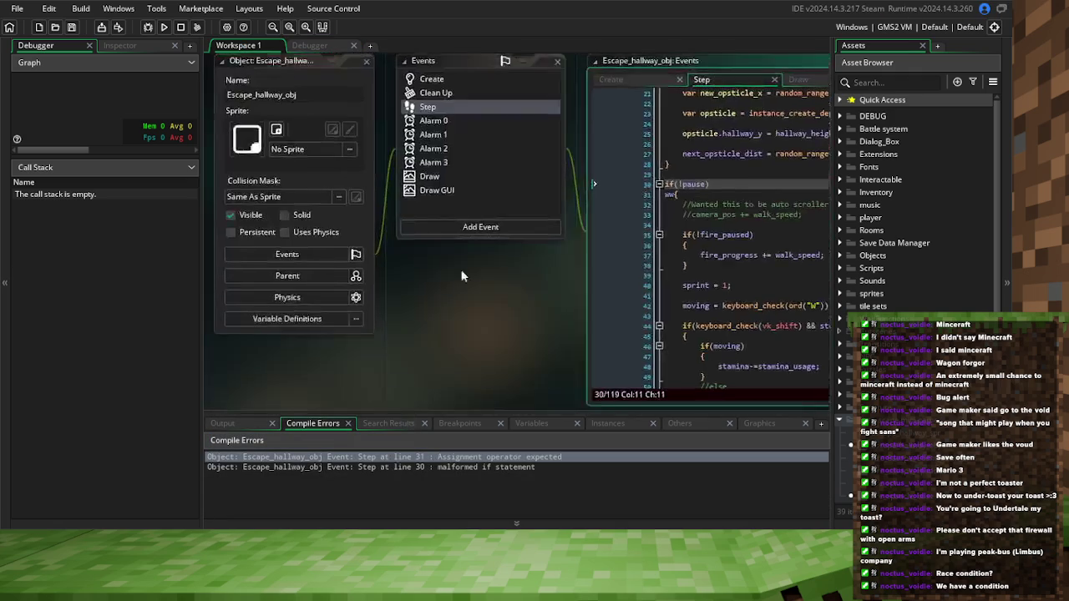
Replace the stray 'www' on line 31 with '{' after if(!pause) and save
click(684, 135)
key(Return)
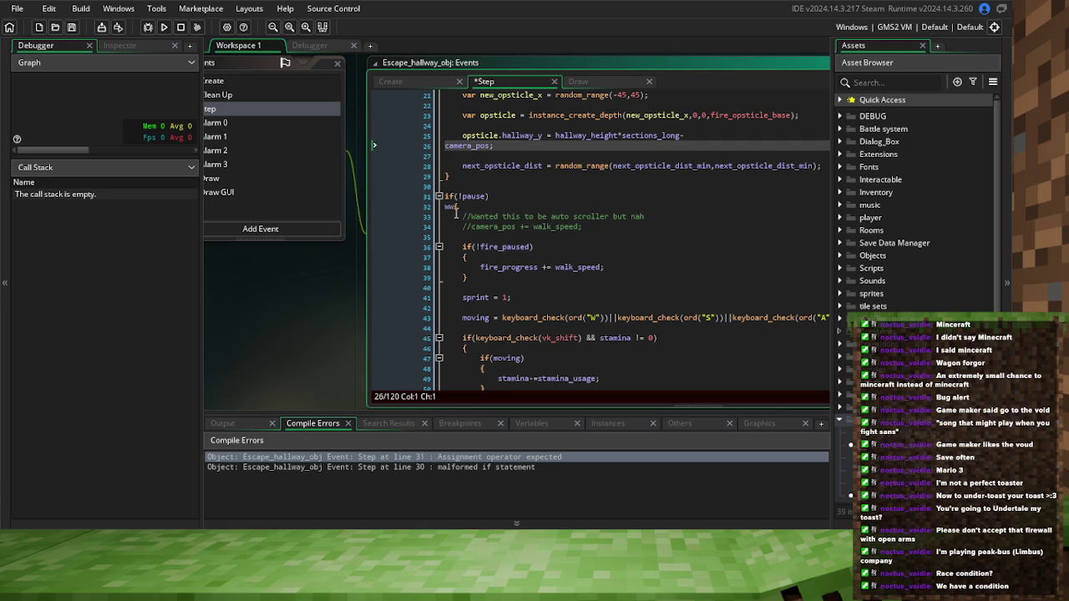
key(ctrl+z)
double_click(451, 197)
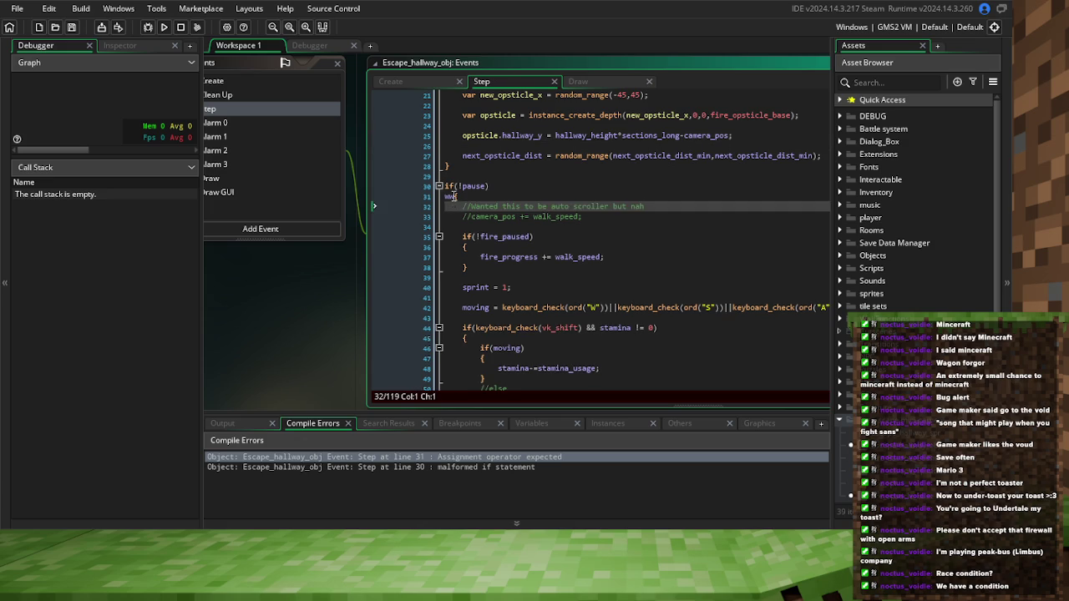
text({)
click(70, 27)
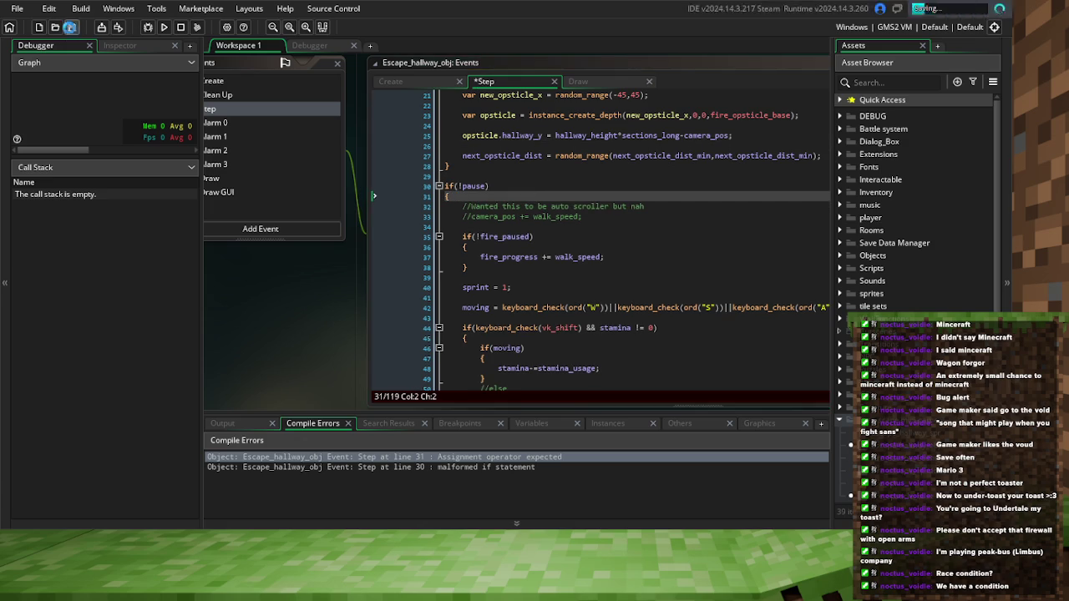
Scroll down to fire_opsticle_base's Step event code and focus it
scroll(474, 167, down, 5)
scroll(473, 166, up, 8)
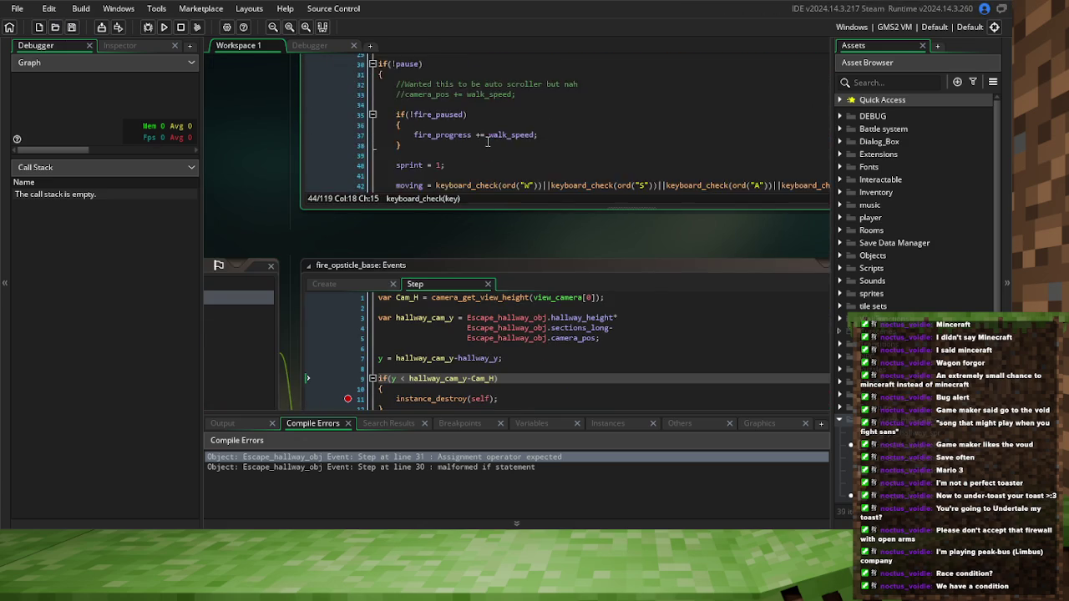
scroll(240, 267, down, 4)
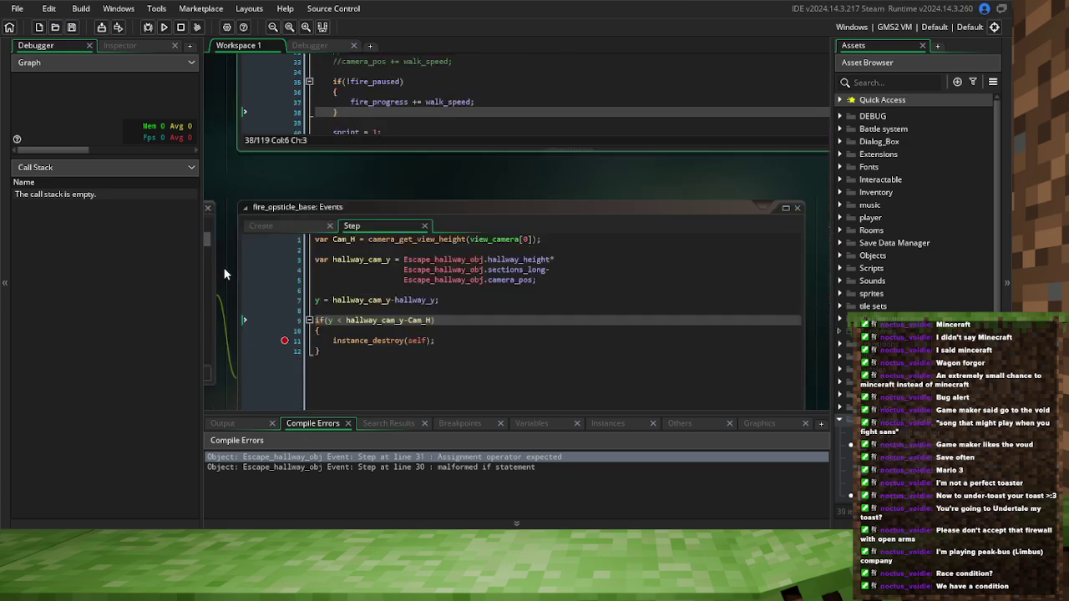
click(460, 338)
Change line 9's condition to y < hallway_cam_y+Cam_H, save, and launch a debug run
click(406, 320)
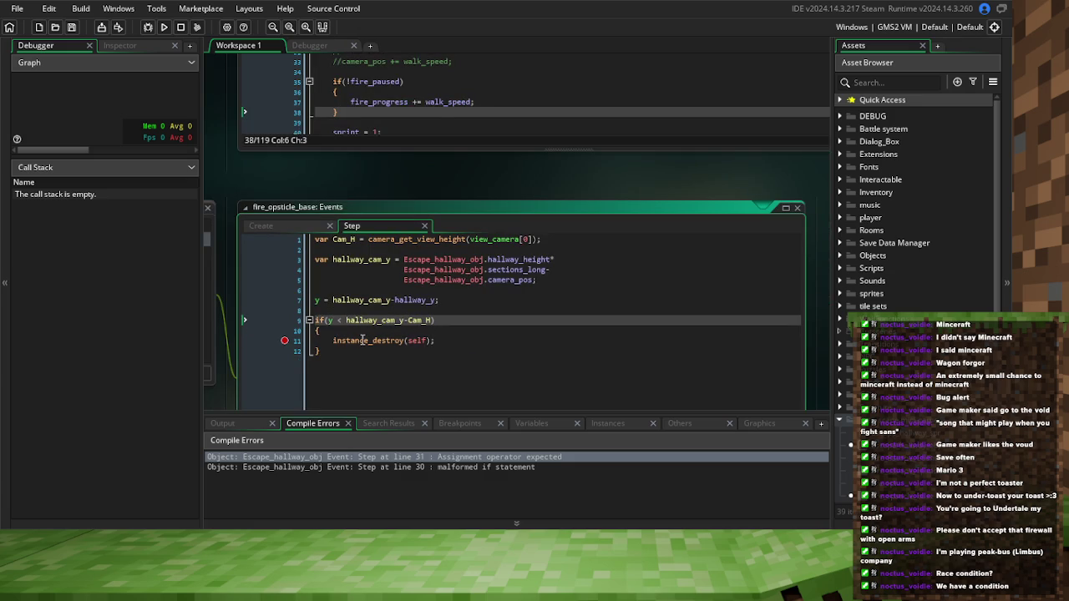
key(BackSpace)
text(+)
key(Down)
key(ctrl+s)
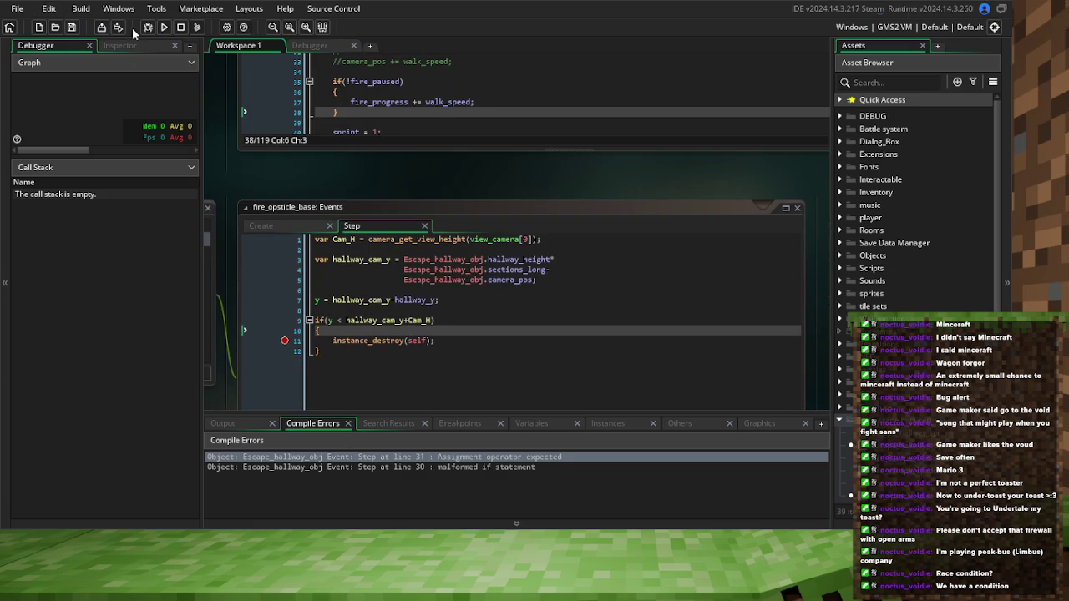
click(141, 31)
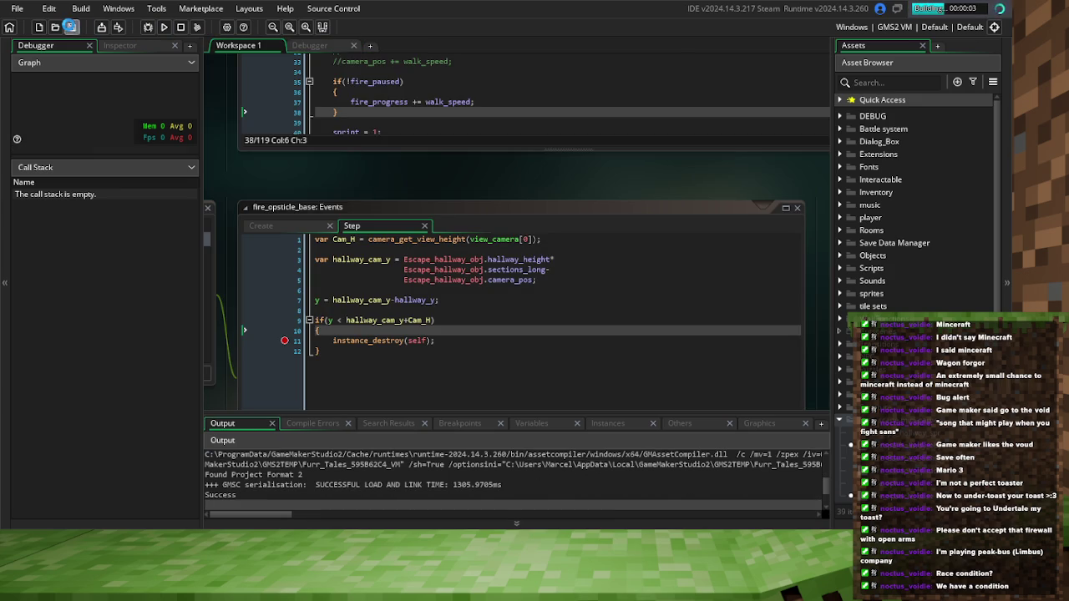
scroll(509, 310, up, 5)
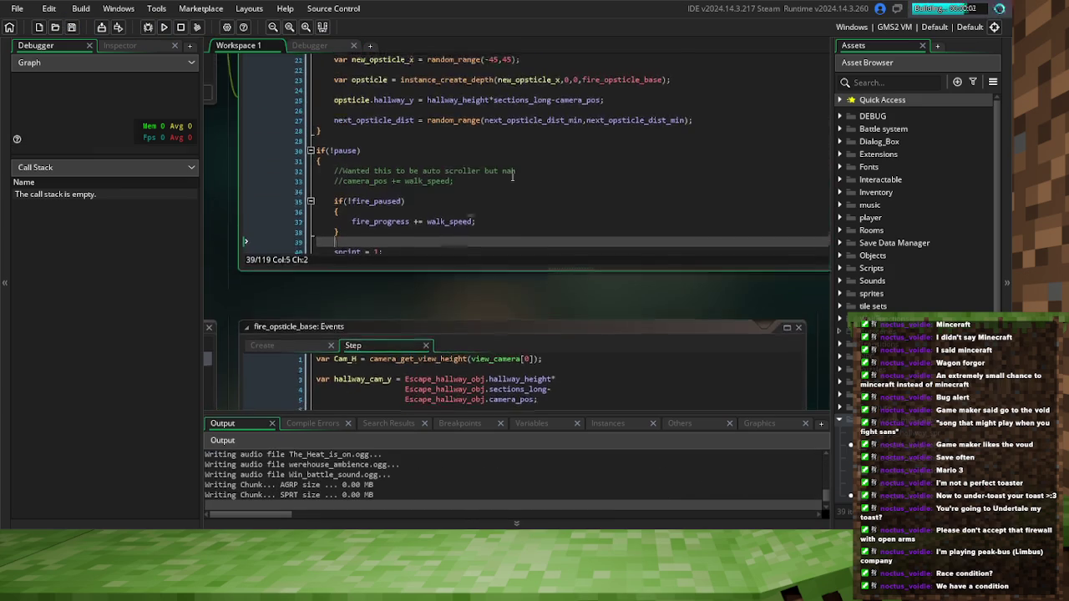
Let the debug build run until it halts at the line 11 instance_destroy breakpoint
click(508, 285)
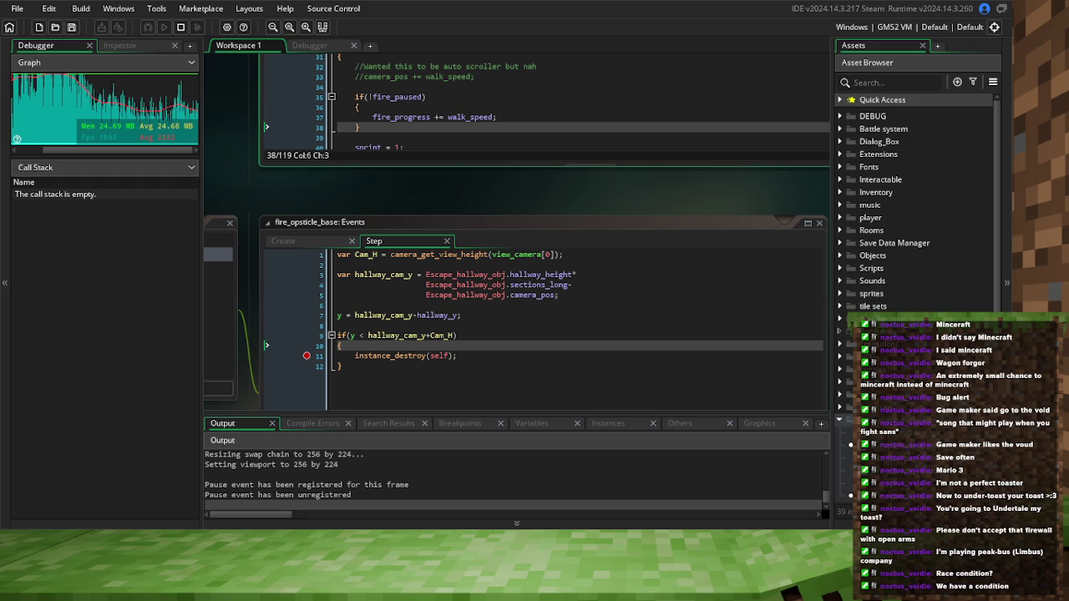
key(F11)
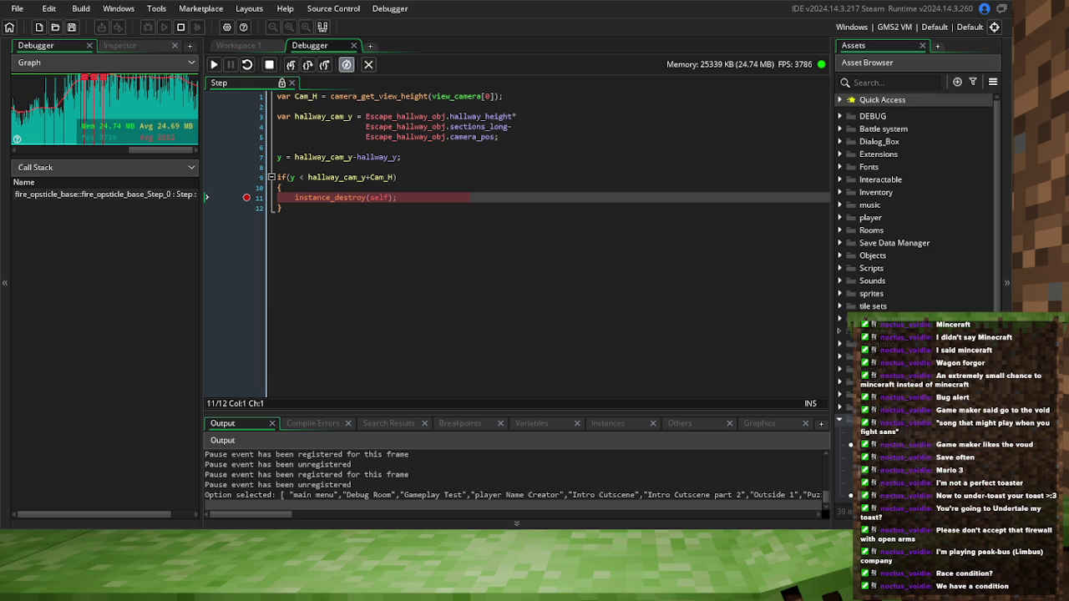
Resume the game and read the paused values: y is -4, hallway_cam_y is 4637
click(214, 64)
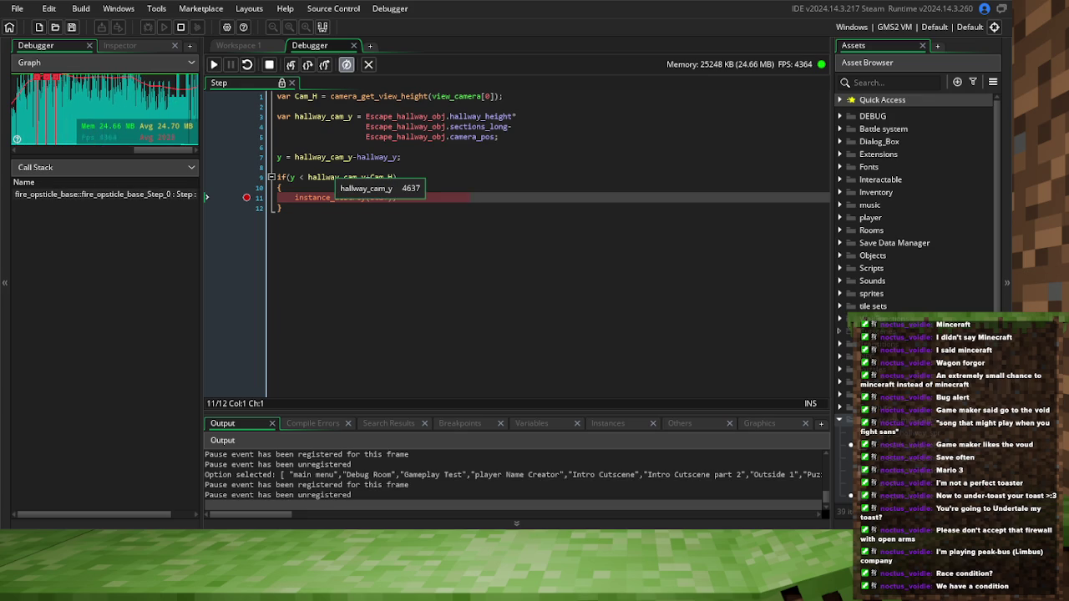
mouse_move(289, 177)
mouse_move(346, 177)
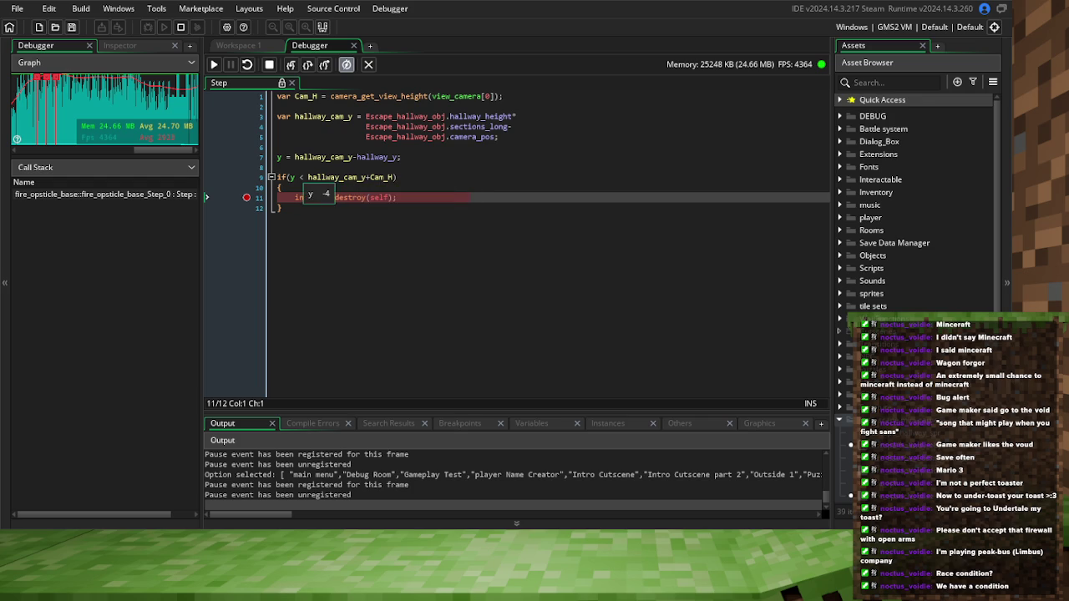
Select the condition's comparison operator, then the trailing -hallway_y on line 7
click(302, 177)
double_click(302, 177)
mouse_move(324, 156)
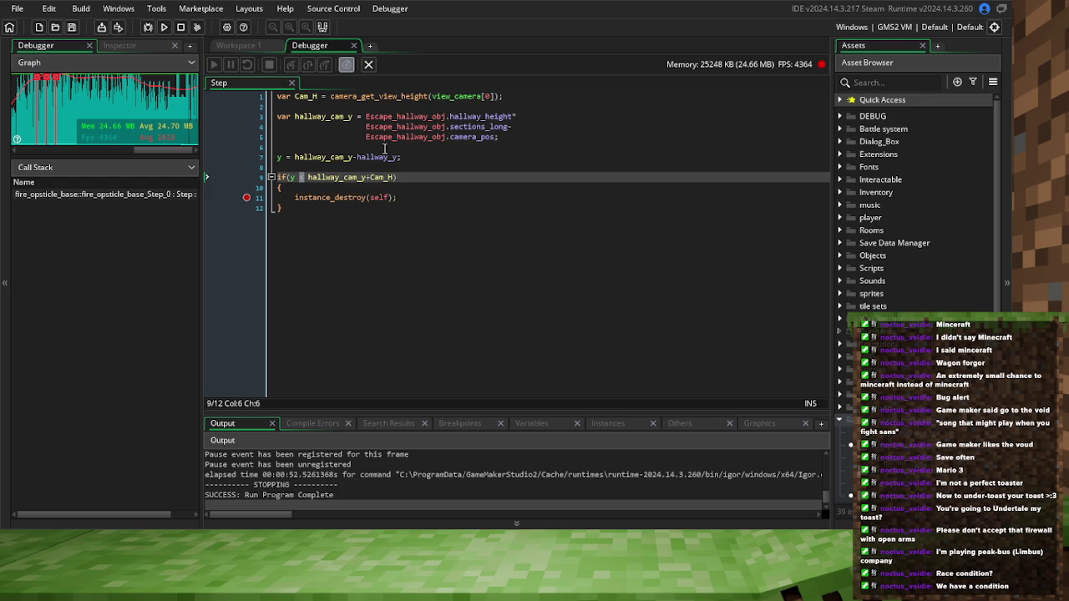
drag(401, 156, 357, 156)
Rewrite line 7 as y = hallway_y-hallway_cam_y, save, and return to Workspace 1
key(BackSpace)
click(296, 156)
text(hallway_y-)
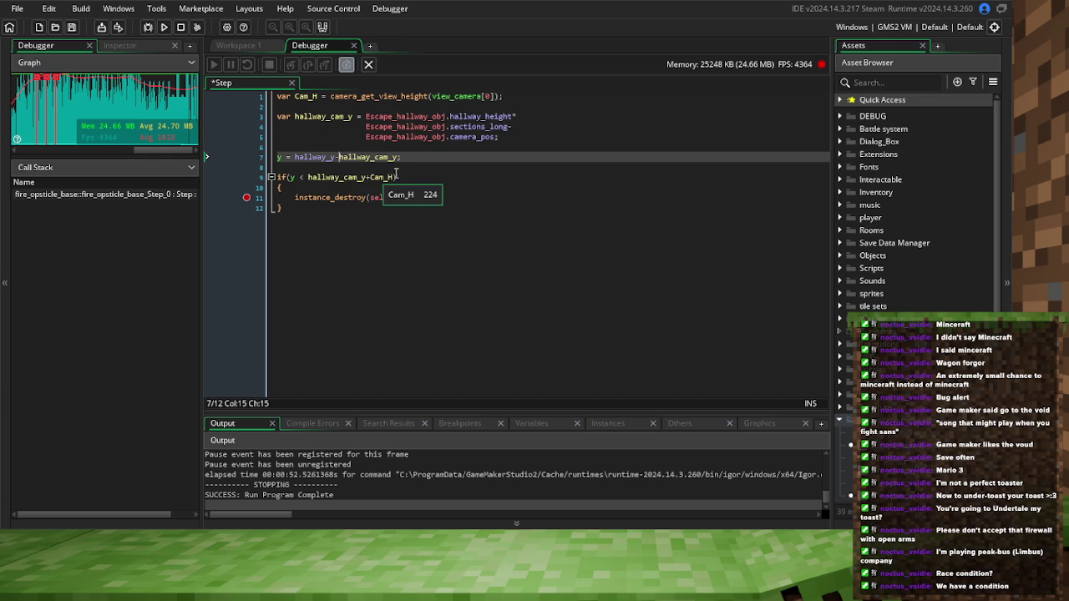
click(392, 168)
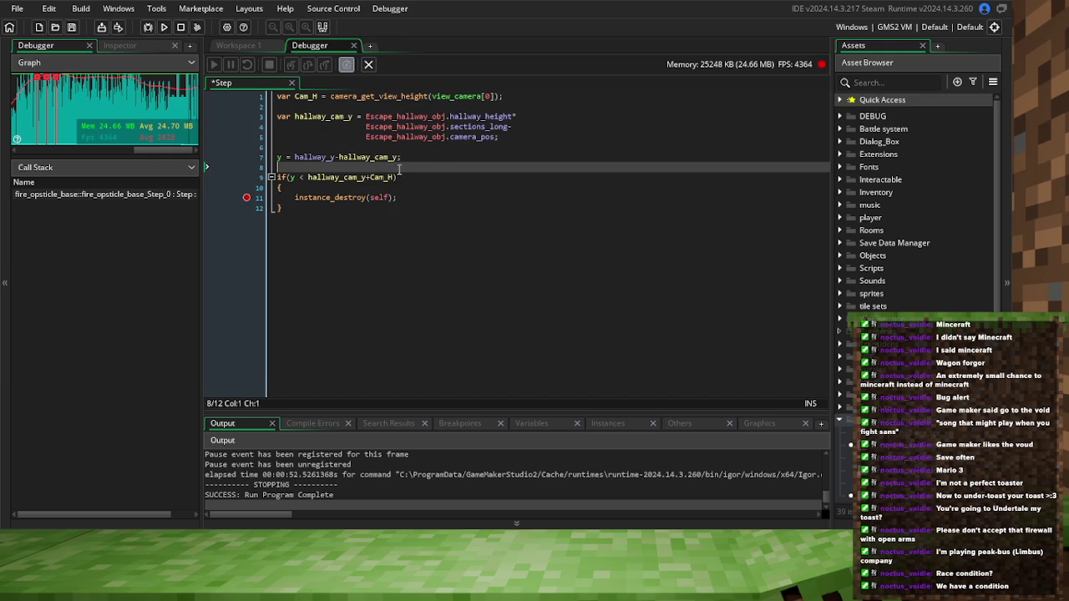
click(71, 27)
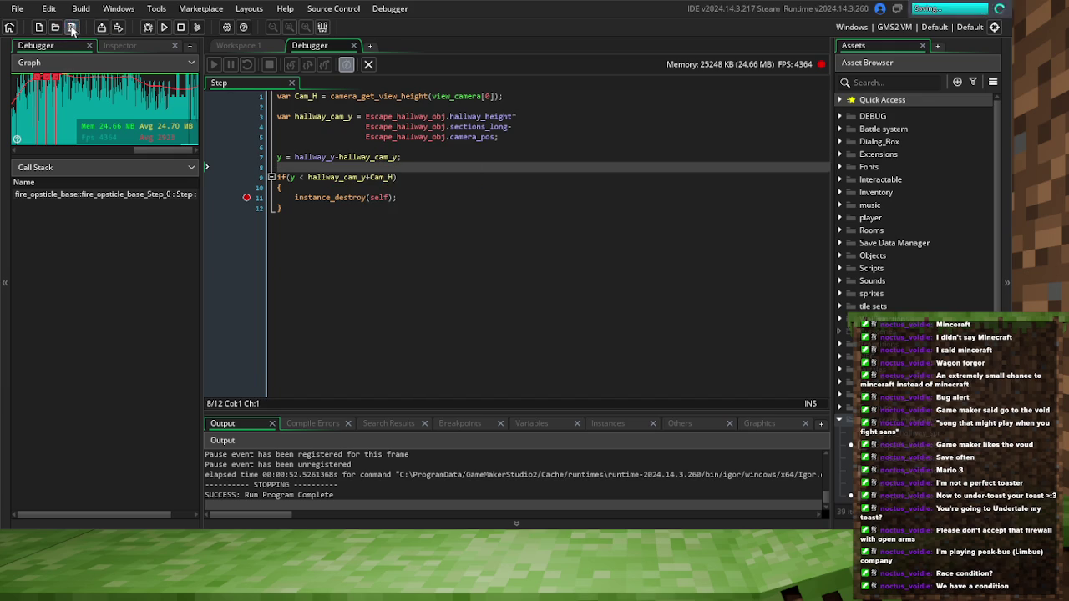
click(226, 46)
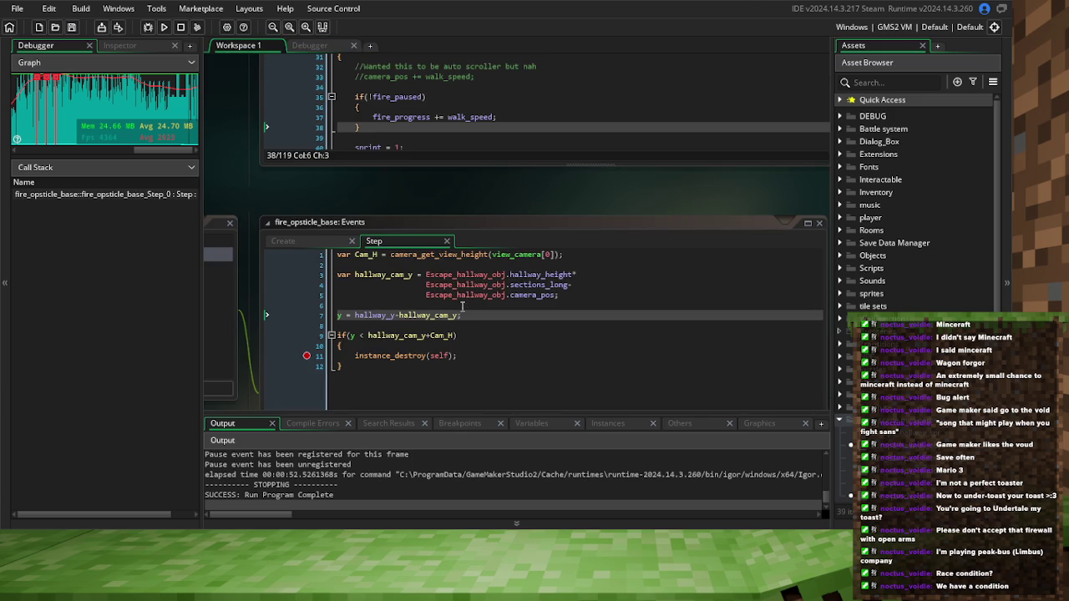
Trim line 25 to opsticle.hallway_y = camera_pos; by deleting hallway_height*sections_long-
scroll(471, 211, up, 5)
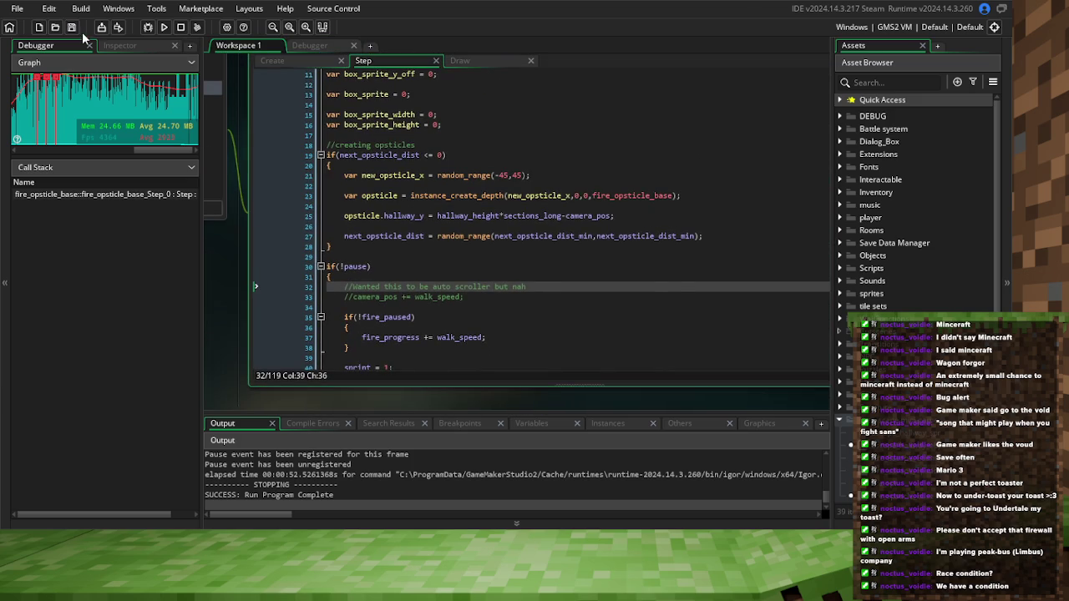
click(72, 26)
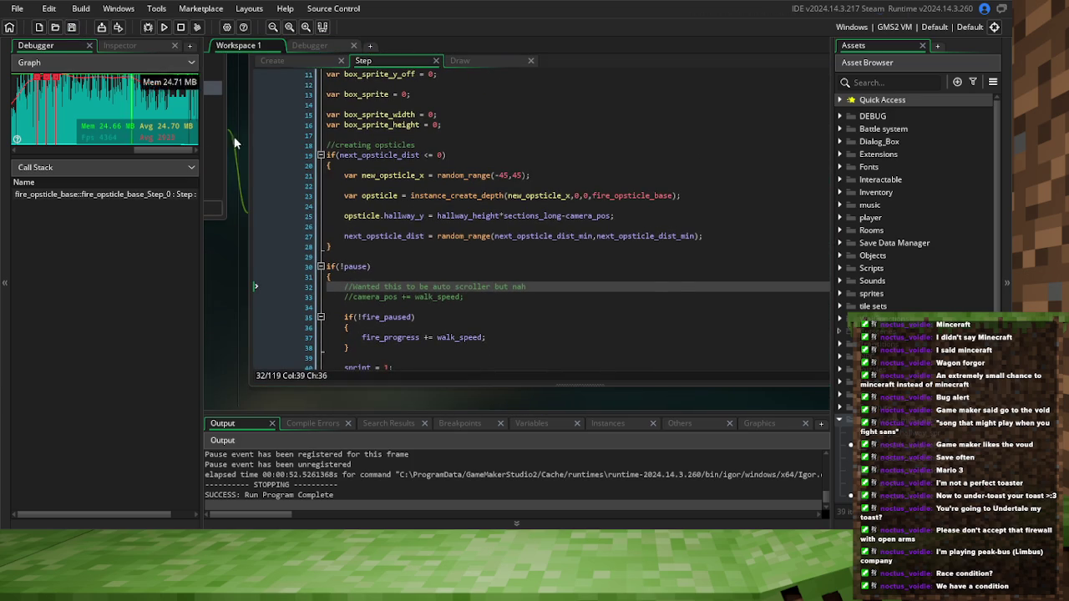
click(439, 267)
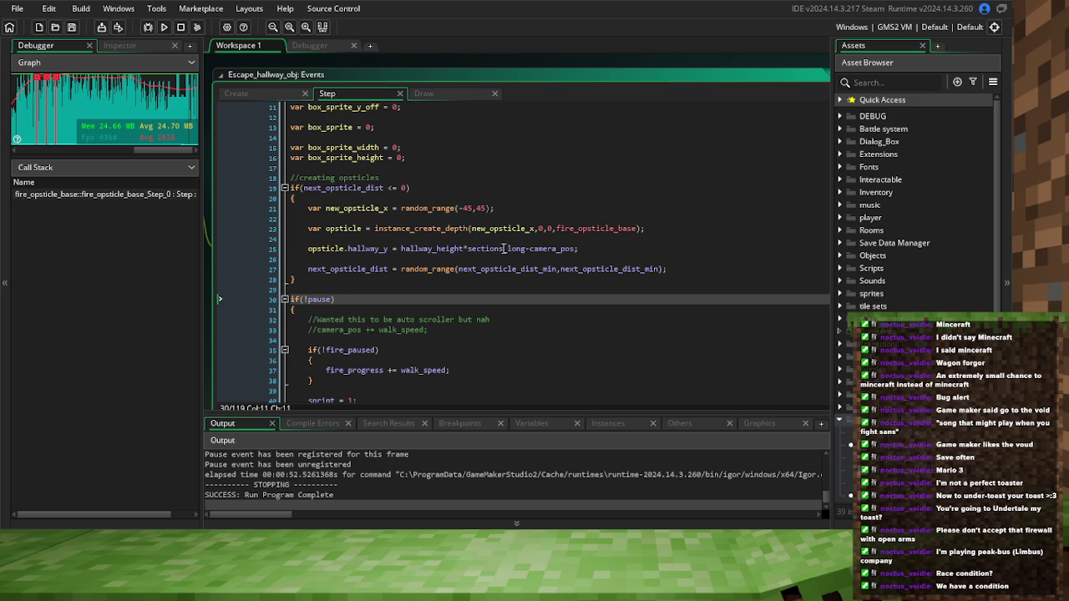
double_click(504, 248)
key(BackSpace)
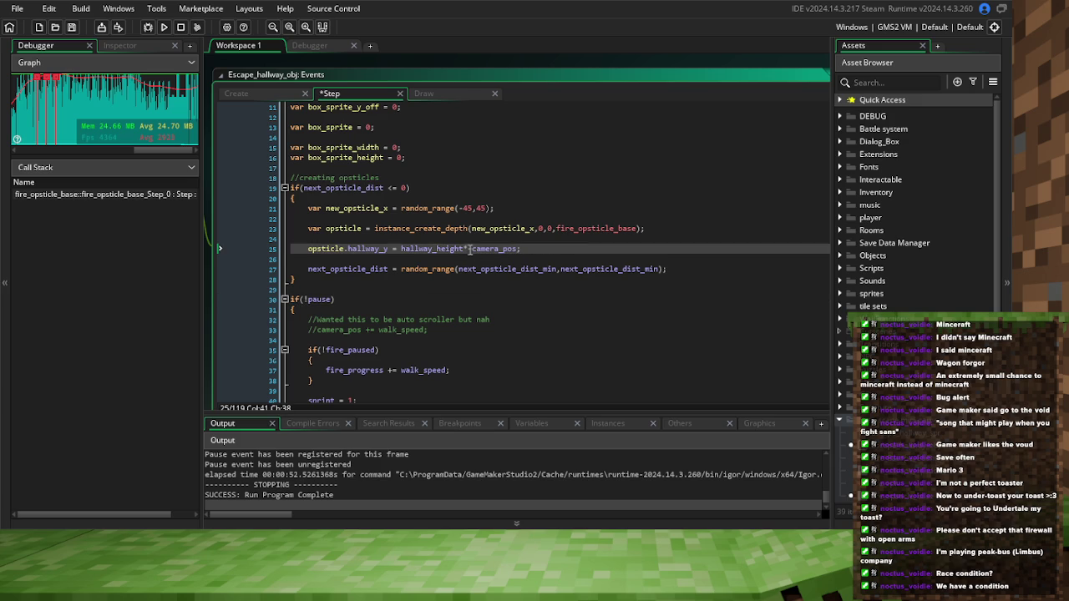
text(-)
key(BackSpace)
key(BackSpace)
key(BackSpace)
click(511, 336)
Replace the three-line hallway_cam_y expression with camera_pos;
scroll(511, 334, down, 5)
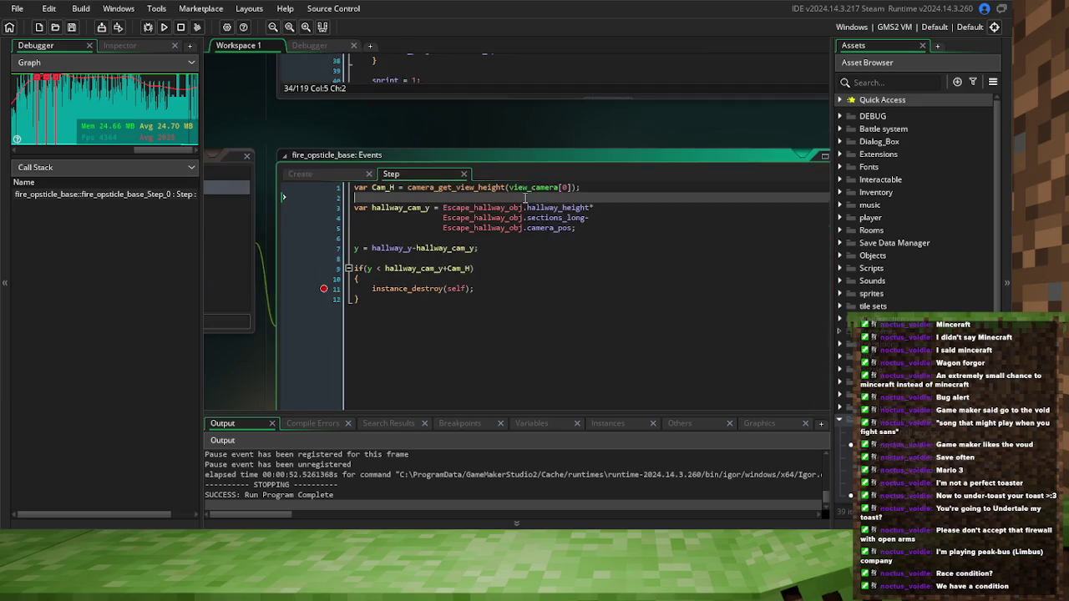
drag(601, 268, 446, 248)
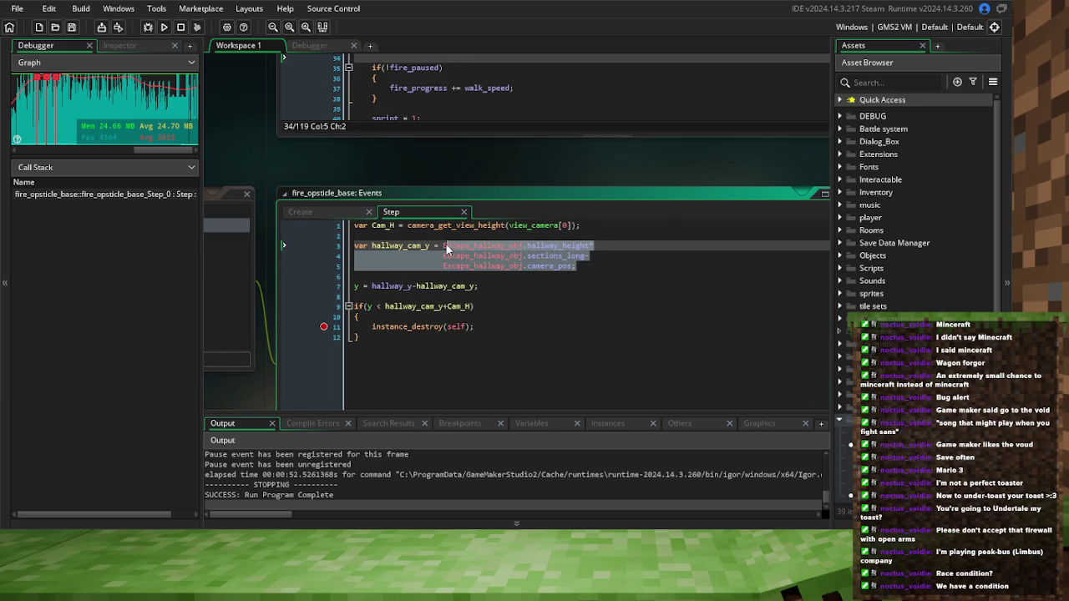
text(camera_pos)
text(;)
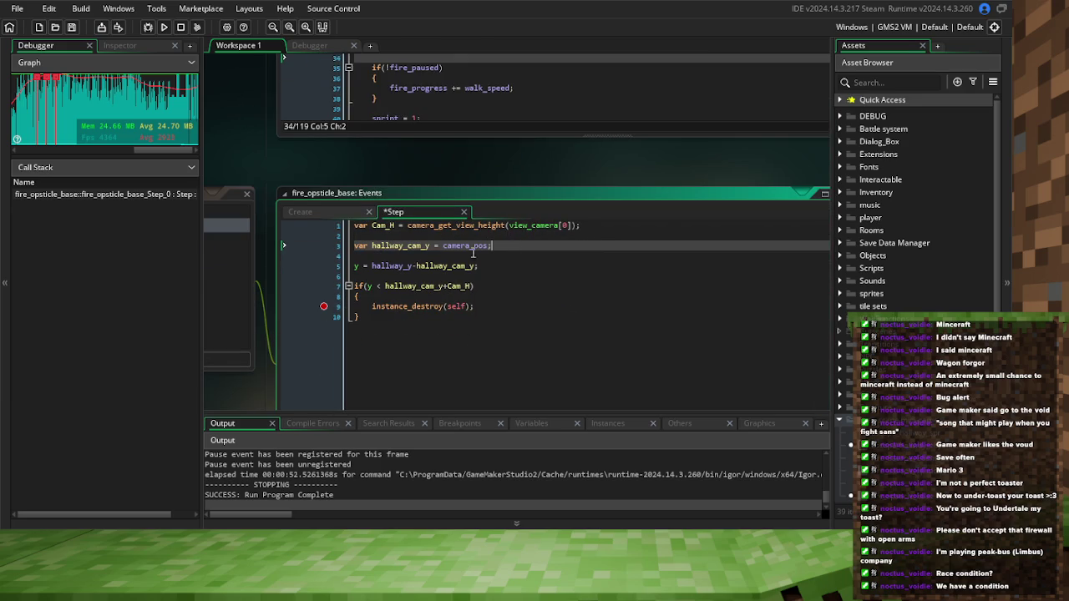
Delete -hallway_cam_y from line 5 so y = hallway_y, then save
double_click(423, 247)
double_click(403, 287)
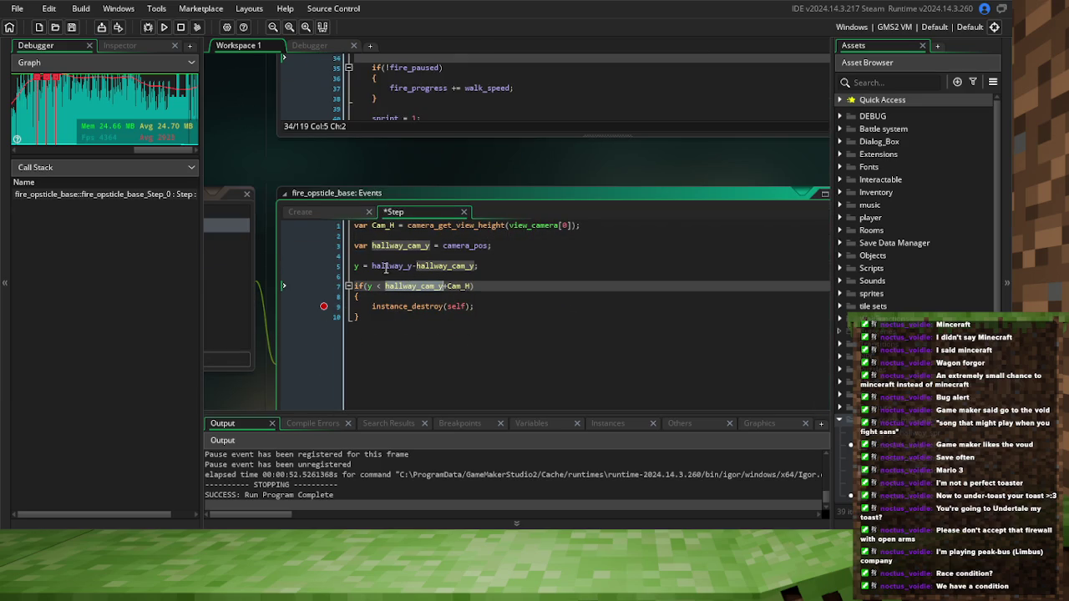
click(415, 266)
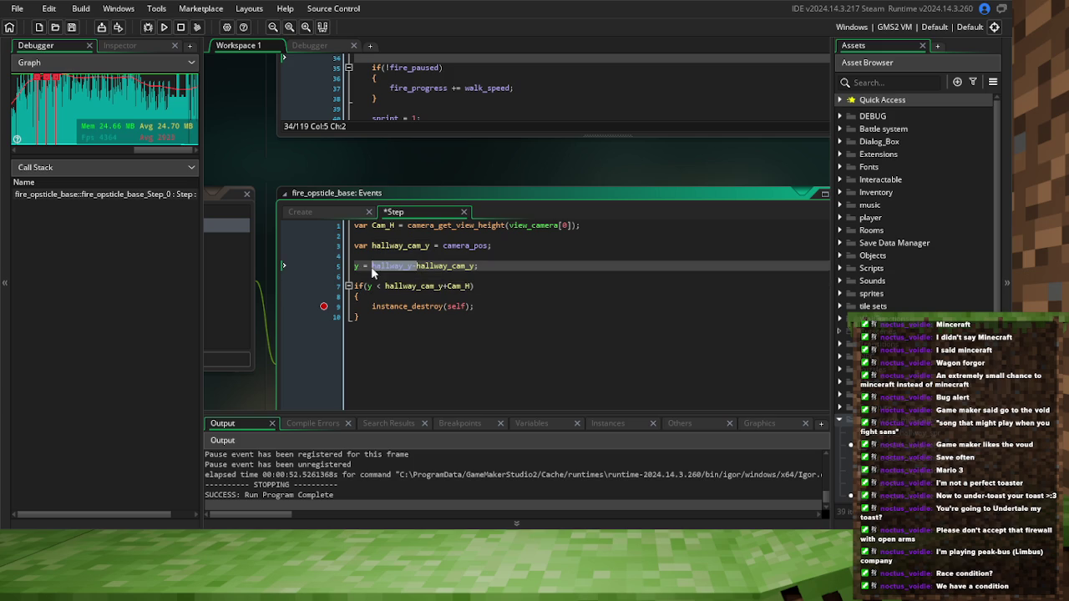
double_click(417, 266)
key(BackSpace)
key(BackSpace)
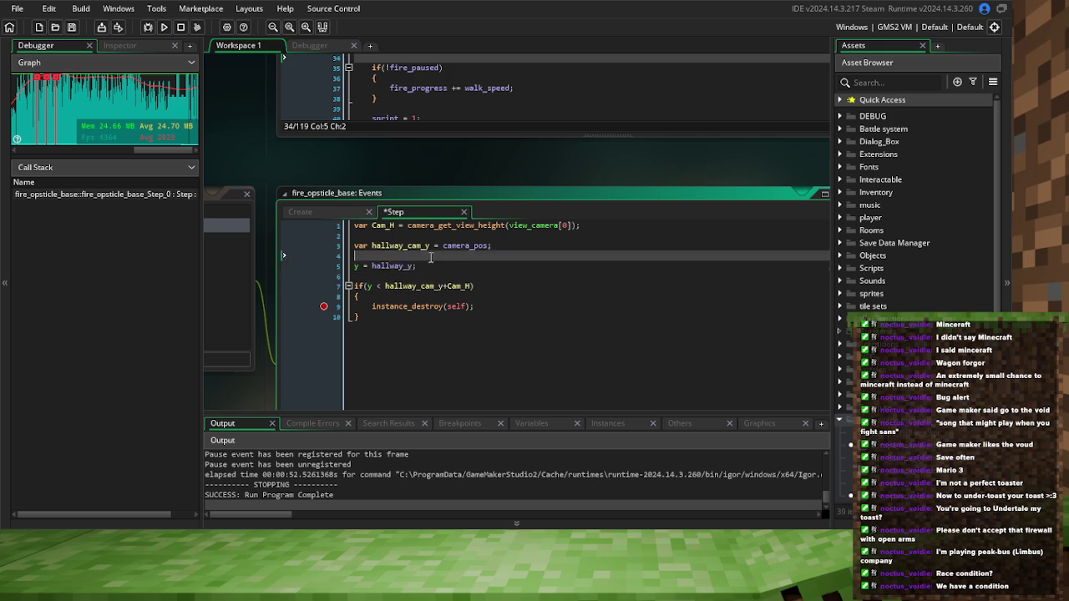
click(431, 254)
click(73, 30)
Change the condition's if(y to if(hallway_y and save
click(381, 290)
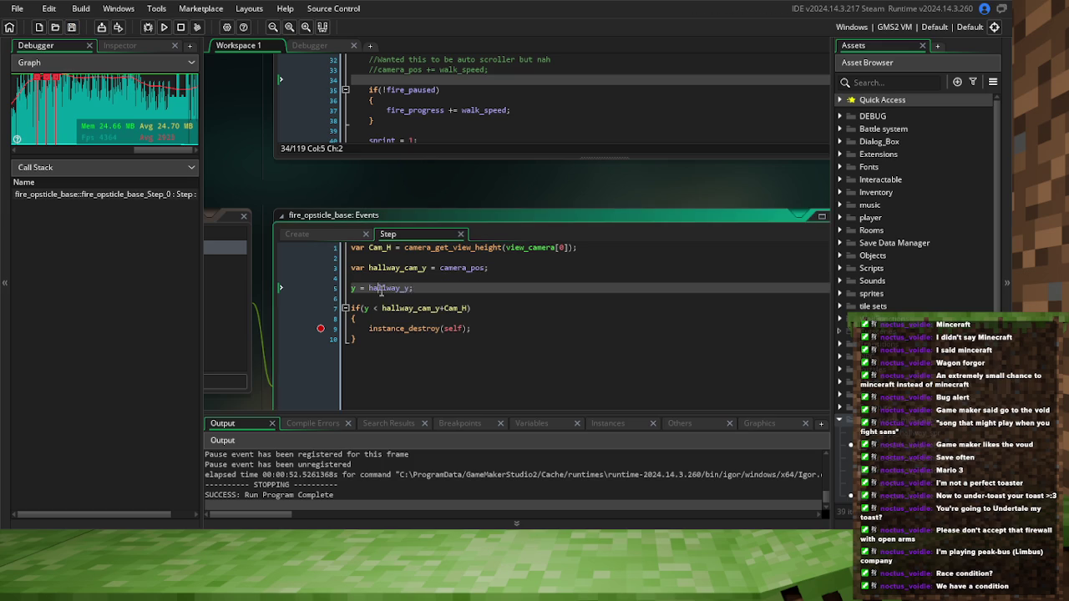
double_click(366, 308)
text(hallway_y)
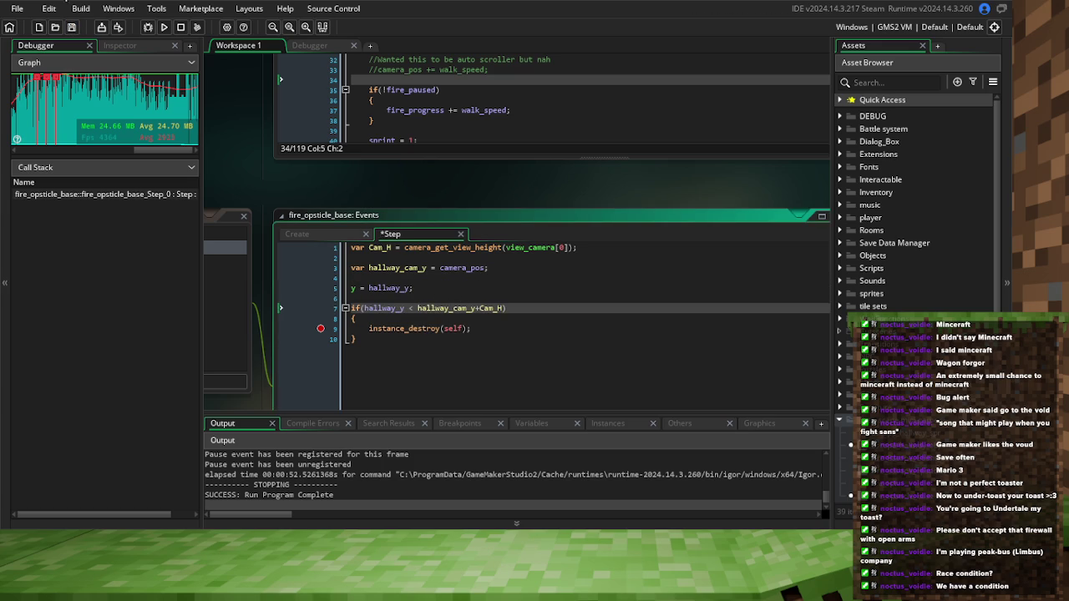
click(72, 27)
click(442, 100)
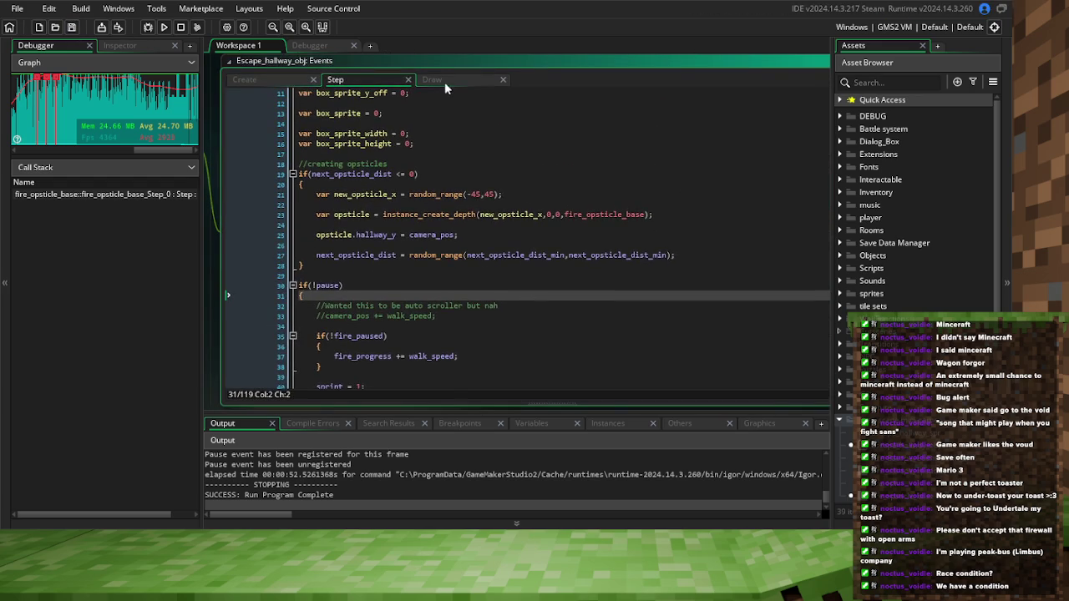
View Escape_hallway_obj's Draw event and inspect line 2's hallway position expression
click(444, 81)
click(582, 161)
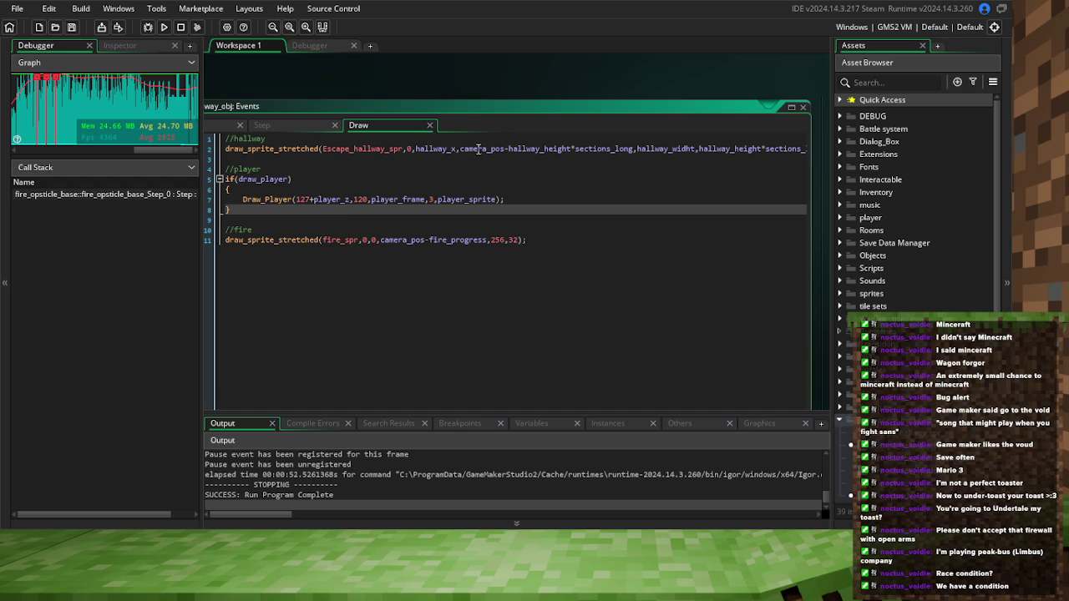
click(460, 150)
mouse_move(461, 152)
mouse_down()
mouse_move(806, 149)
mouse_move(459, 150)
mouse_up()
click(635, 148)
Select camera_pos-fire_progress on line 11, then pan back to fire_opsticle_base's Step code
click(489, 240)
drag(489, 240, 402, 240)
double_click(390, 240)
click(390, 242)
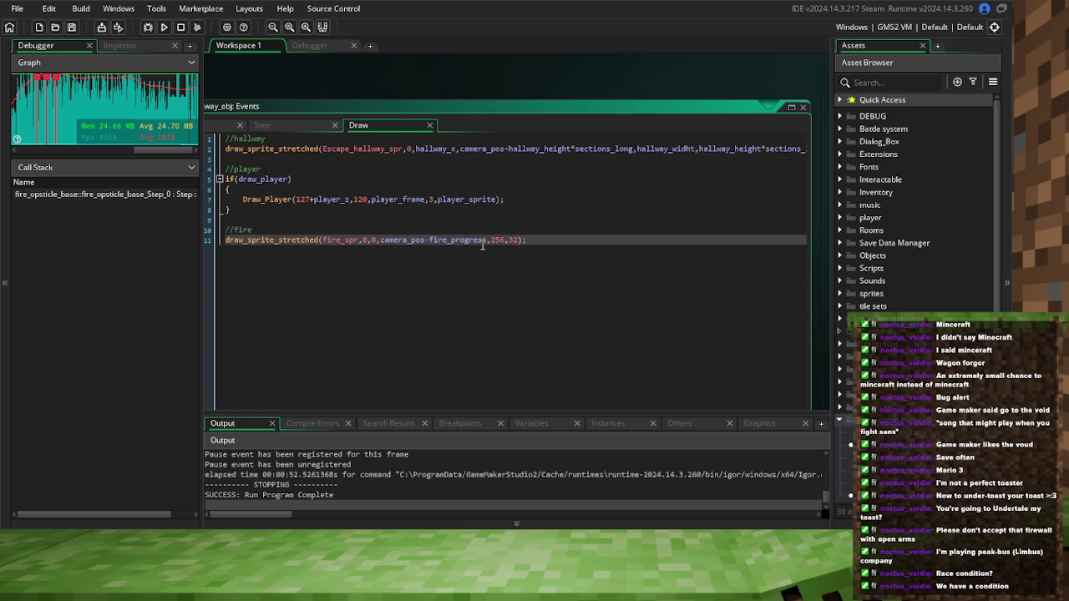
drag(489, 242, 391, 245)
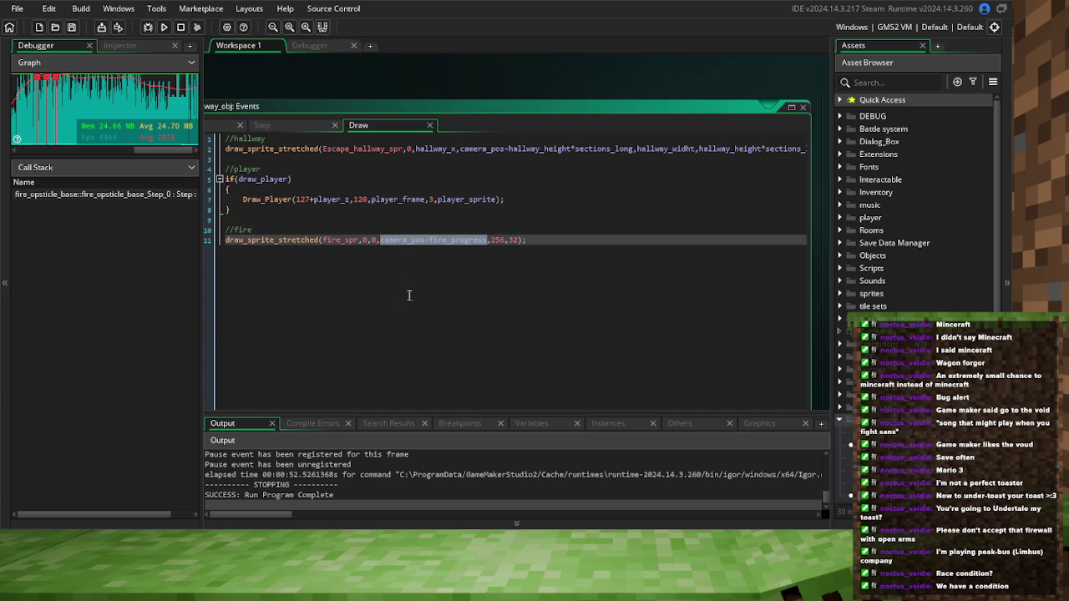
drag(407, 287, 523, 82)
drag(547, 268, 571, 152)
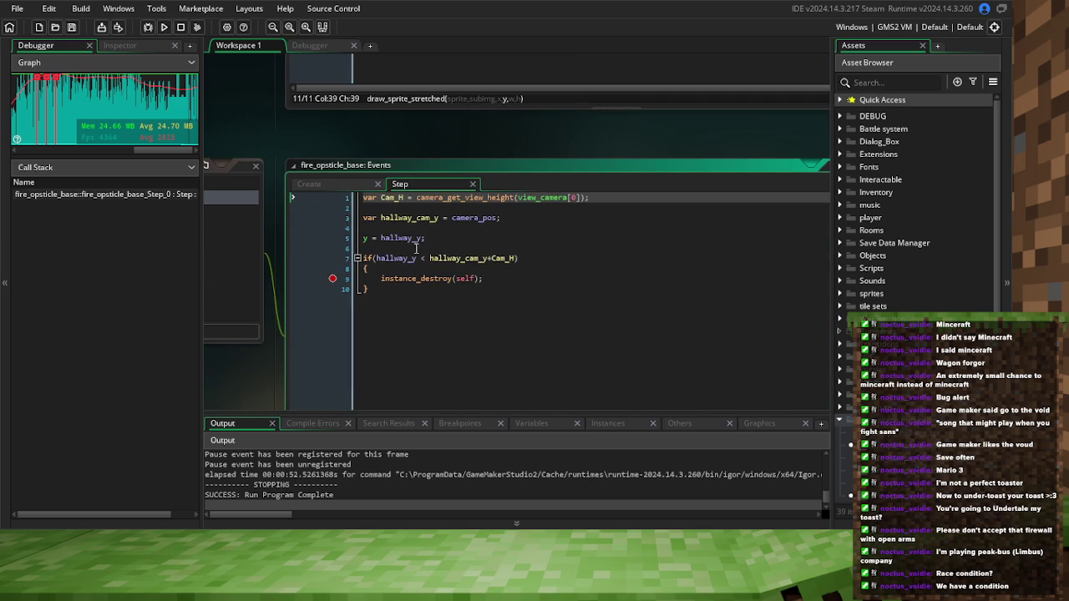
Rewrite Step line 5 as y = camera_pos-hallway_y and launch a debug run
double_click(400, 240)
text(camera_pos-fire_progress)
key(ctrl+z)
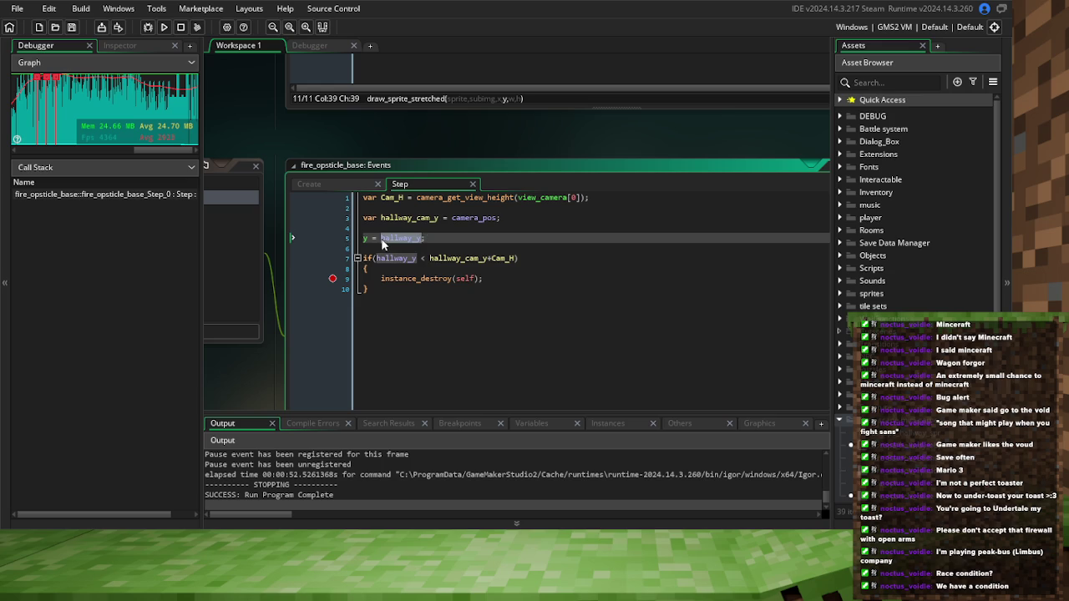
text(camera_pos-fire_progress)
double_click(515, 238)
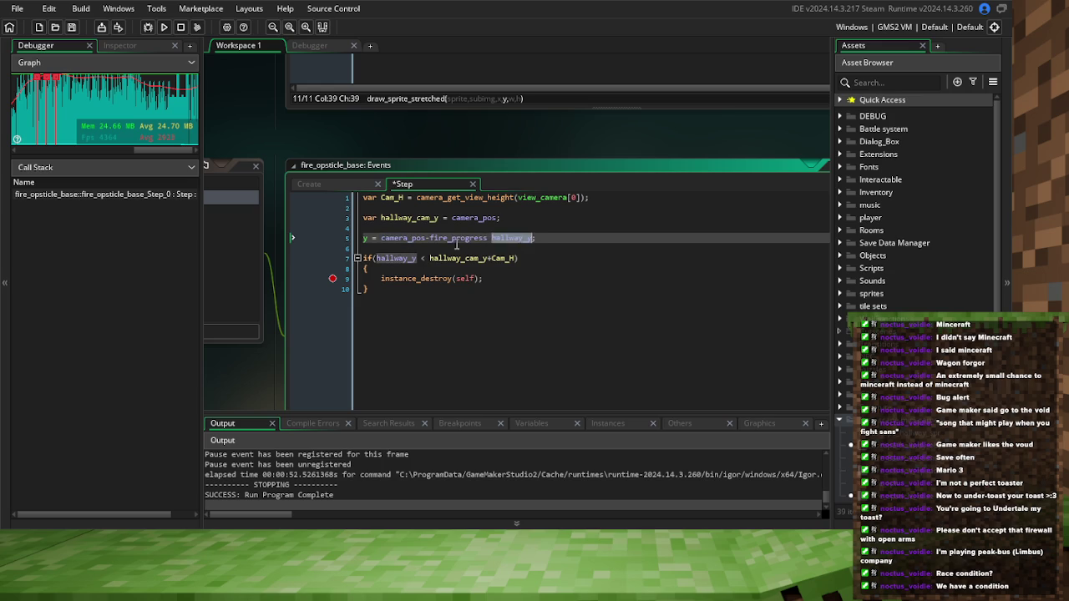
key(BackSpace)
click(455, 244)
double_click(452, 239)
text(hallway_y)
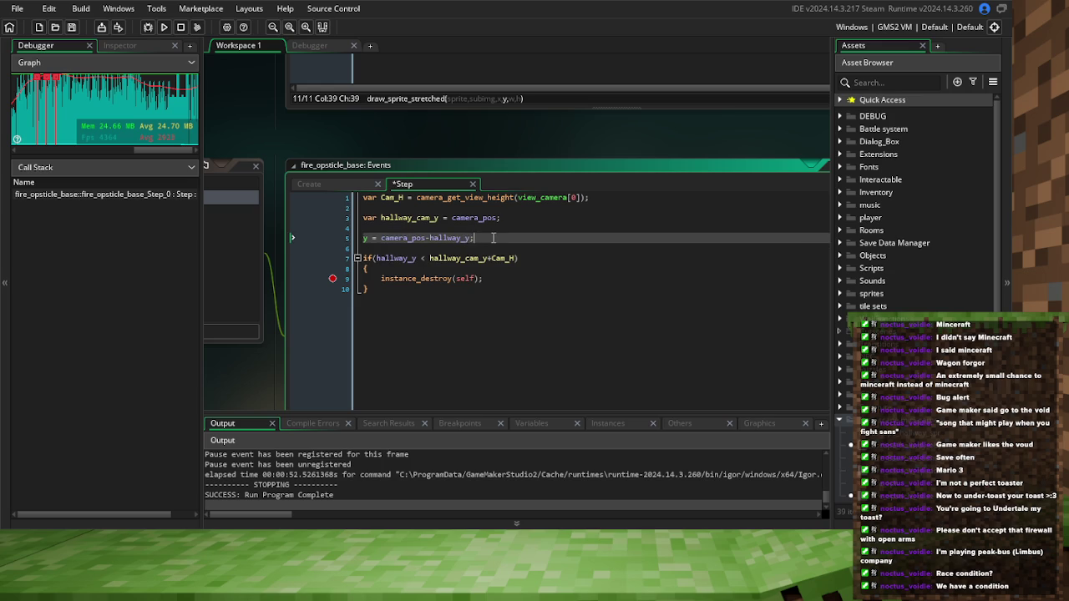
click(148, 26)
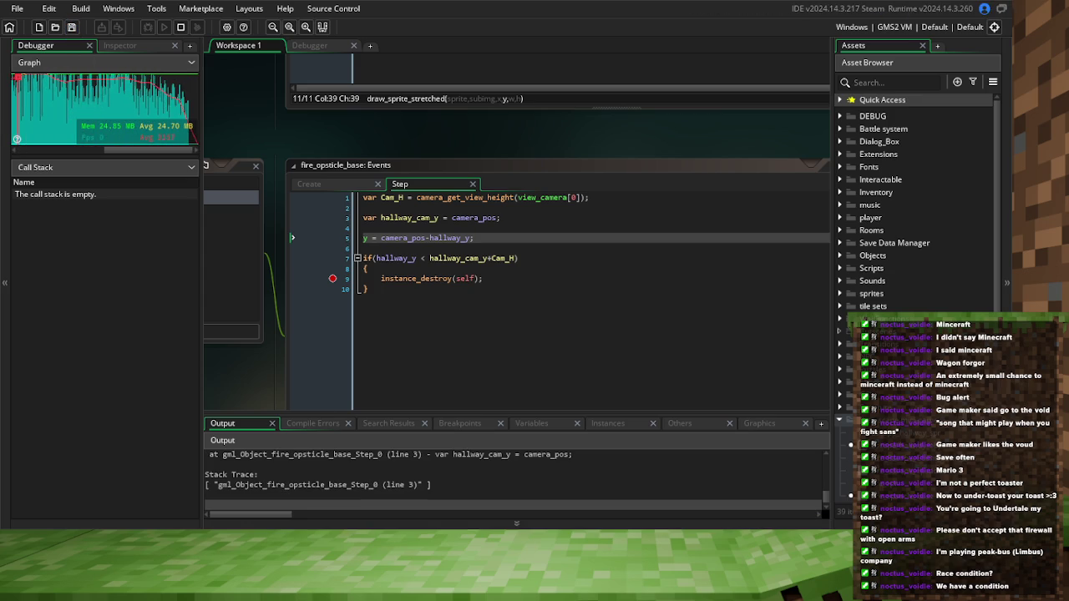
Break into the crashed game in the Debugger, step once with F11, then stop the run
click(309, 45)
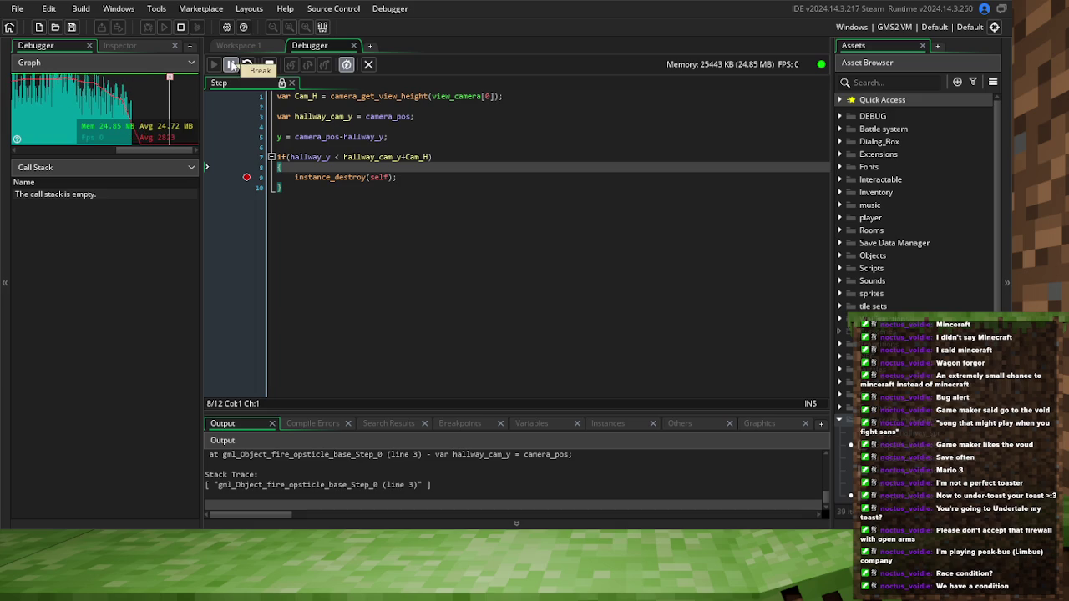
click(232, 66)
click(317, 157)
double_click(317, 157)
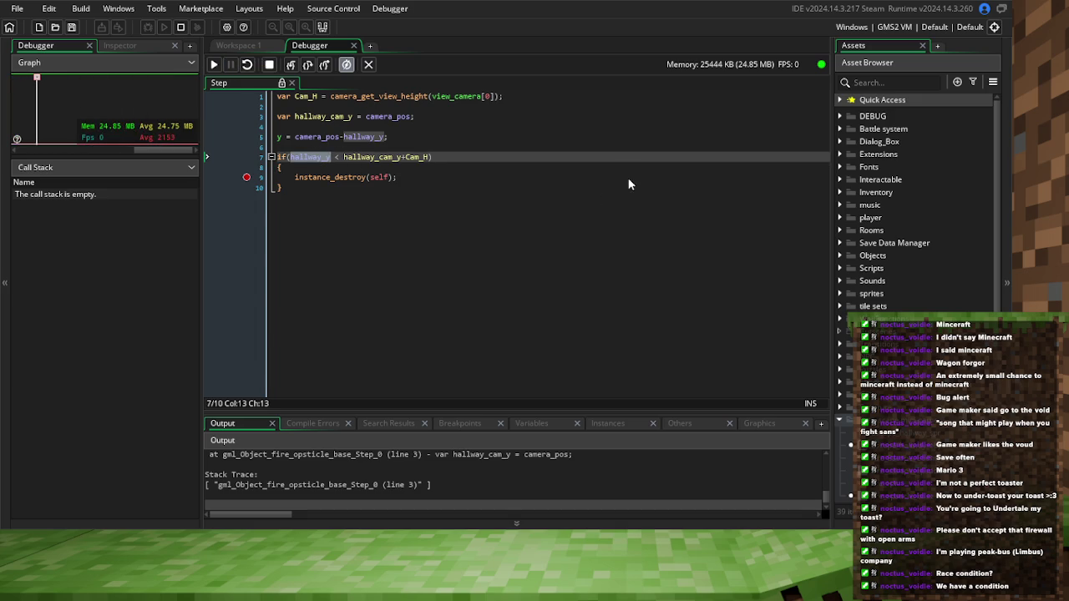
key(F11)
click(269, 66)
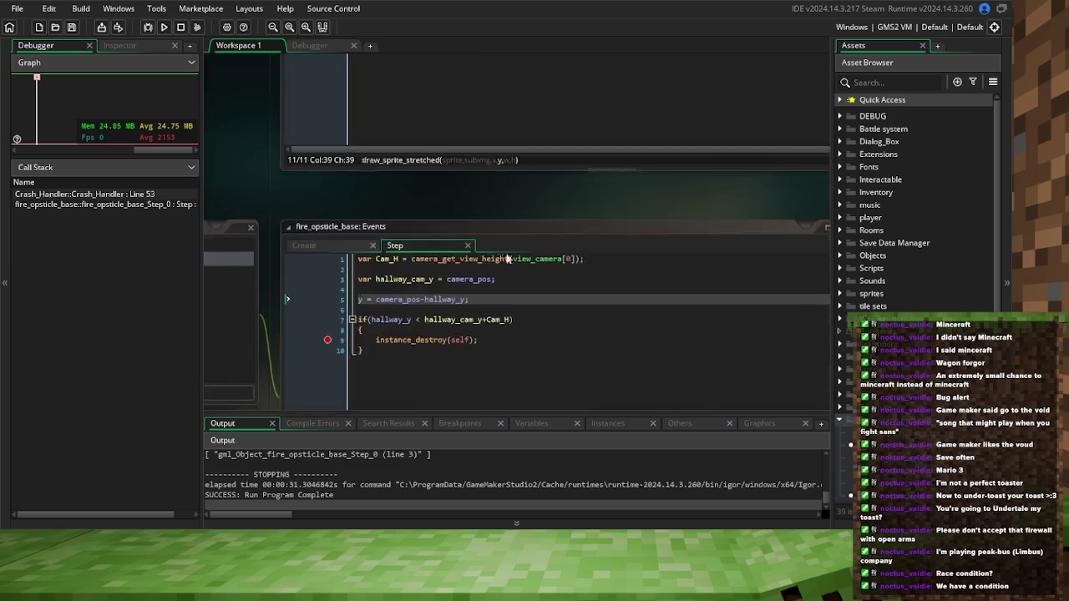
click(380, 307)
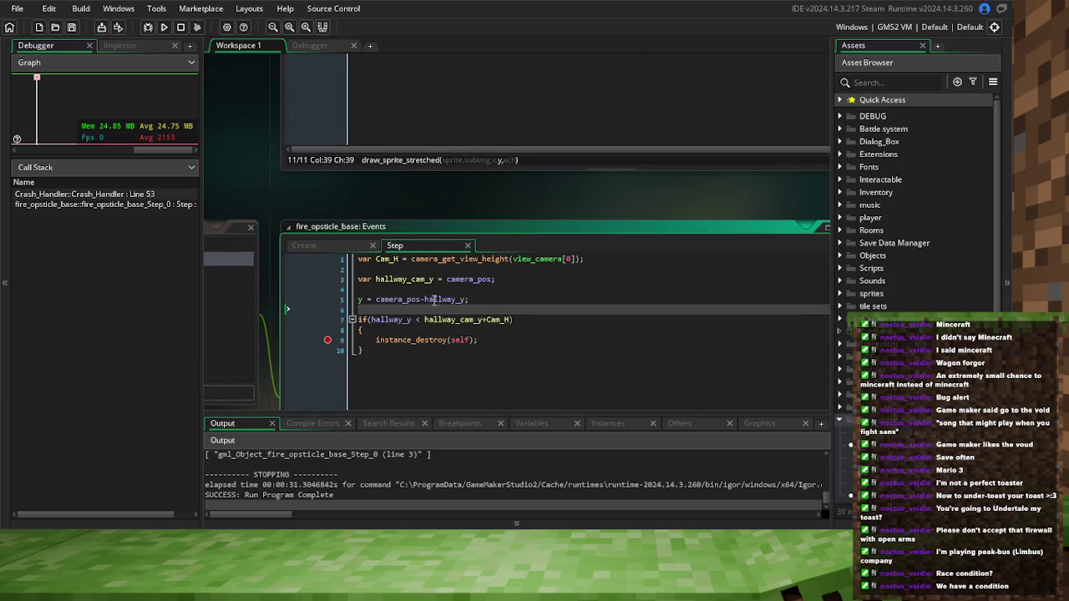
Prefix camera_pos on line 5 with Escape_hallway_obj., save, and rerun in the Debugger
click(380, 299)
text(Escape_hallway_obj)
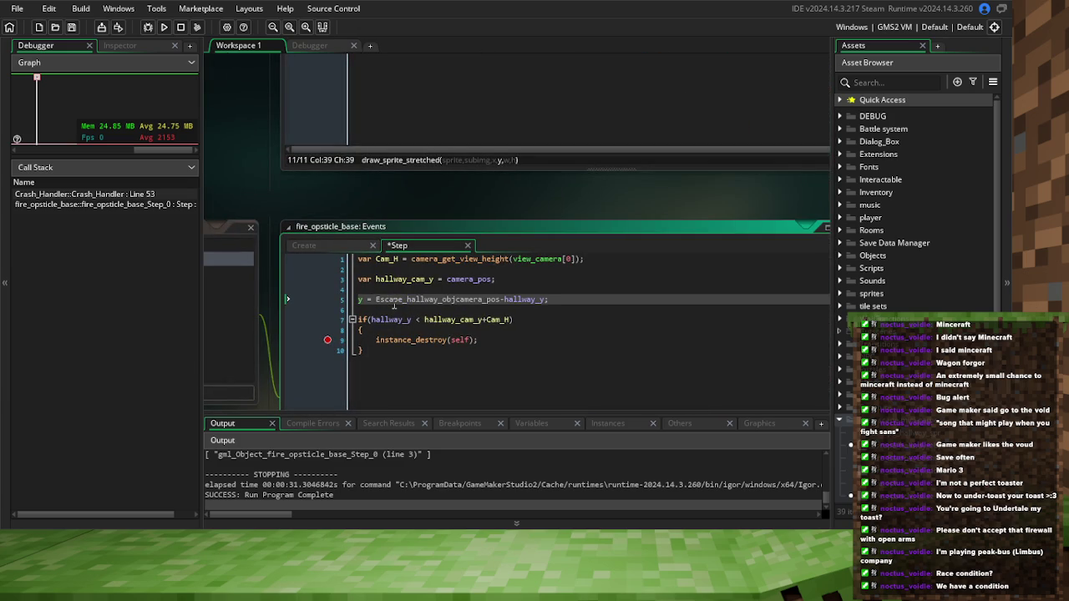
text(.)
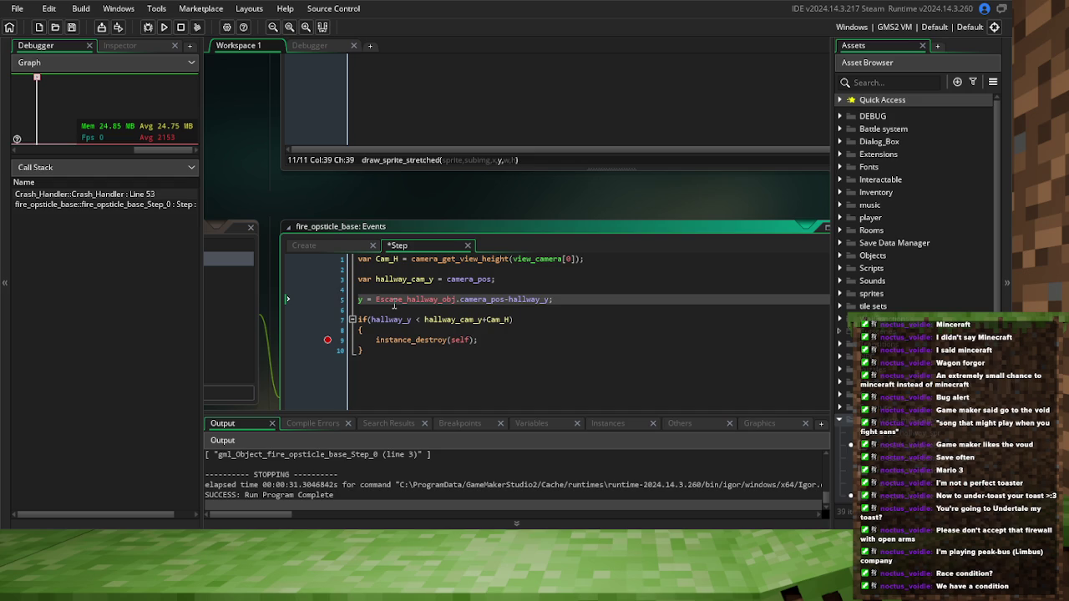
click(148, 27)
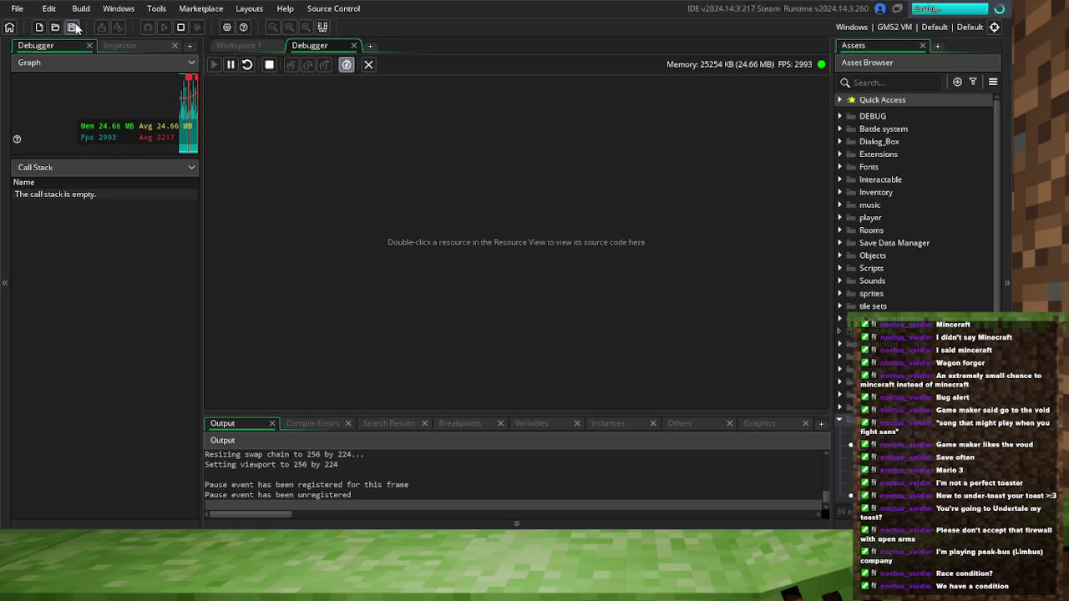
click(259, 48)
click(71, 28)
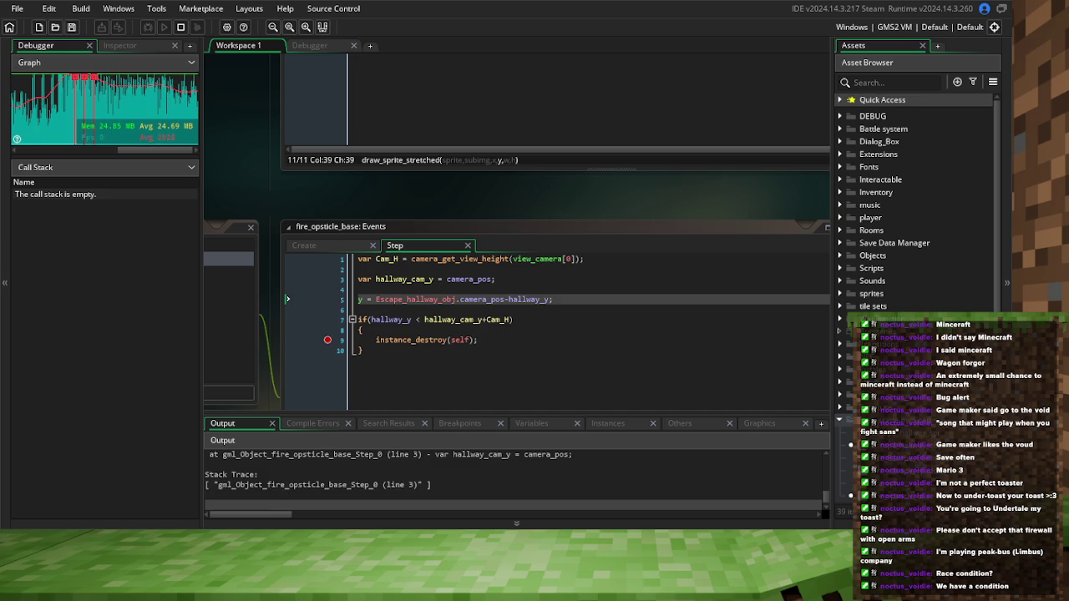
click(296, 46)
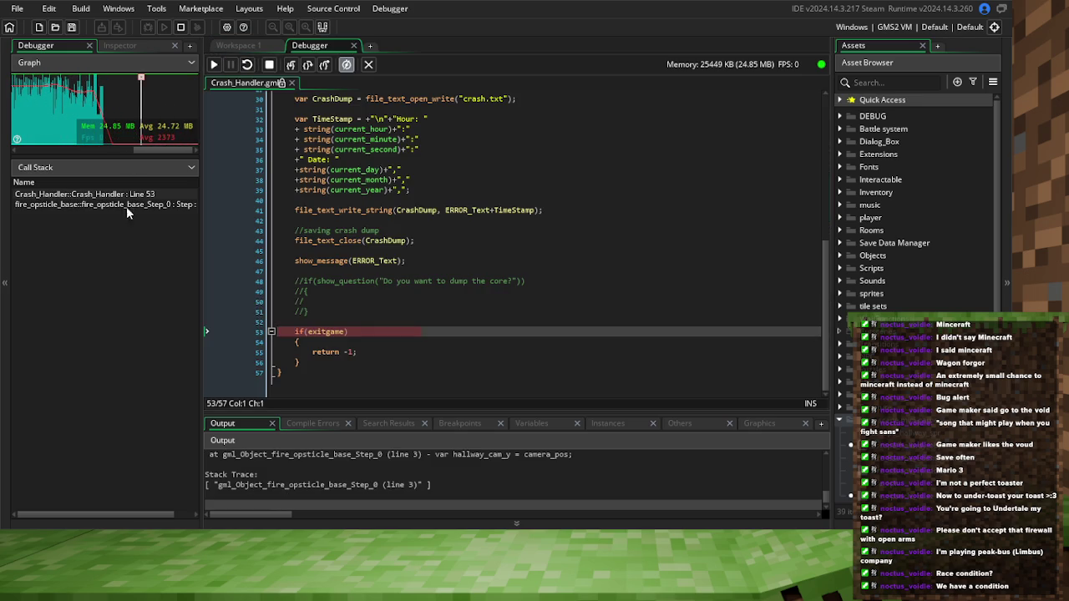
Stop the run and copy the Escape_hallway_obj. prefix onto line 3's camera_pos
click(125, 205)
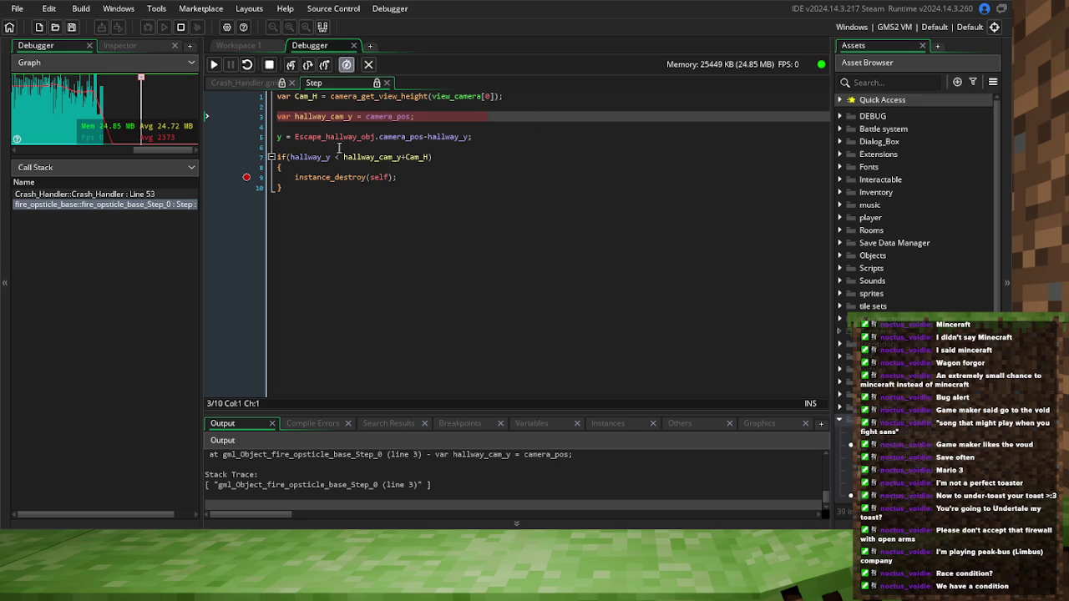
drag(378, 138, 297, 137)
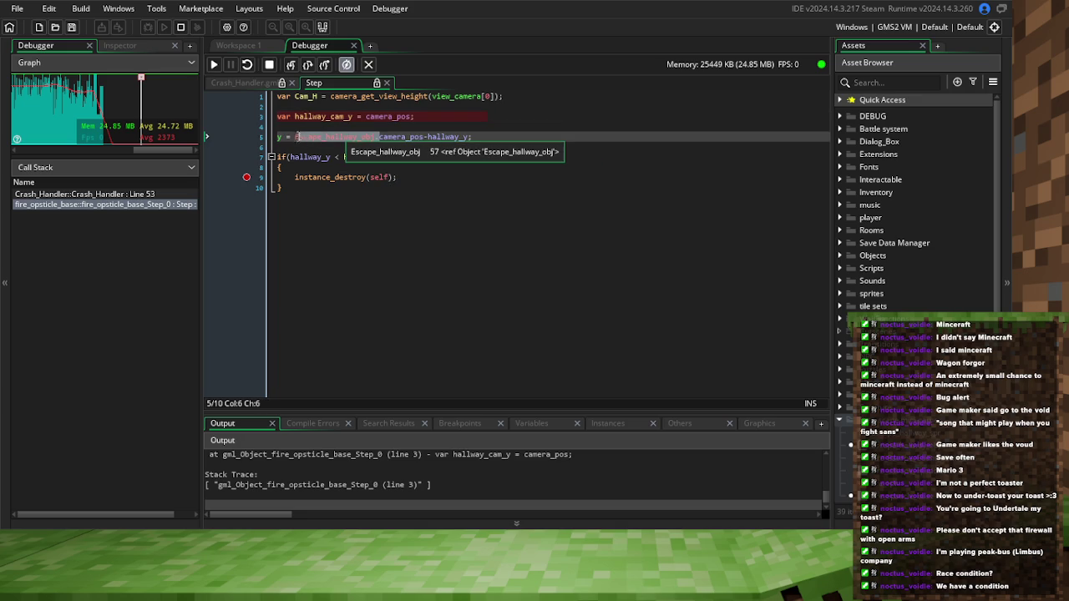
click(269, 69)
double_click(325, 116)
key(ctrl+c)
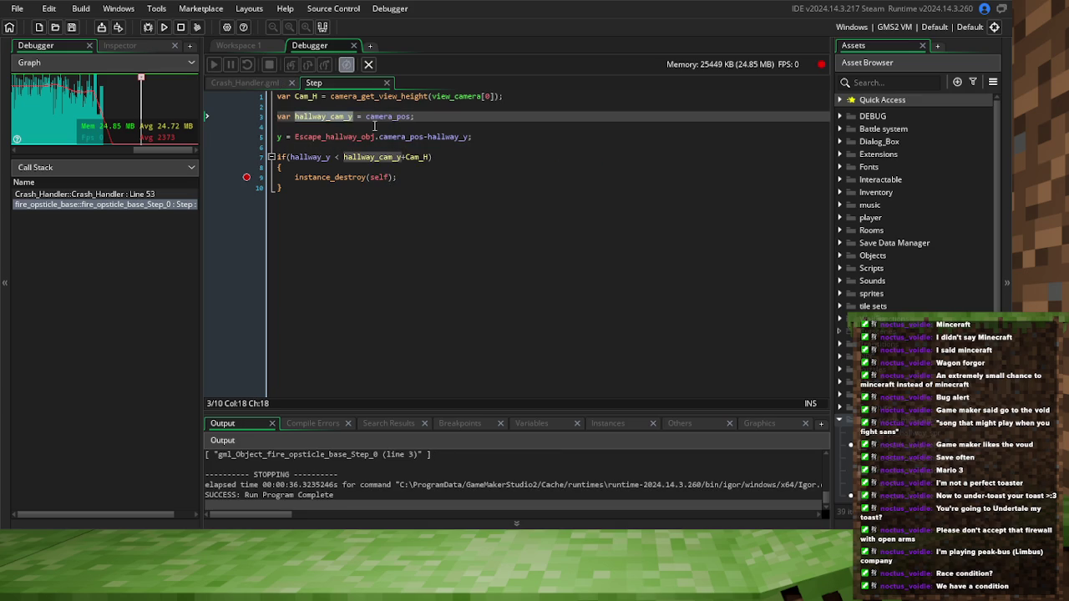
click(366, 117)
text(Escape_hallway_obj.)
Change line 5 to y = hallway_cam_y-hallway_y and rerun the debugger
double_click(398, 137)
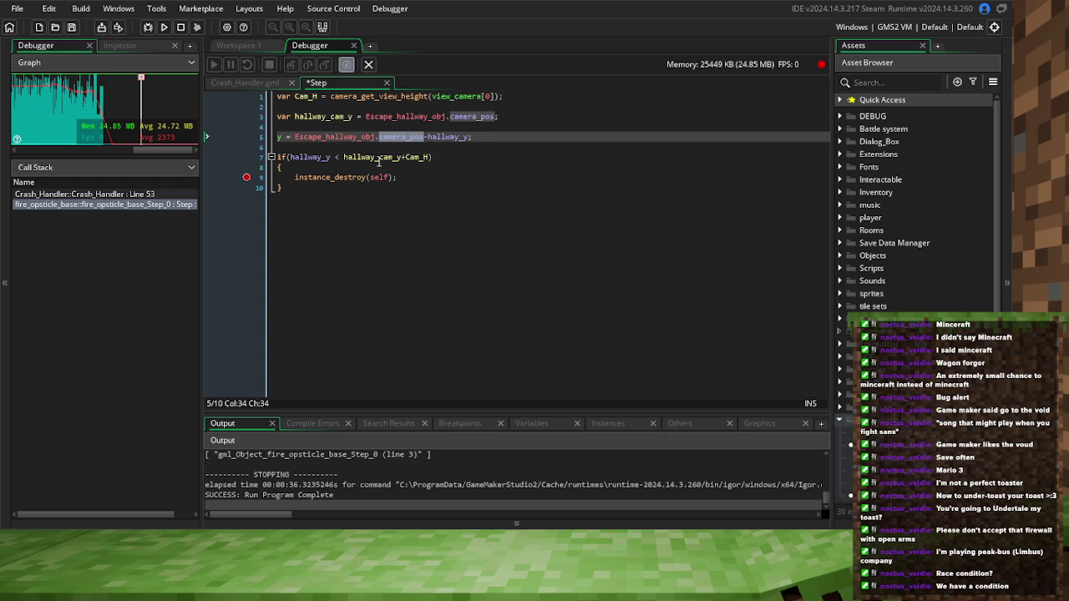
key(ctrl+v)
drag(380, 138, 303, 141)
key(BackSpace)
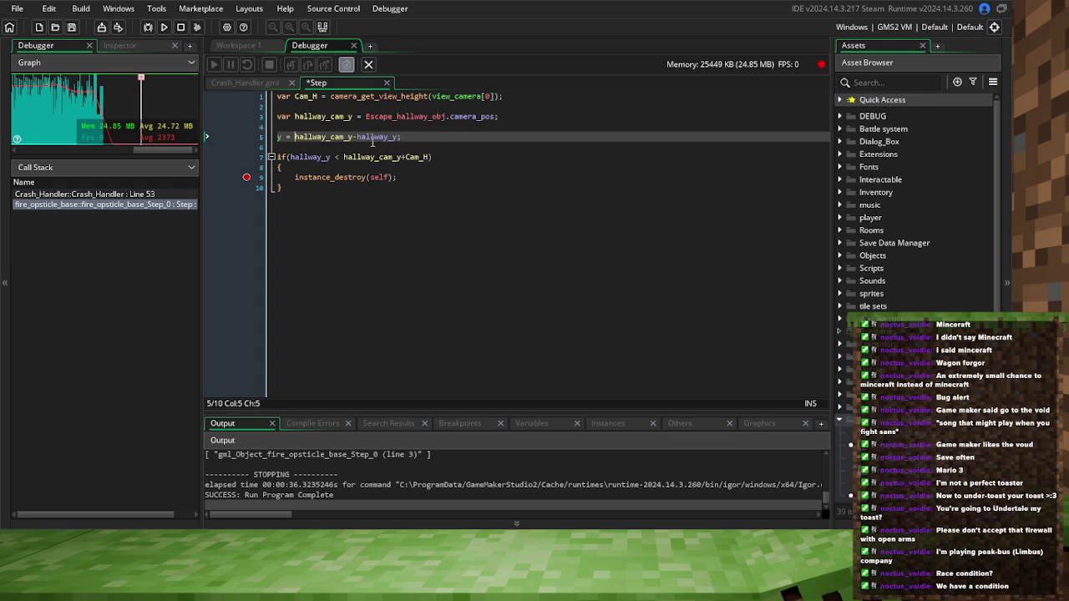
double_click(370, 140)
click(458, 149)
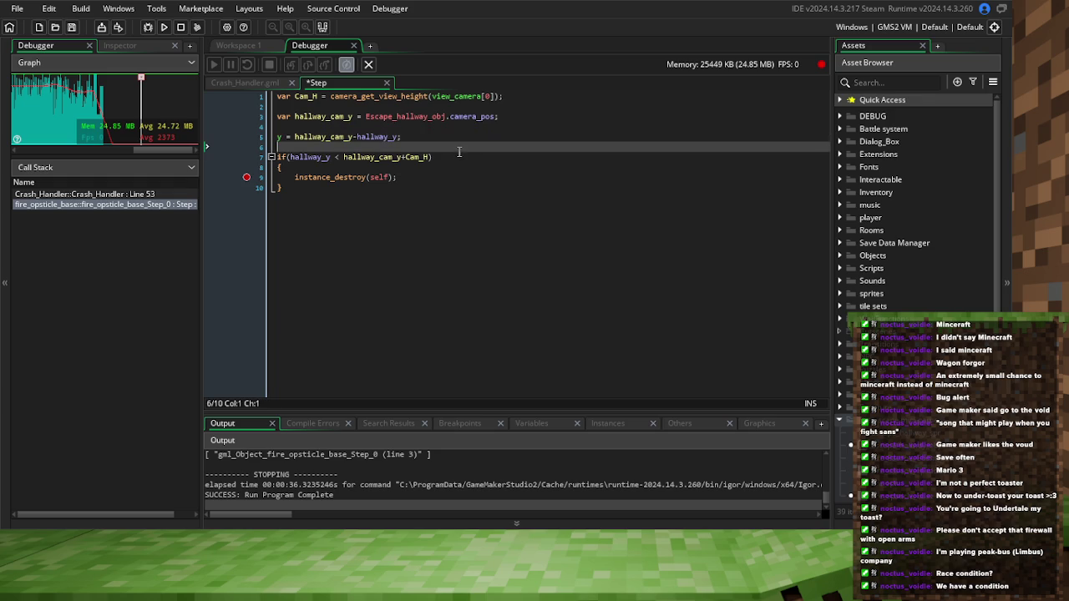
click(148, 27)
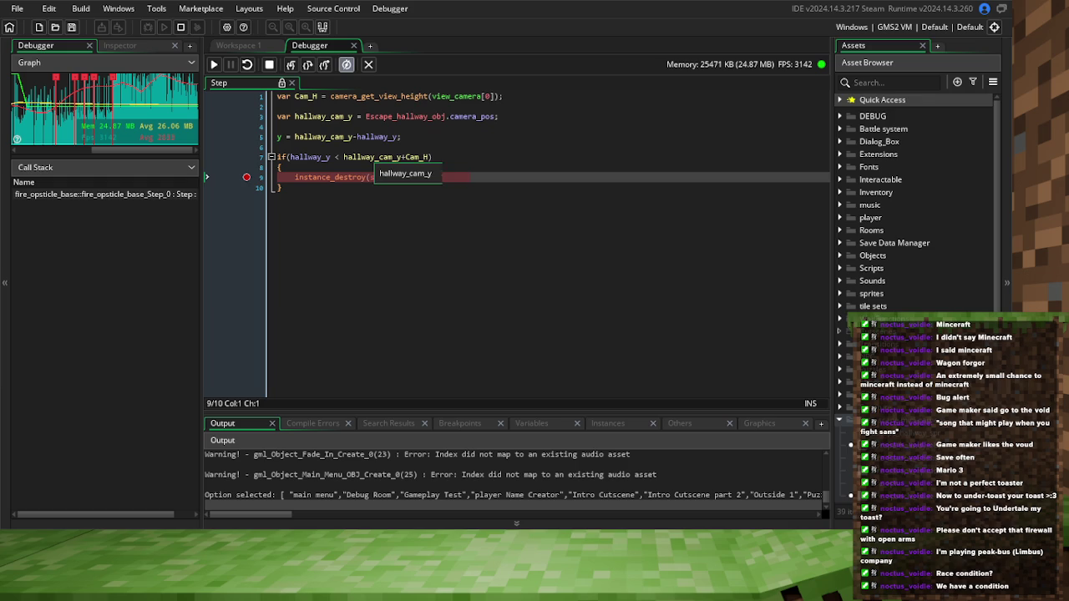
Check the variable values, stop, and flip line 7's comparison to hallway_y > hallway_cam_y+Cam_H before rerunning
mouse_move(418, 157)
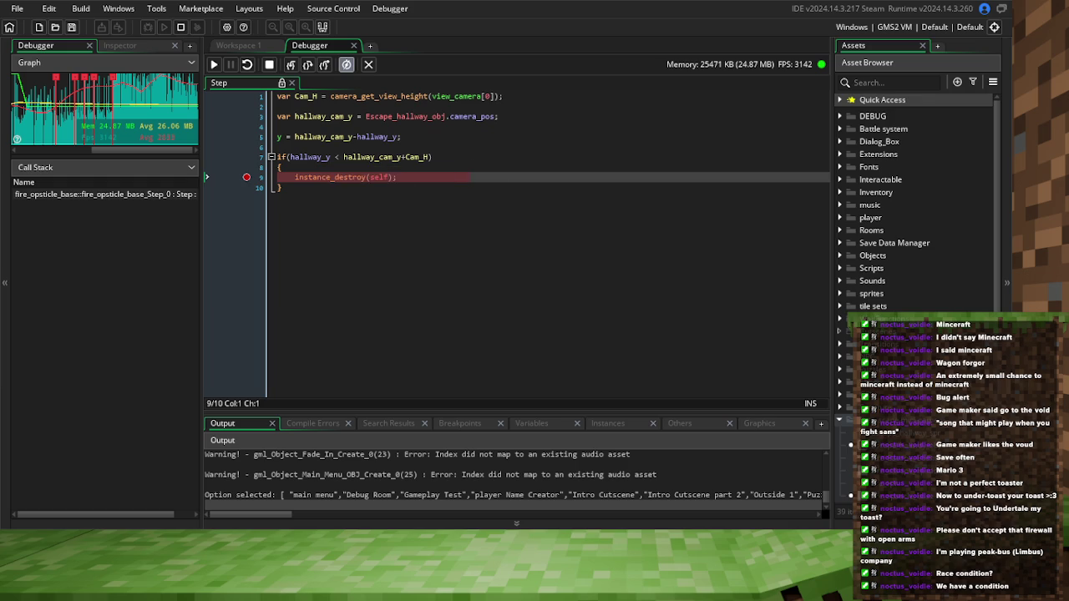
mouse_move(308, 157)
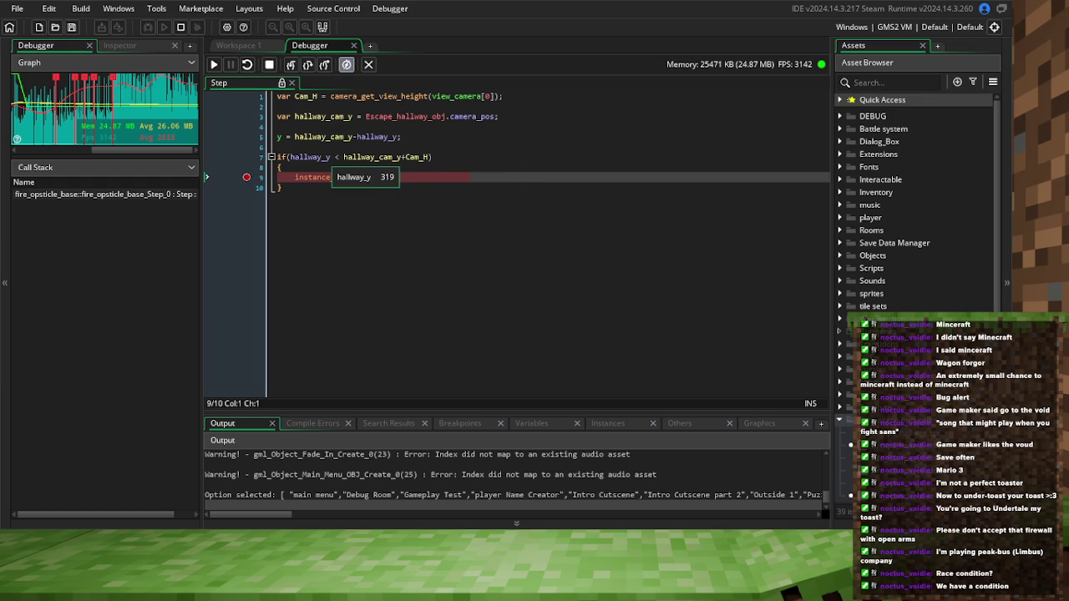
click(338, 156)
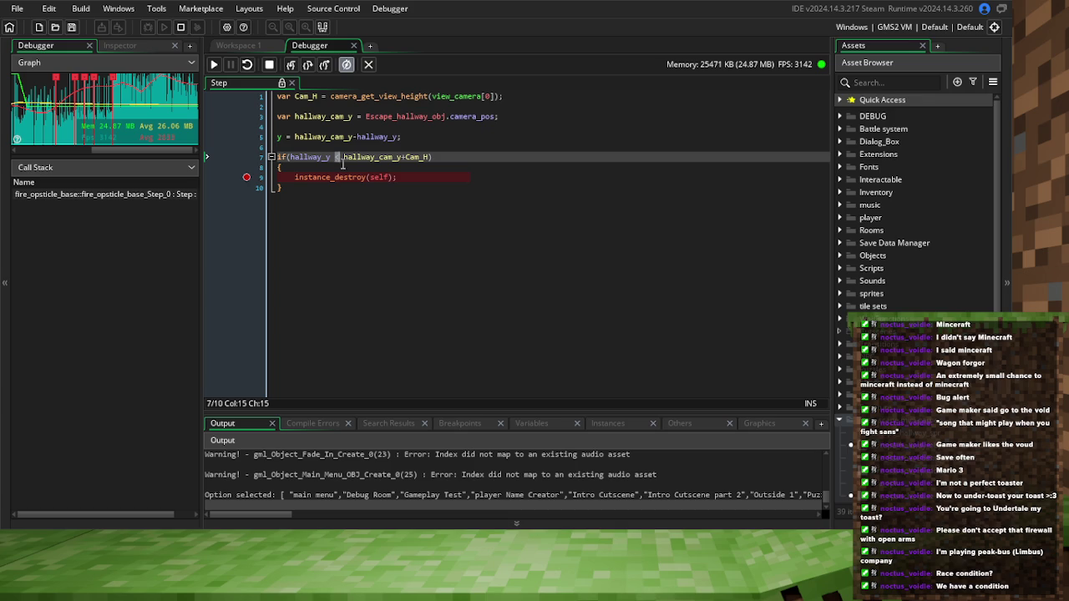
mouse_move(359, 158)
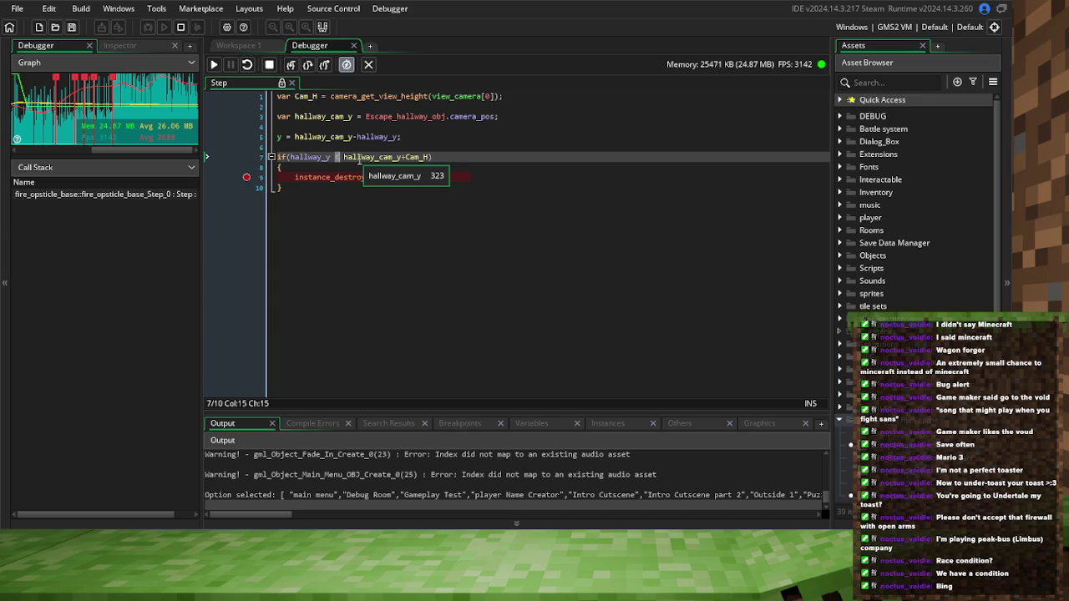
click(268, 67)
text(>)
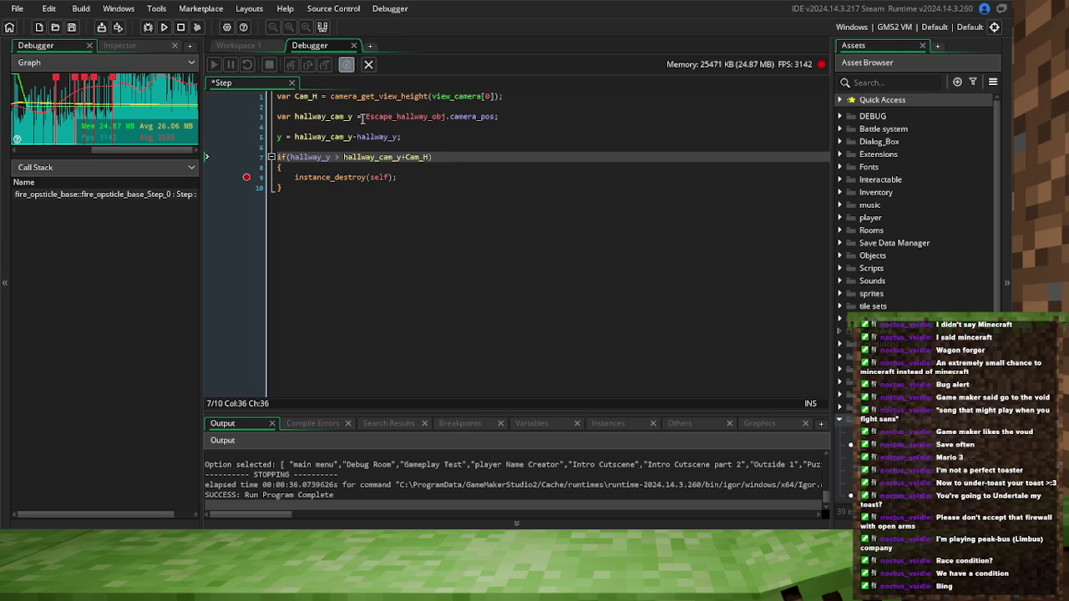
click(77, 29)
click(197, 28)
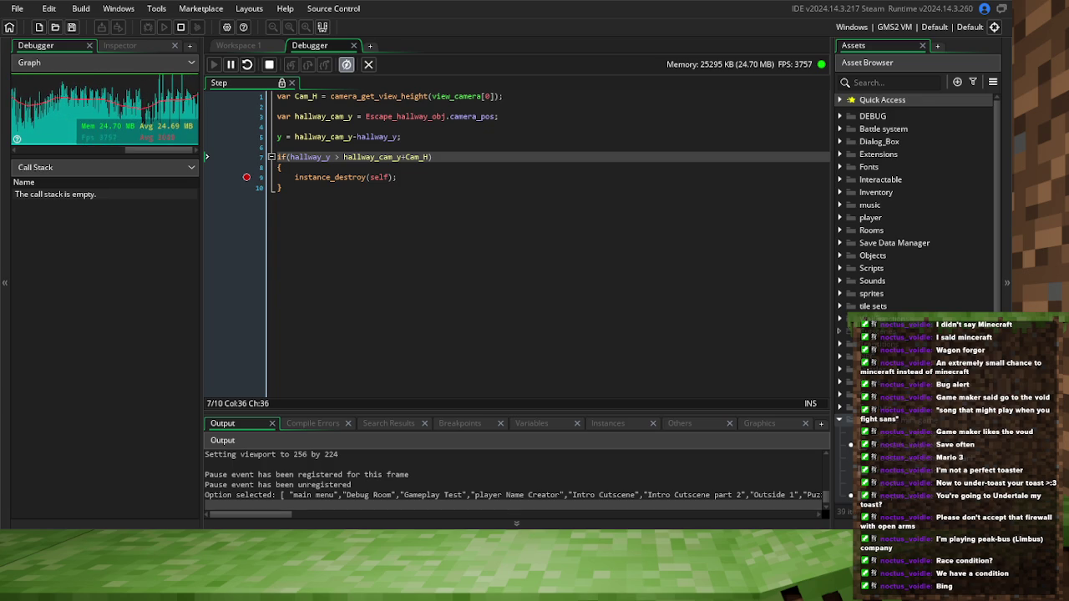
key(F9)
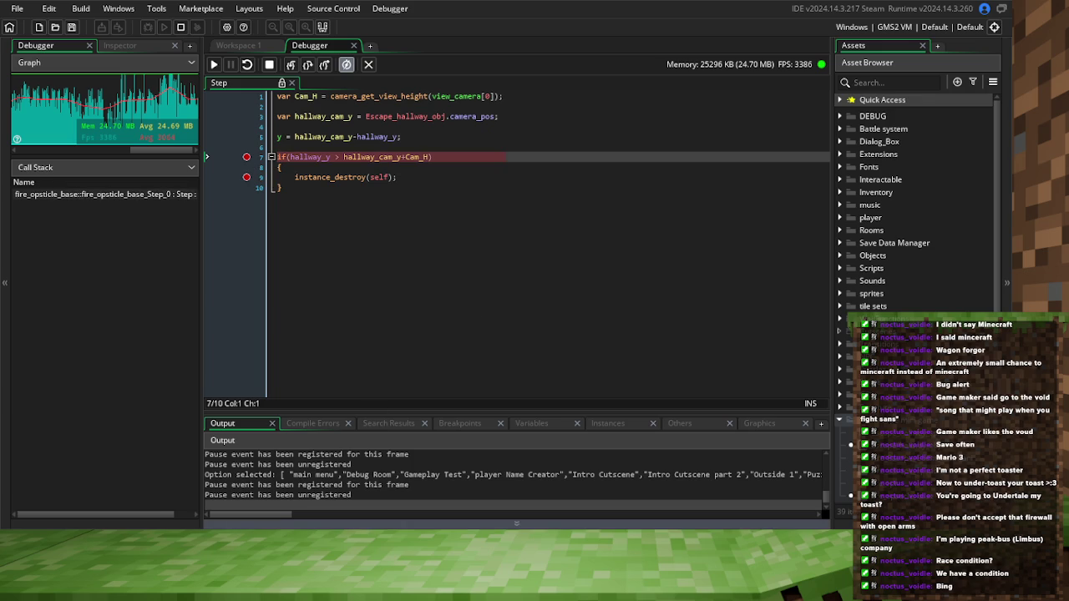
mouse_move(309, 159)
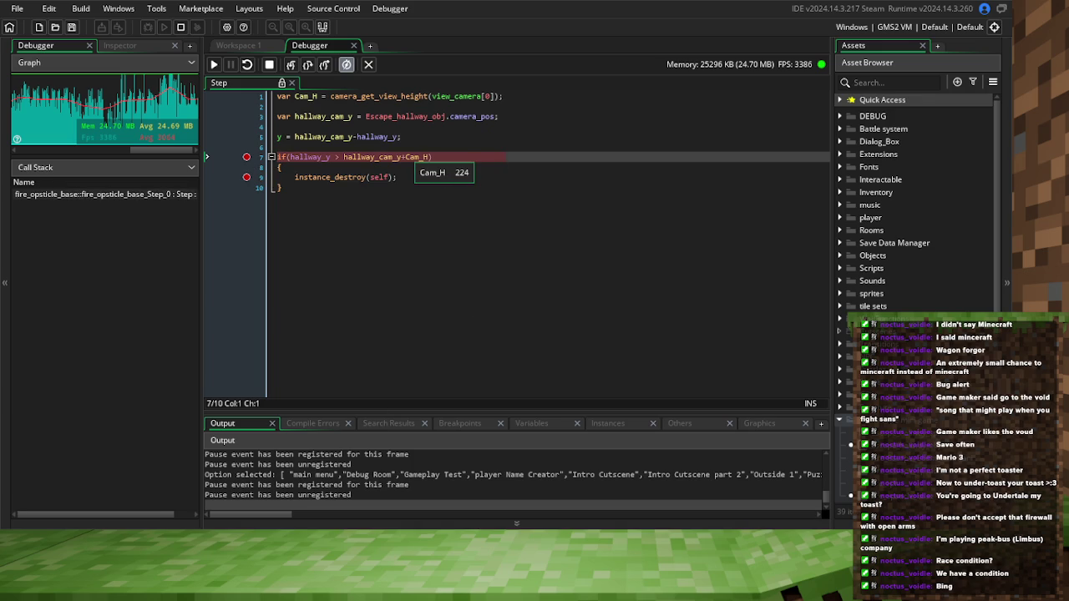
mouse_move(374, 157)
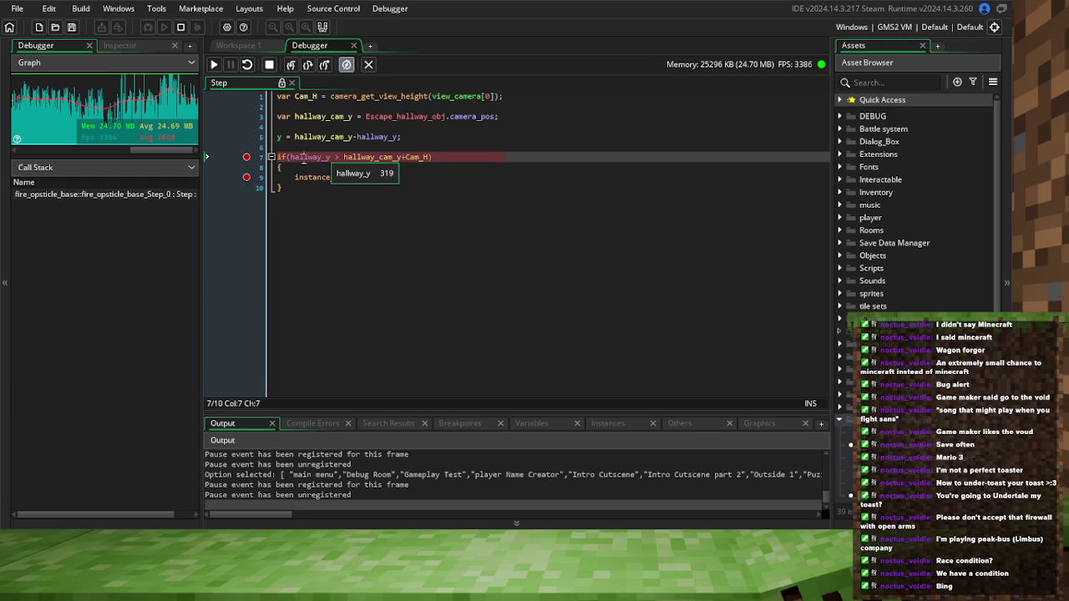
double_click(305, 157)
double_click(368, 158)
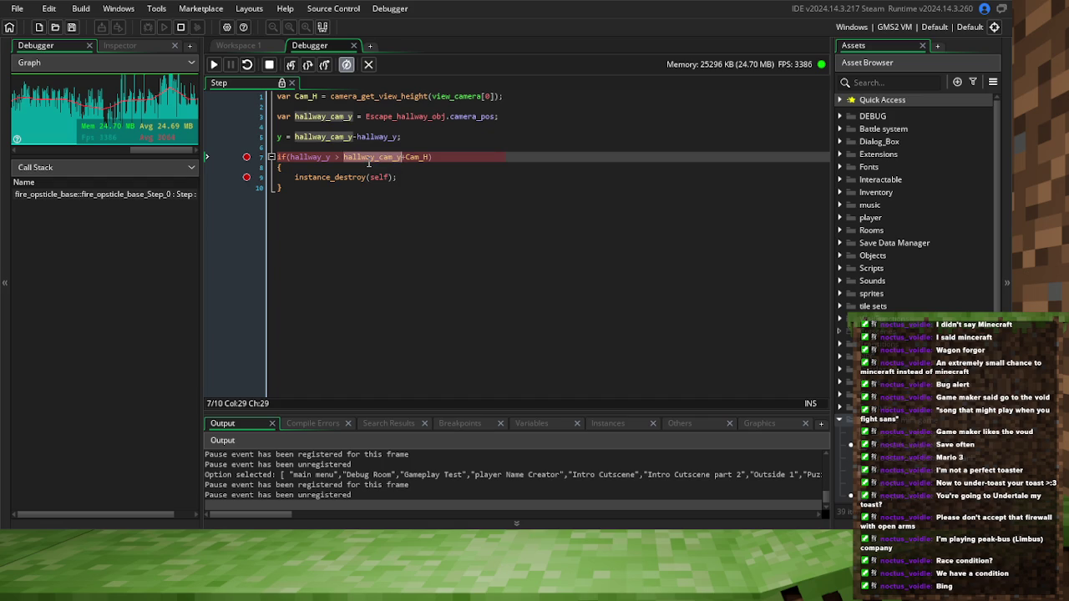
mouse_move(361, 163)
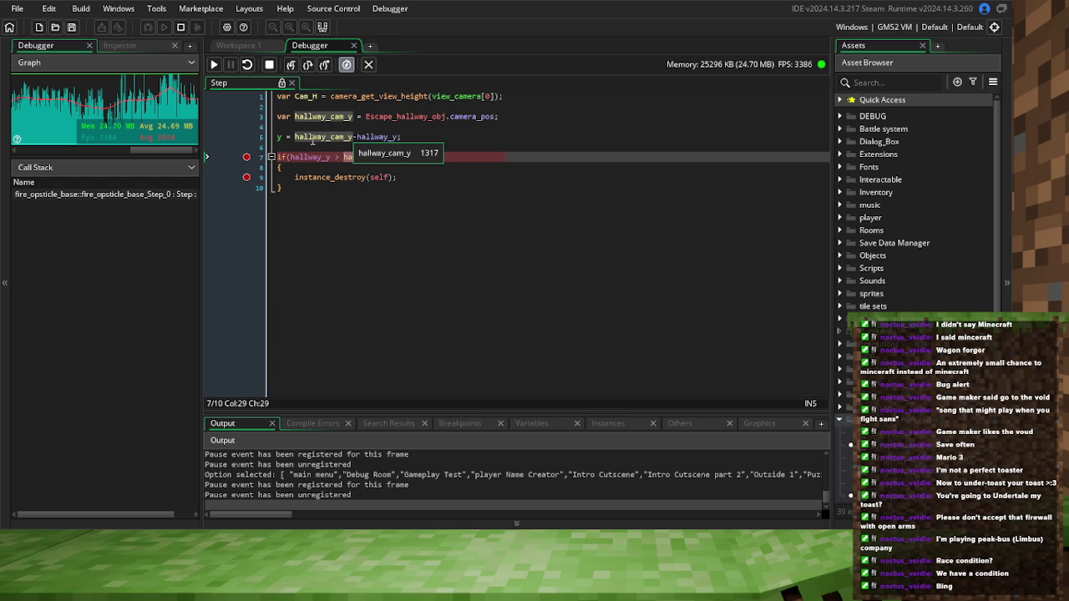
mouse_move(280, 138)
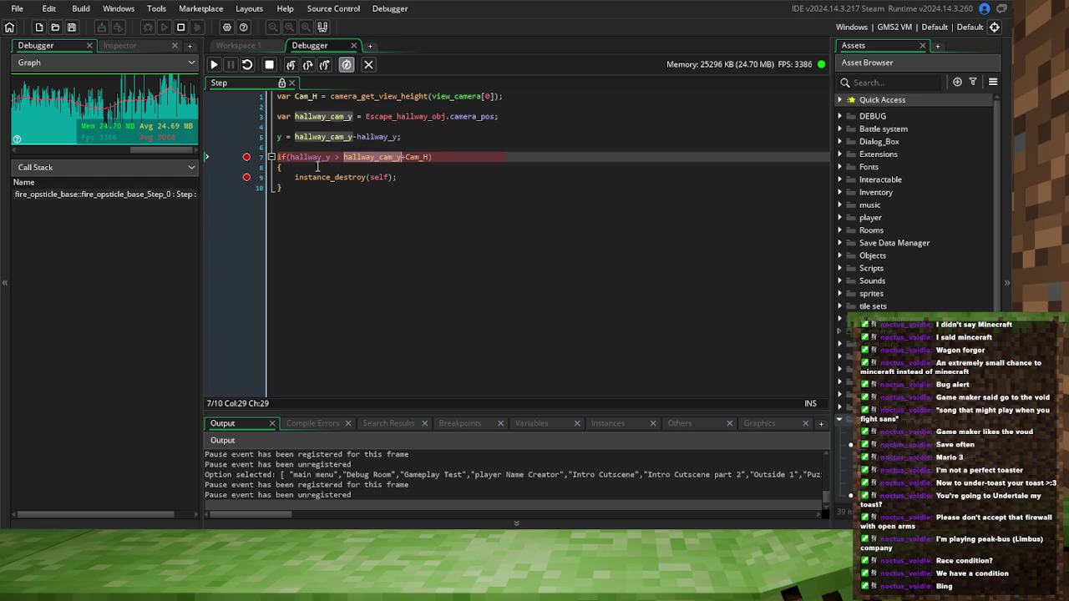
mouse_move(314, 160)
drag(343, 157, 427, 156)
Add a watch on y, resume to the breakpoint, step once, and stop debugging
click(549, 423)
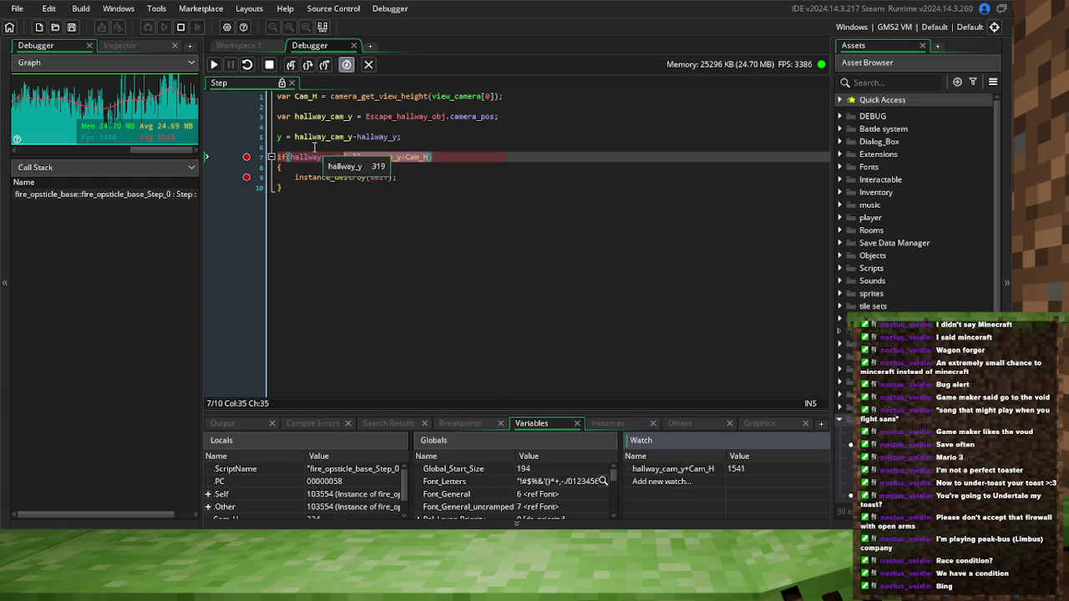
double_click(280, 137)
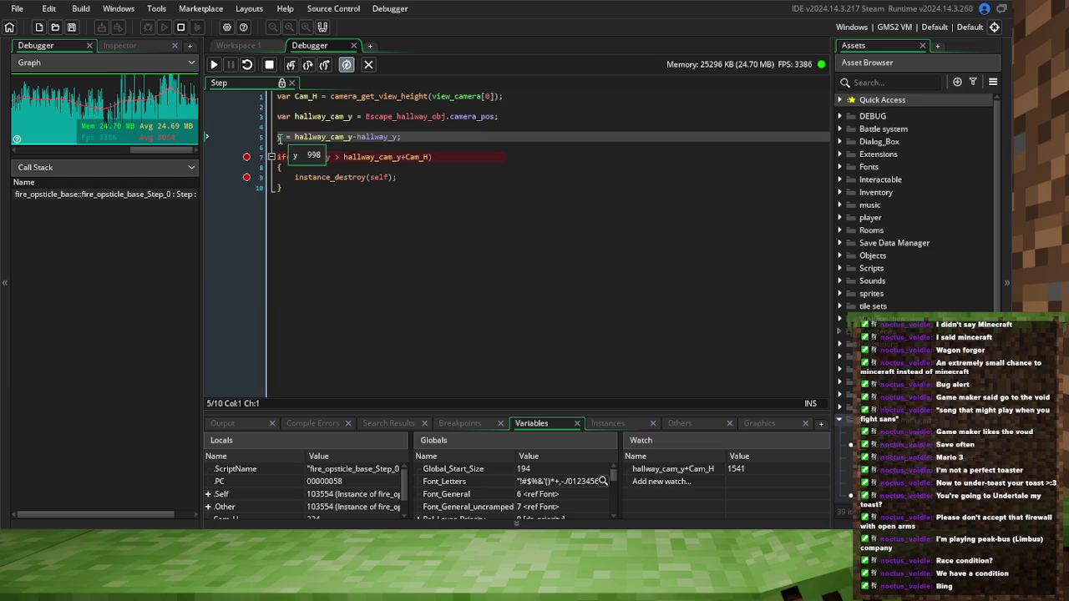
click(642, 482)
text(y)
key(Return)
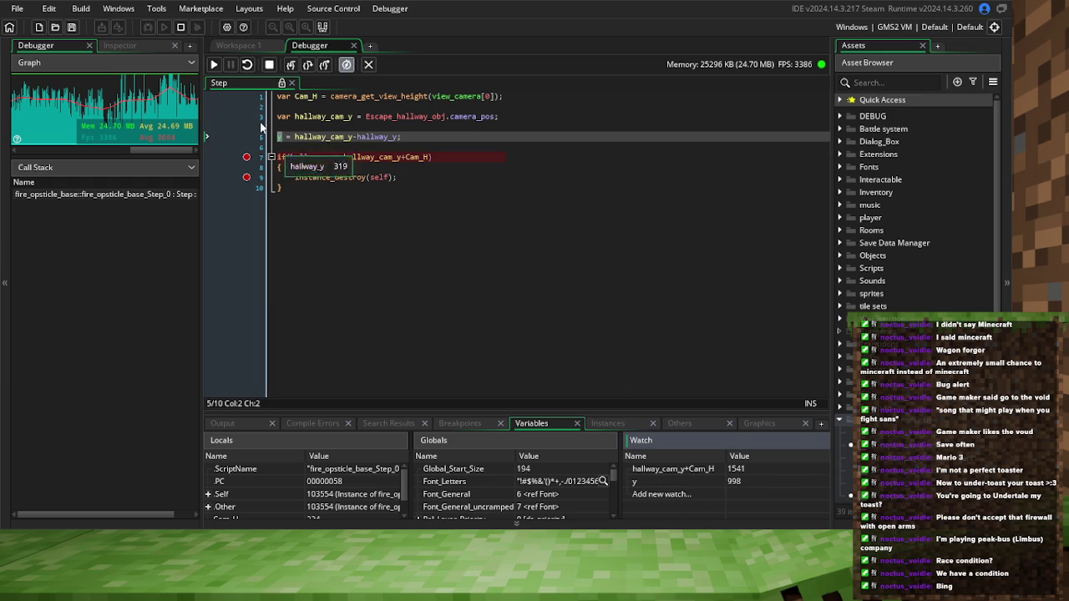
click(214, 65)
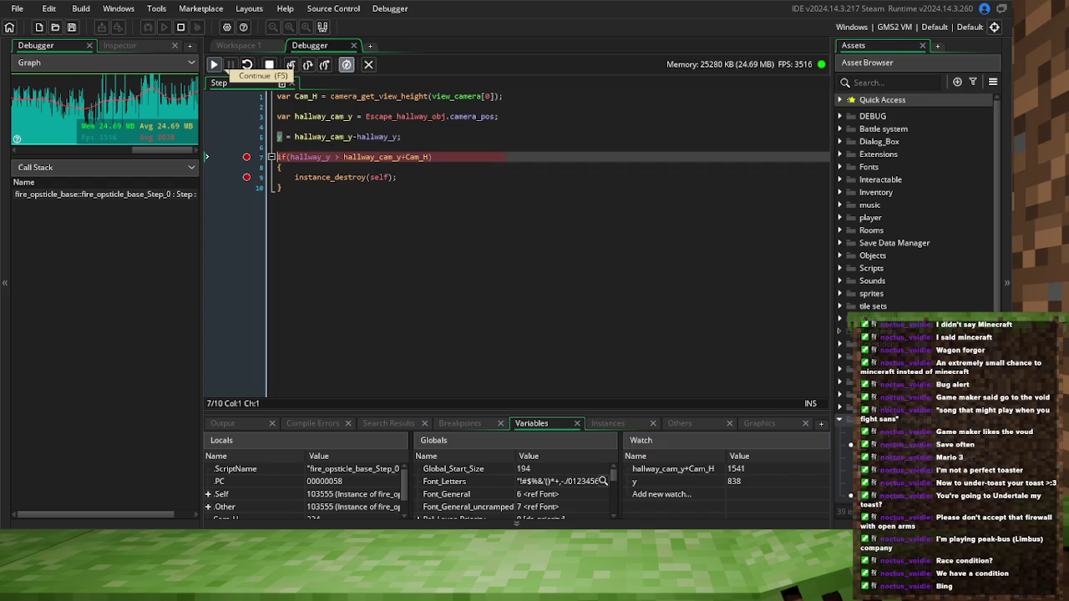
click(221, 67)
click(306, 136)
click(305, 149)
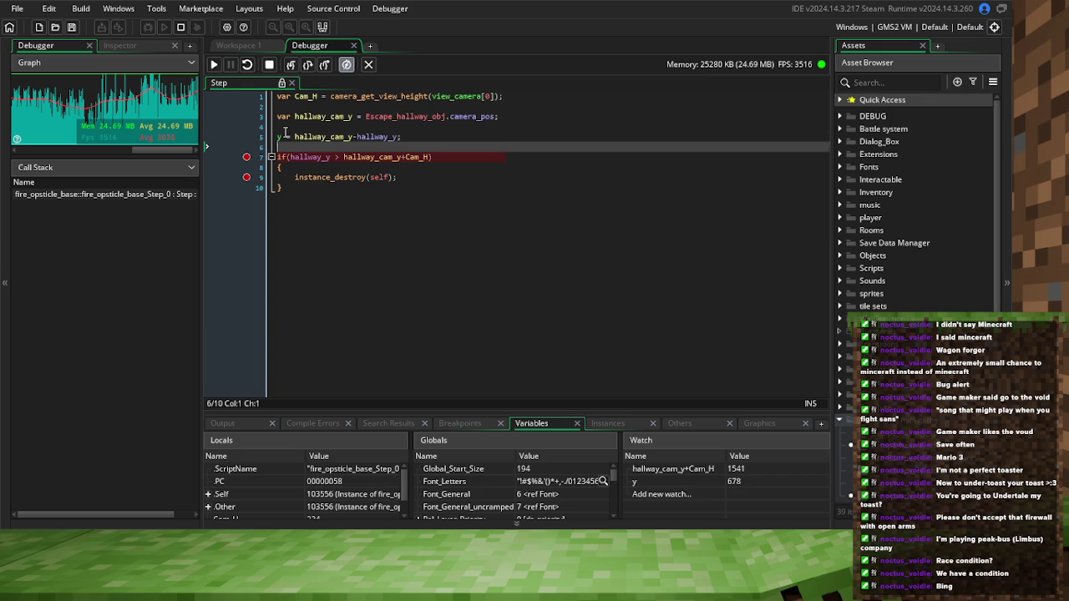
click(281, 137)
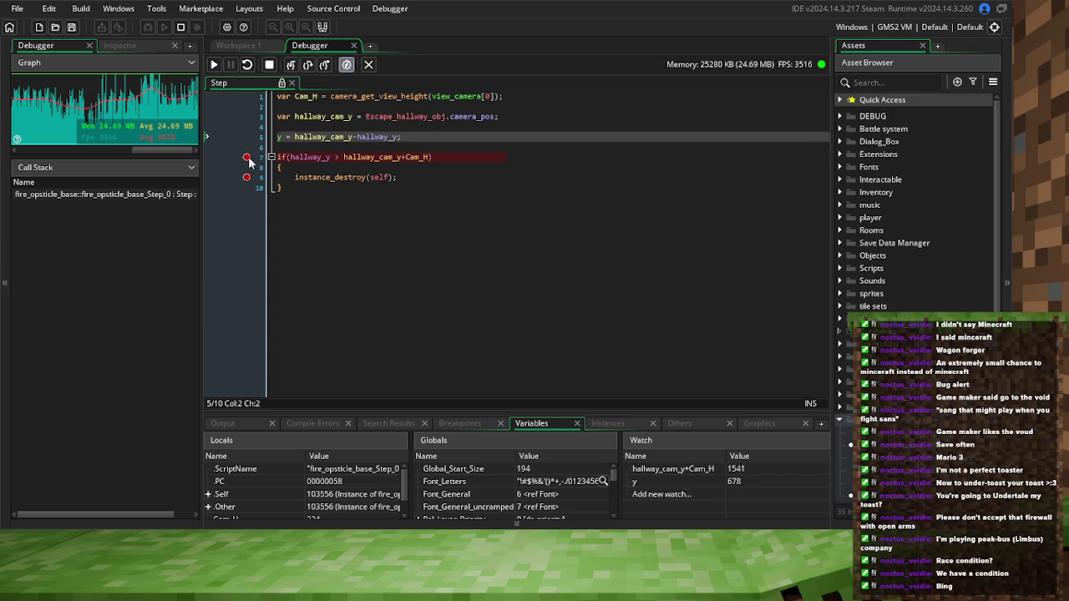
key(F11)
key(F11)
click(268, 65)
Delete the if-block and the Cam_H line, save, and return to Workspace 1
drag(316, 194, 264, 156)
key(BackSpace)
key(BackSpace)
key(BackSpace)
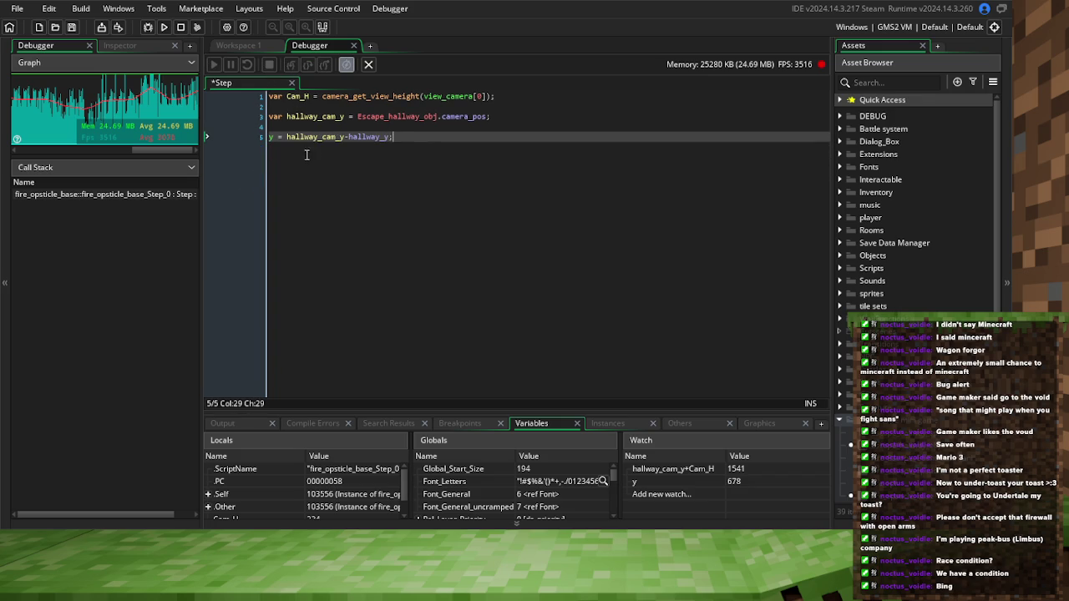
click(510, 98)
key(shift+Home)
key(BackSpace)
click(275, 117)
key(BackSpace)
key(BackSpace)
click(286, 116)
click(72, 28)
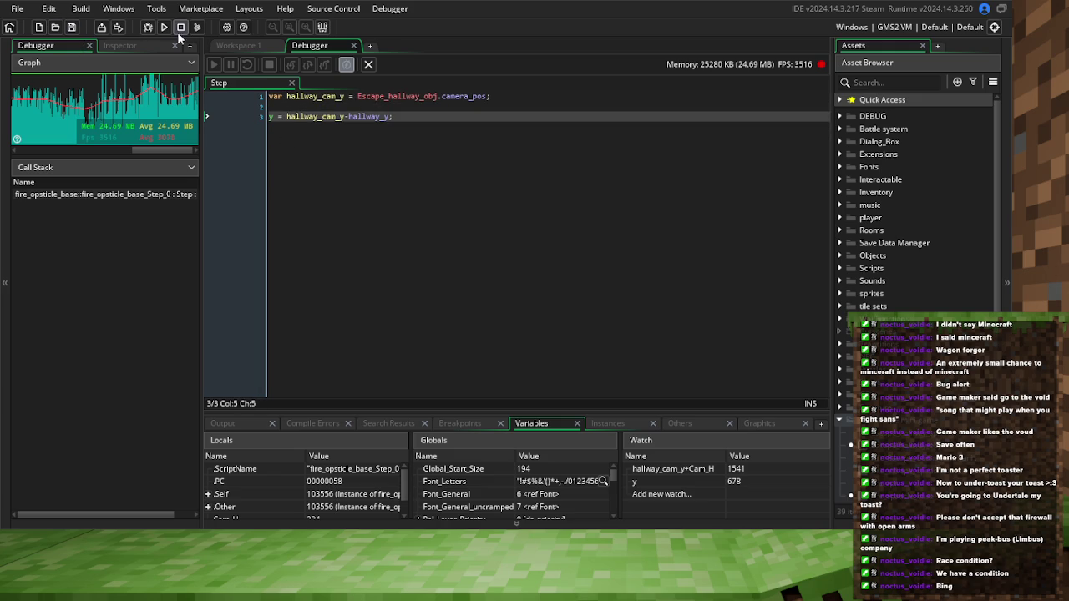
click(291, 84)
click(250, 45)
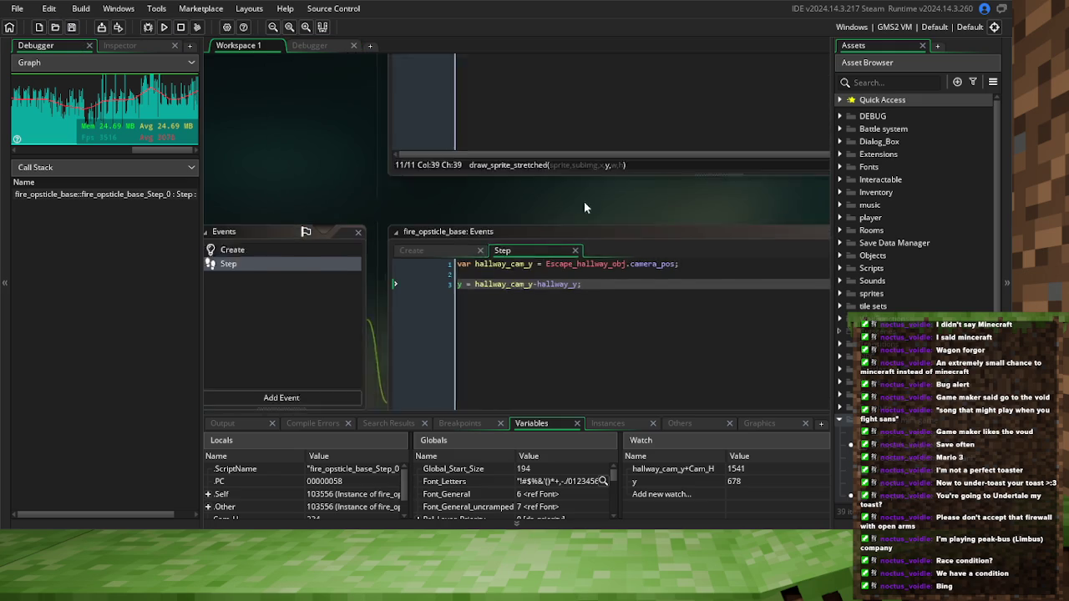
Add an Other > Views > Outside View 0 event containing instance_destroy(self);
click(387, 331)
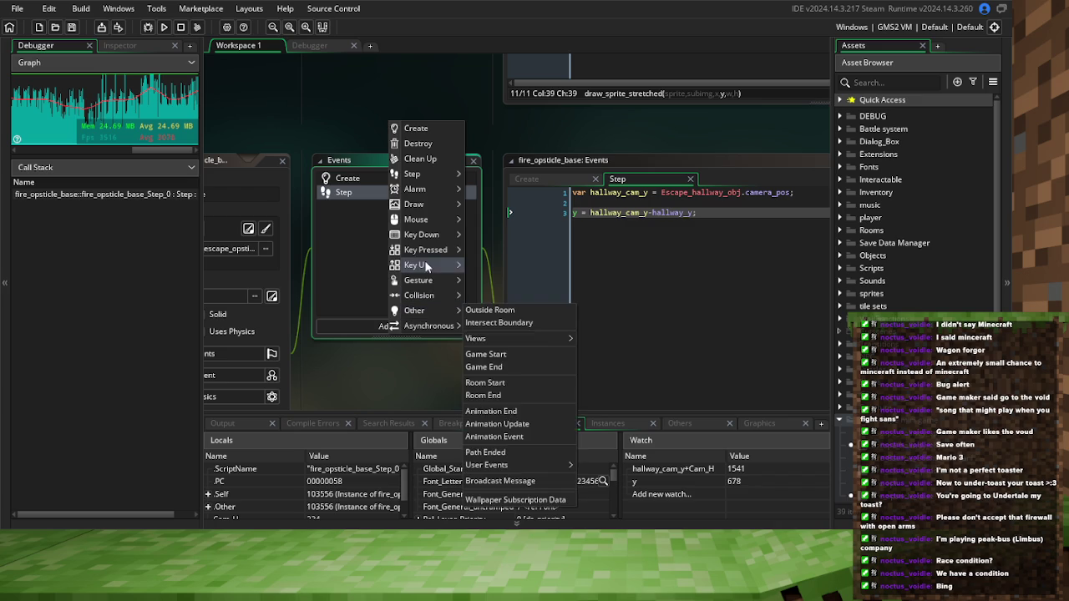
mouse_move(426, 211)
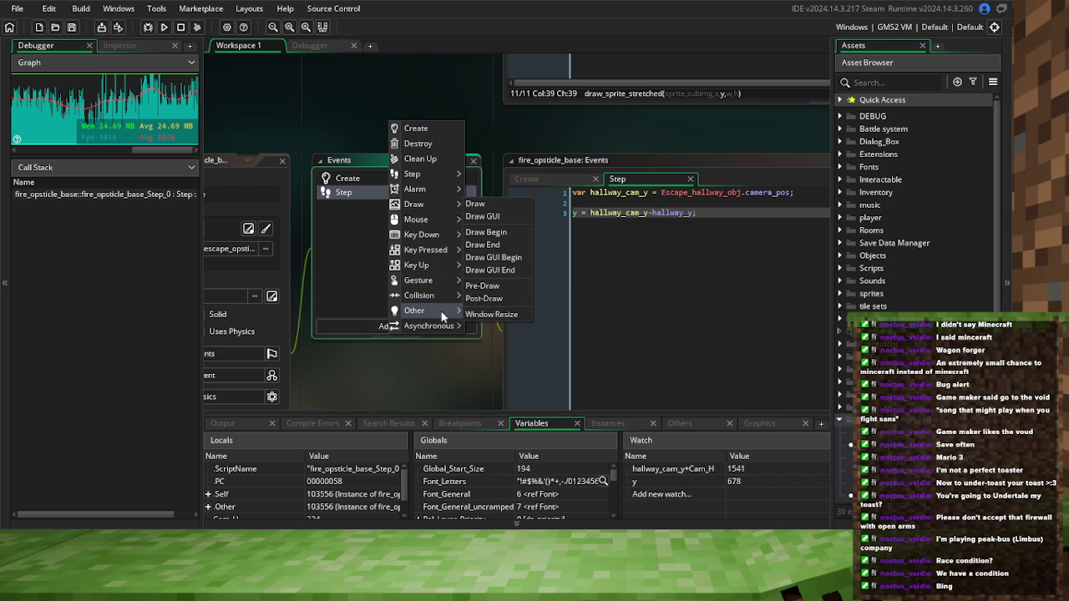
mouse_move(451, 310)
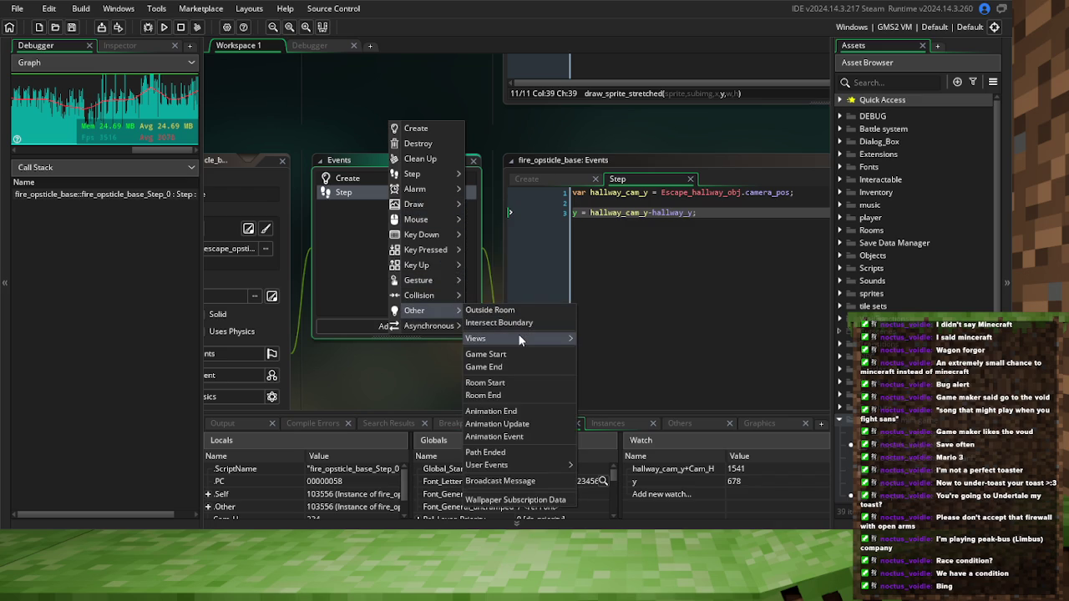
mouse_move(519, 339)
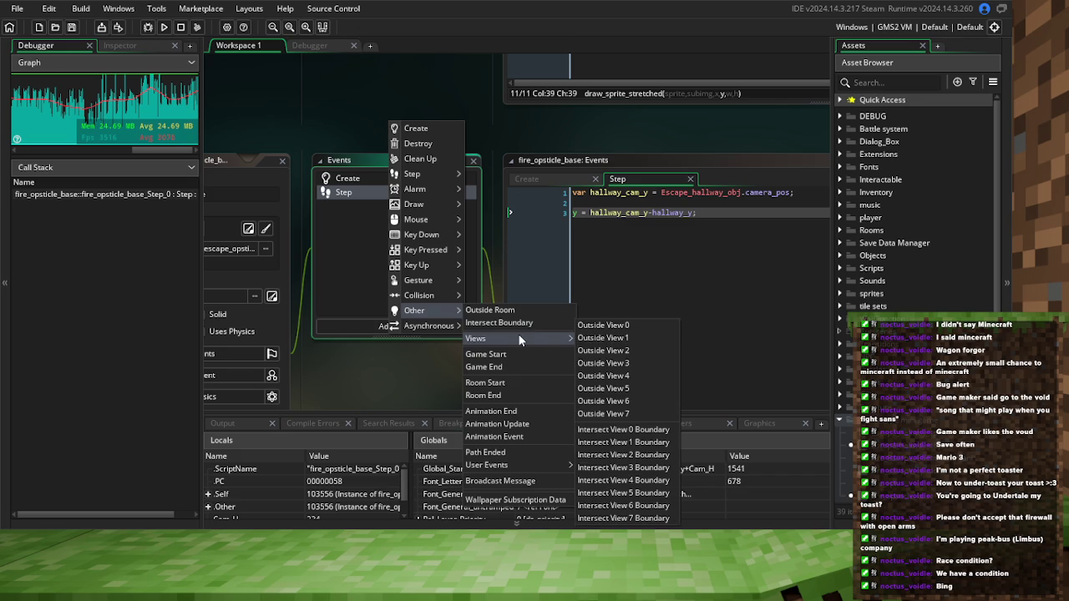
click(636, 326)
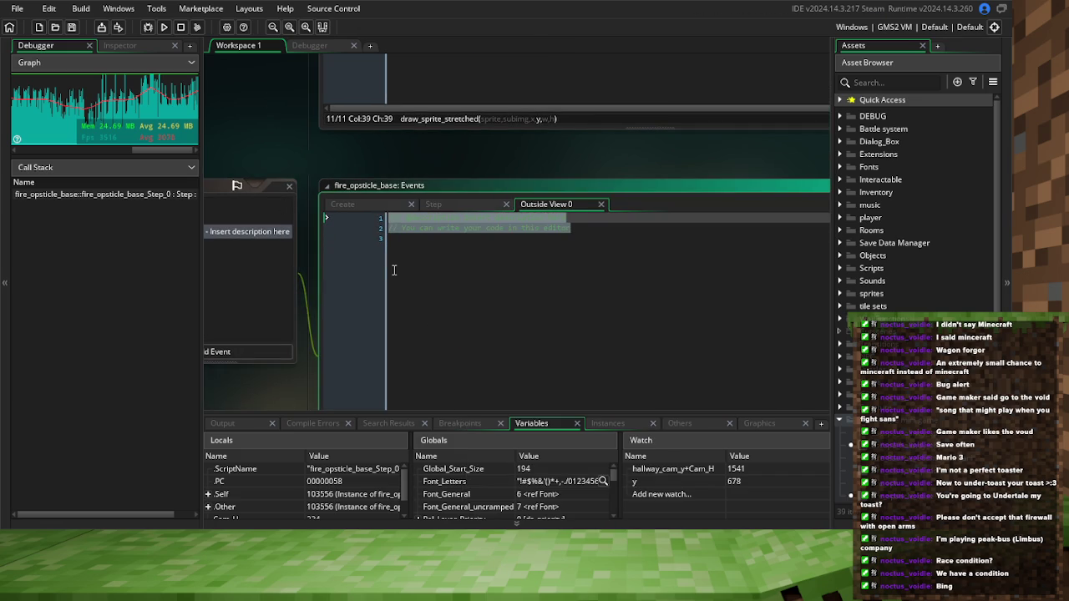
text(instance_d)
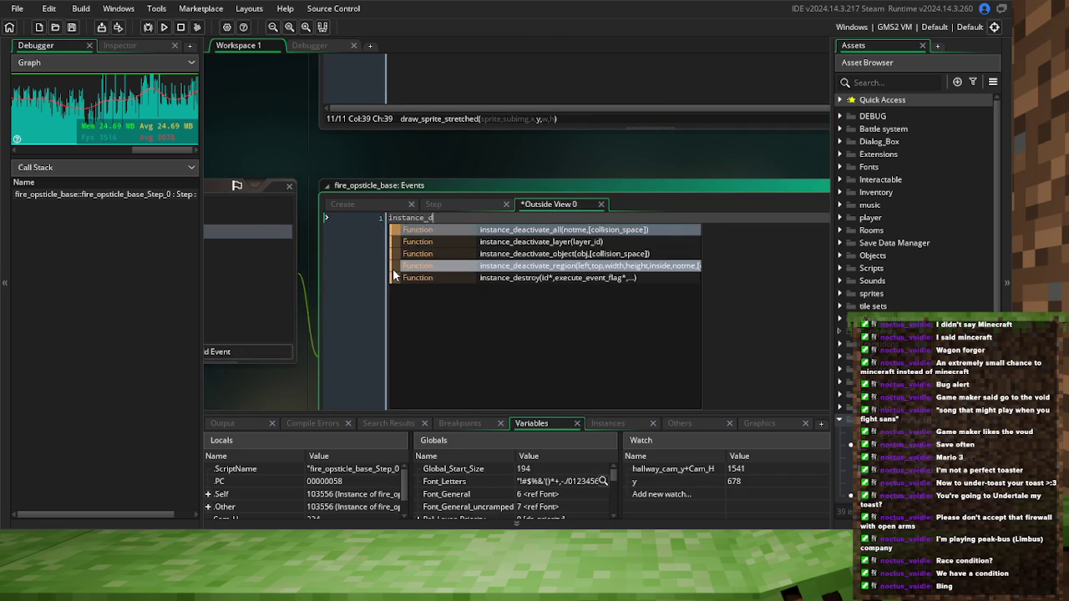
text(es)
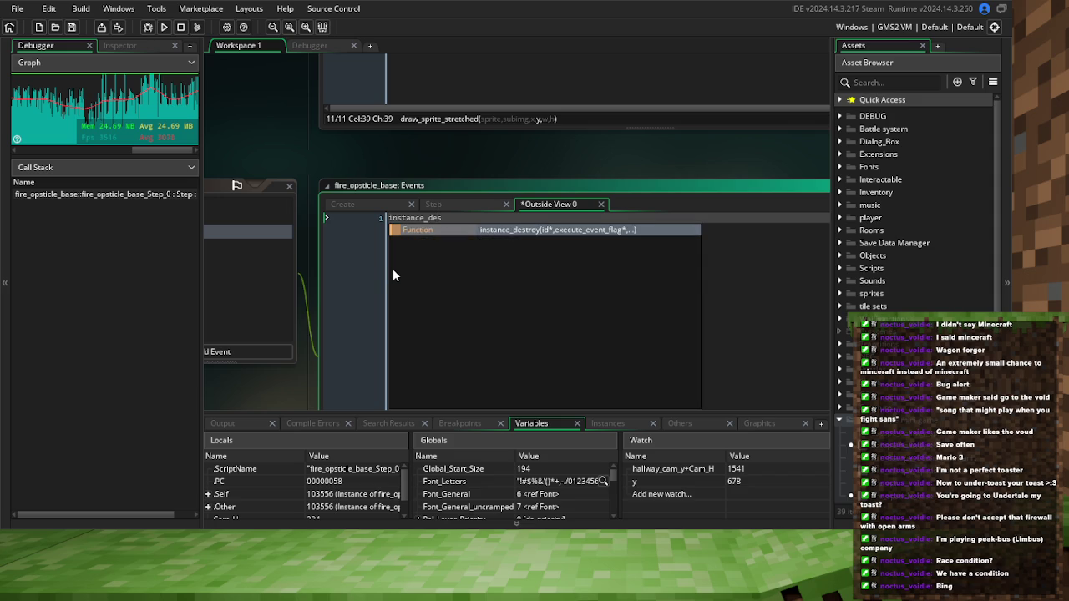
key(Return)
text(self);)
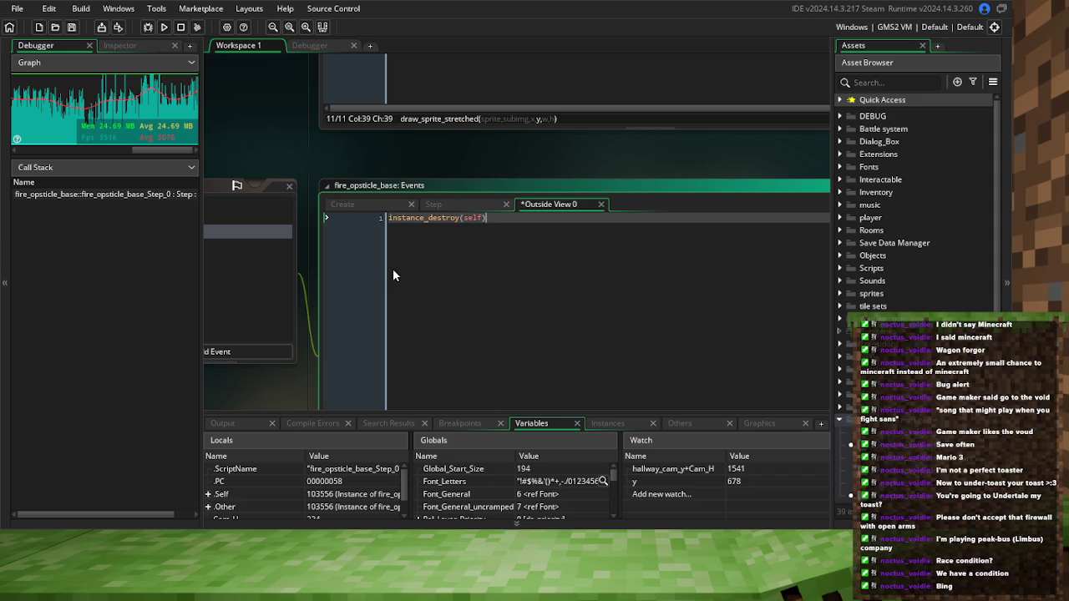
Save and reopen the Step event code to restore its Cam_H line and if-block
click(72, 27)
click(304, 244)
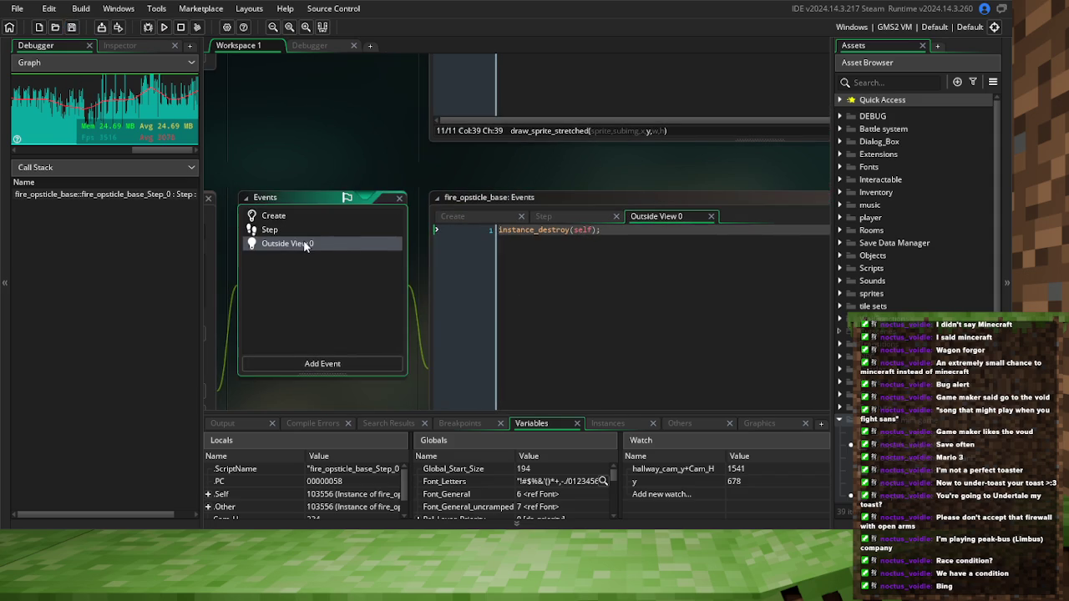
click(269, 230)
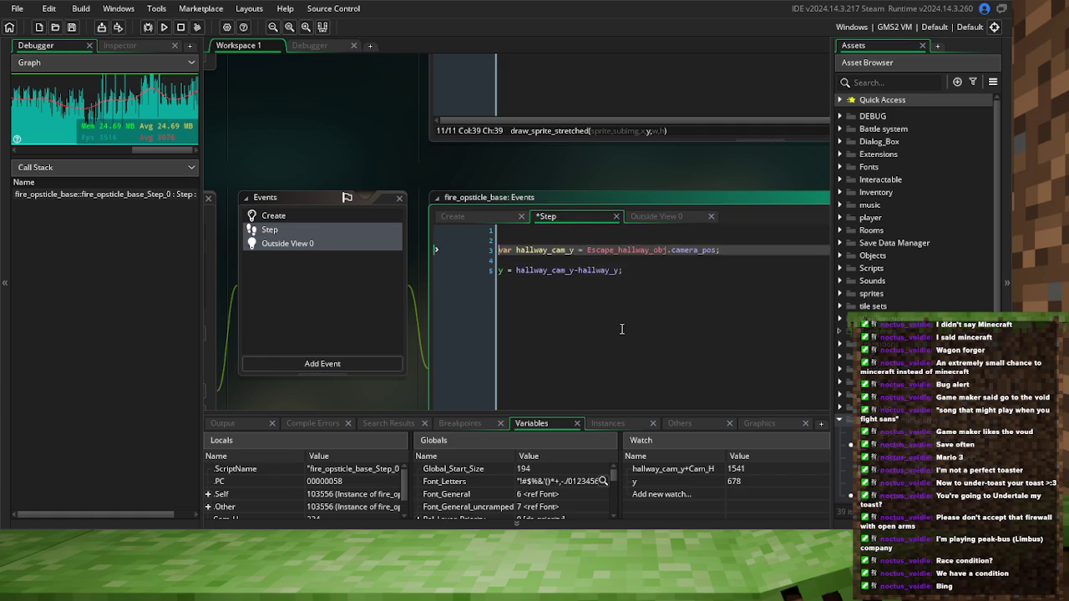
click(621, 329)
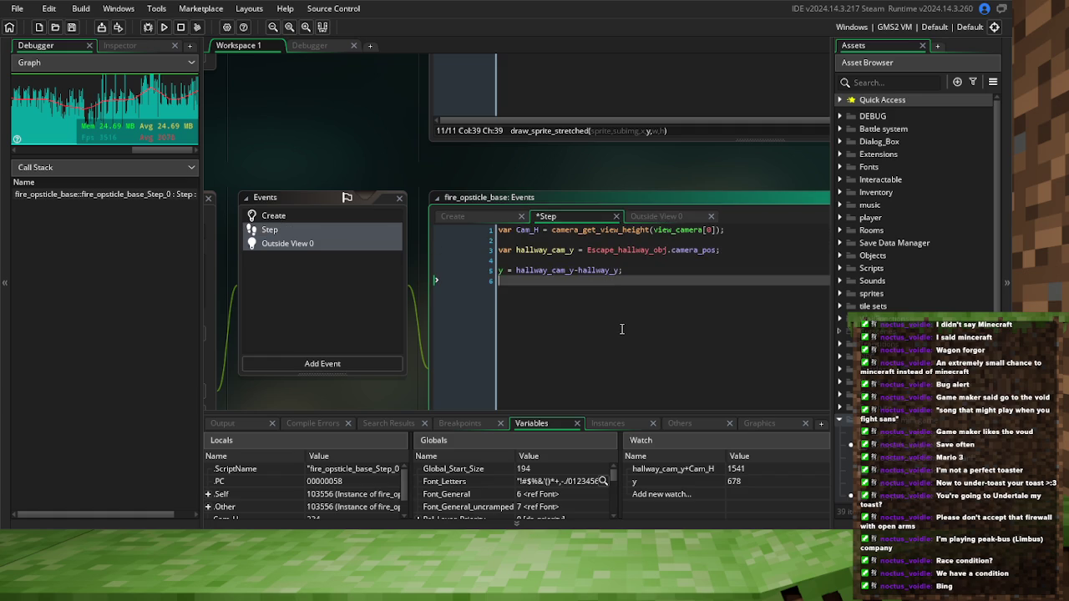
click(661, 220)
Delete the Outside View 0 event, confirm with OK, and save all changes
right_click(302, 247)
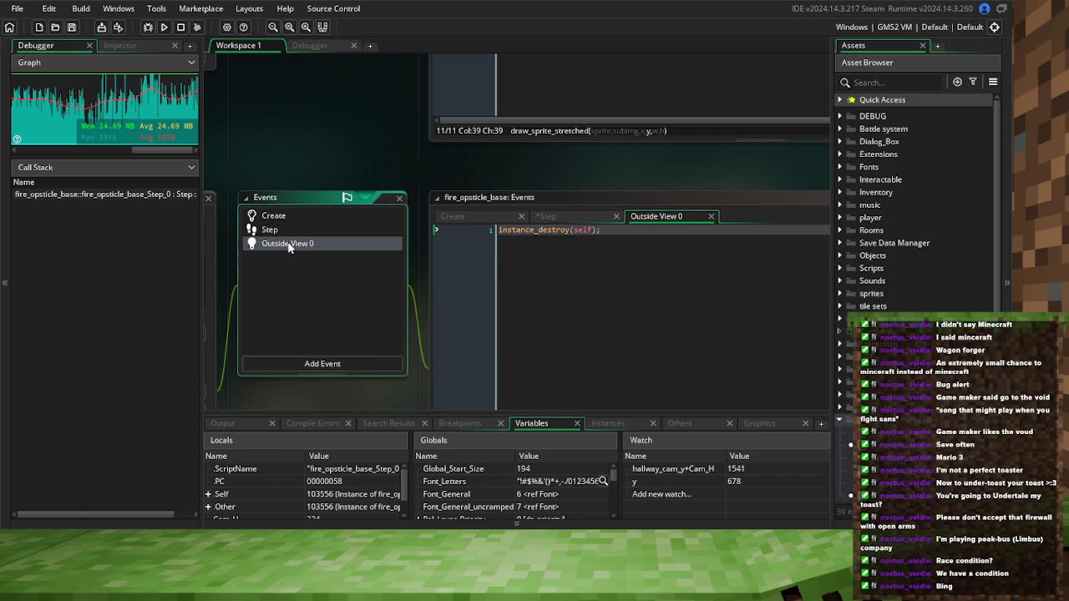
click(334, 284)
click(534, 286)
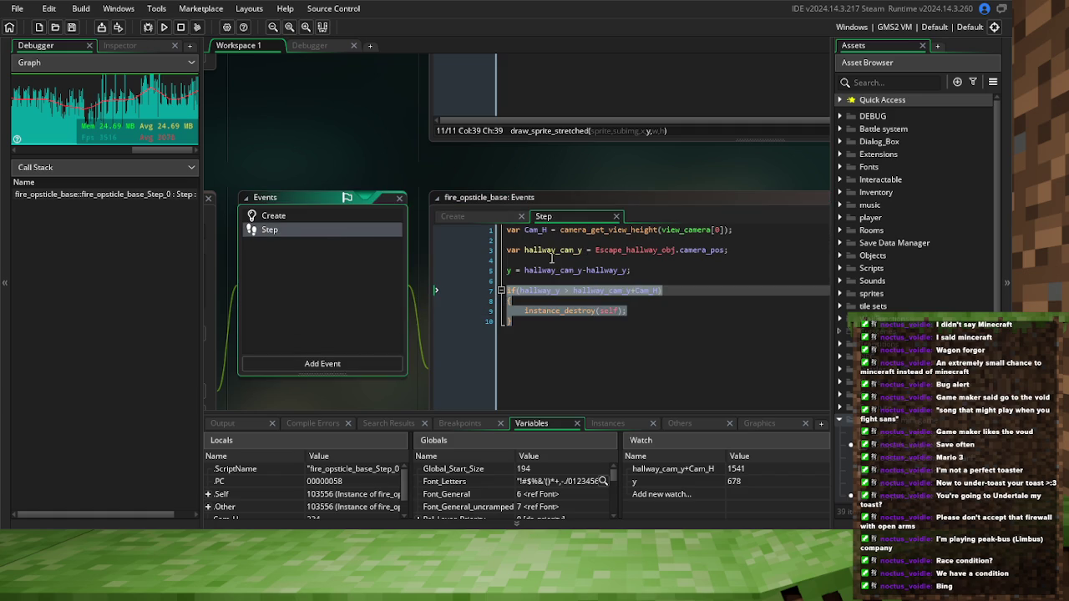
drag(560, 323, 521, 323)
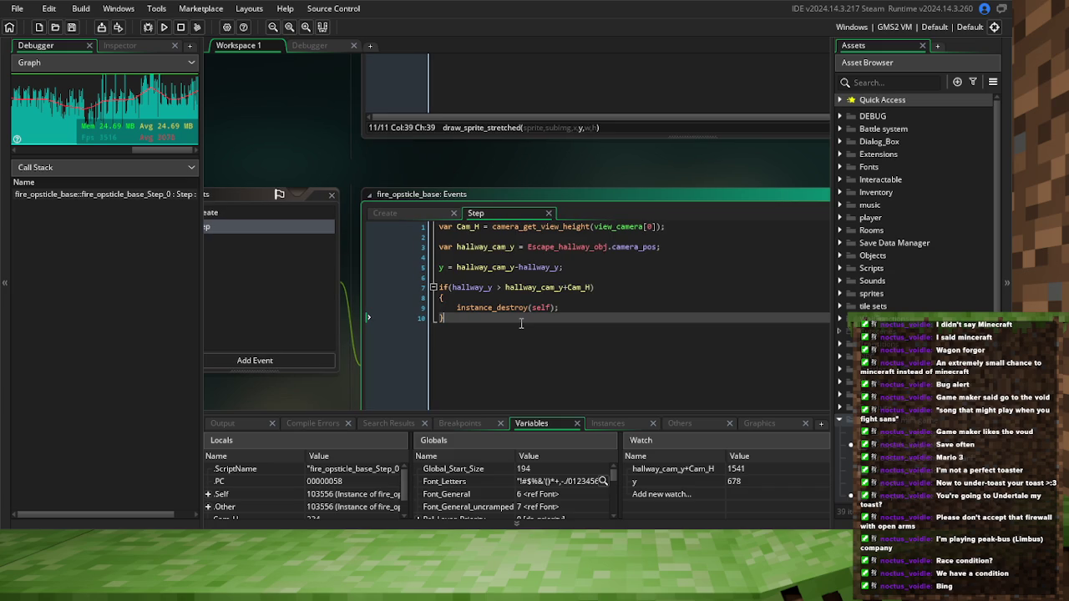
click(73, 27)
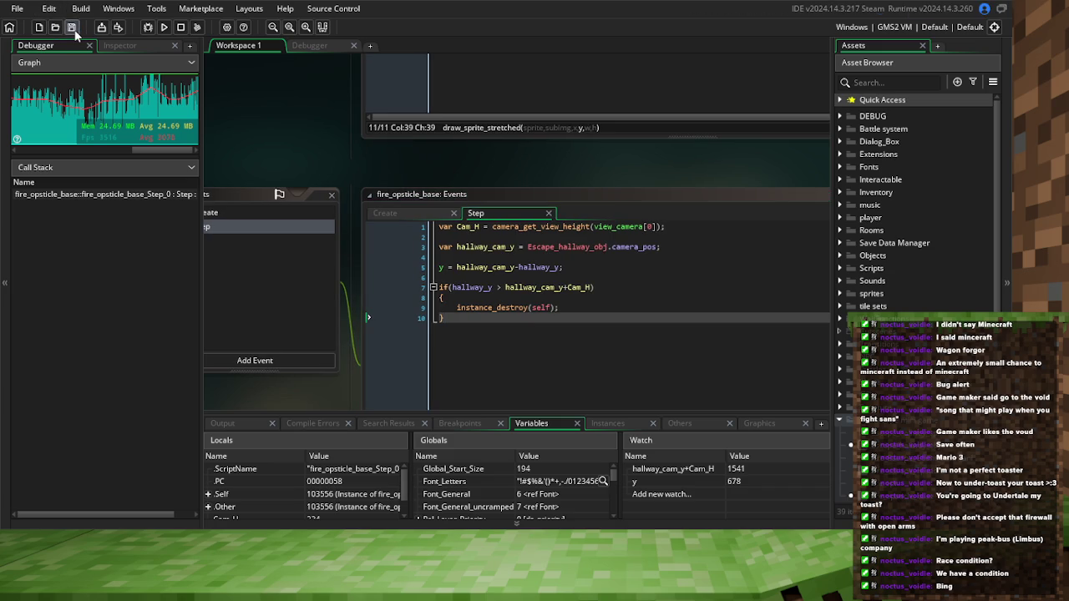
Highlight where hallway_y and hallway_cam_y are used, save, and scroll toward the Draw code
click(551, 345)
double_click(474, 288)
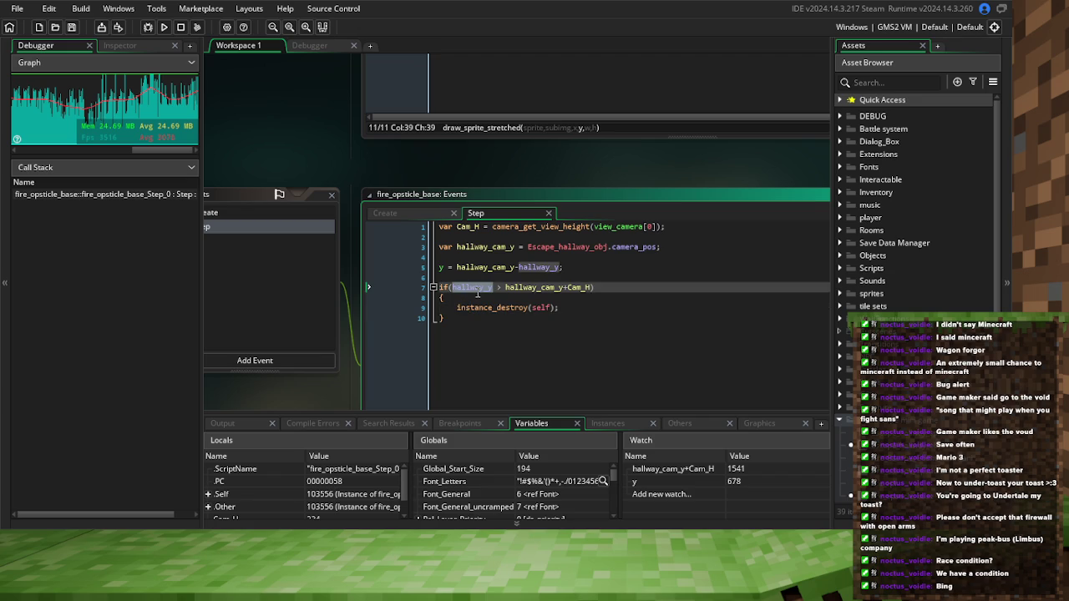
double_click(486, 247)
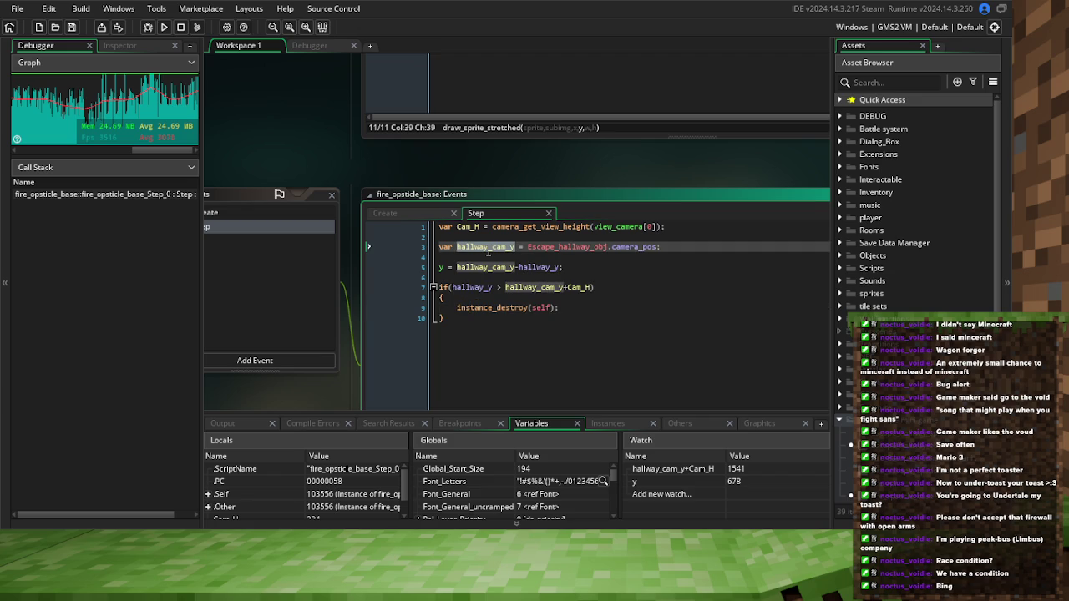
click(508, 297)
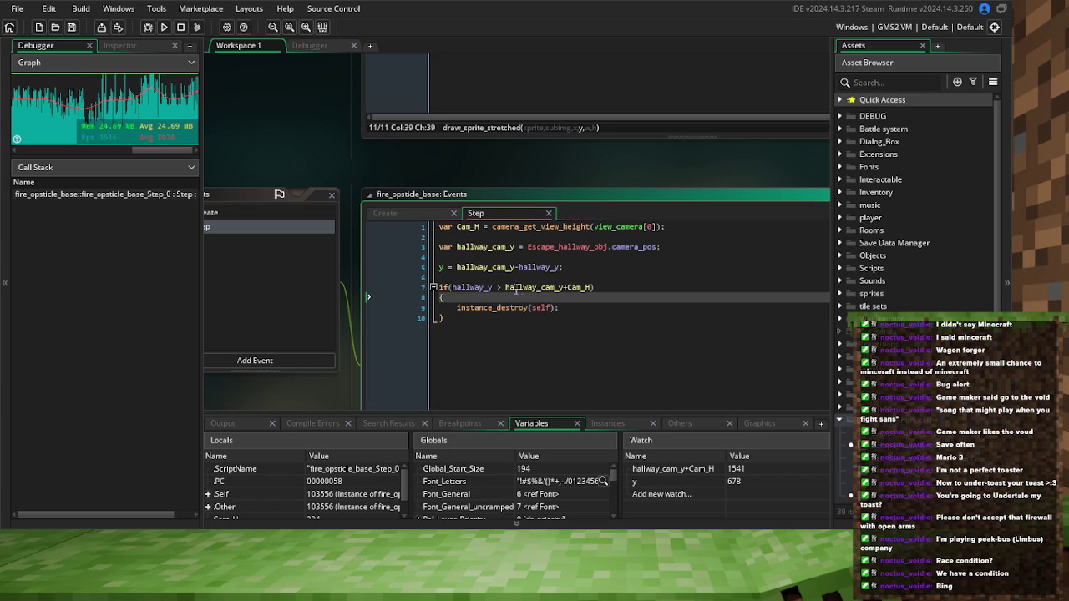
click(520, 288)
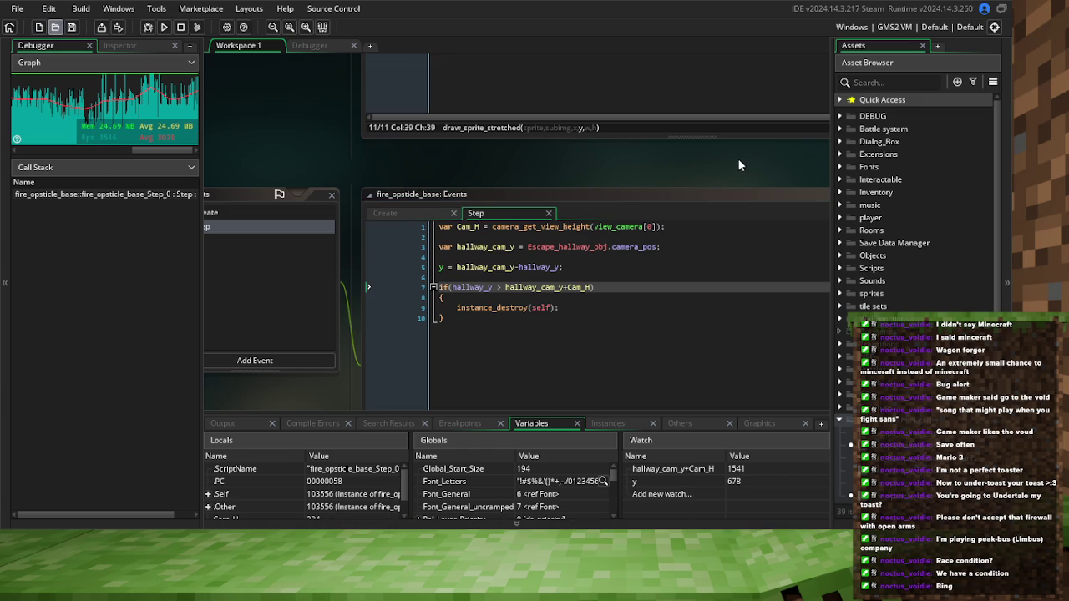
click(73, 29)
click(73, 29)
scroll(478, 164, up, 5)
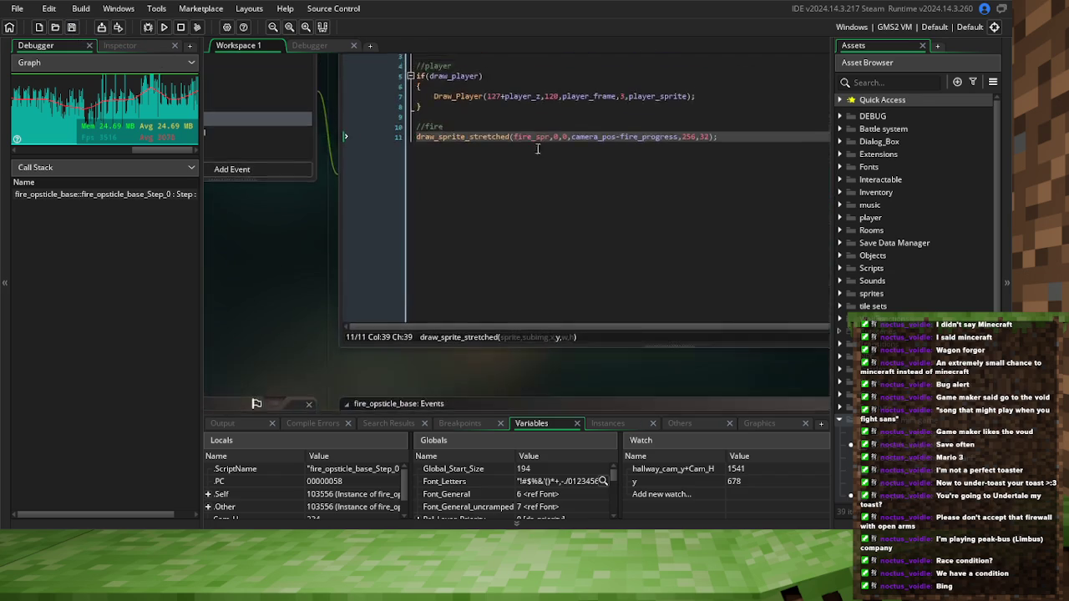
Highlight every use of camera_pos in Escape_hallway_obj's Draw event code
scroll(534, 141, up, 3)
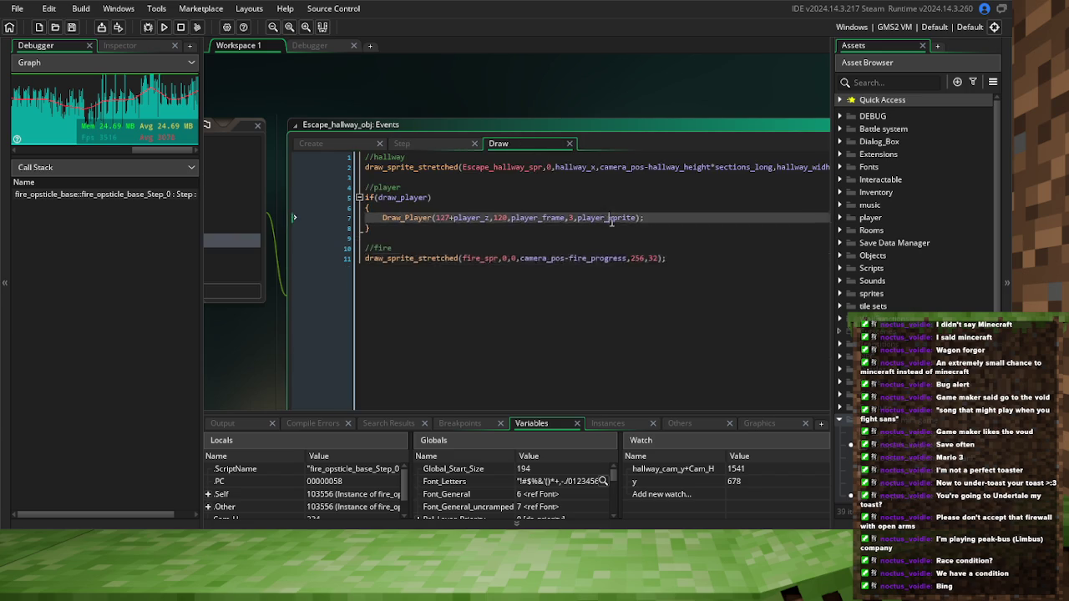
click(611, 220)
click(473, 218)
click(543, 214)
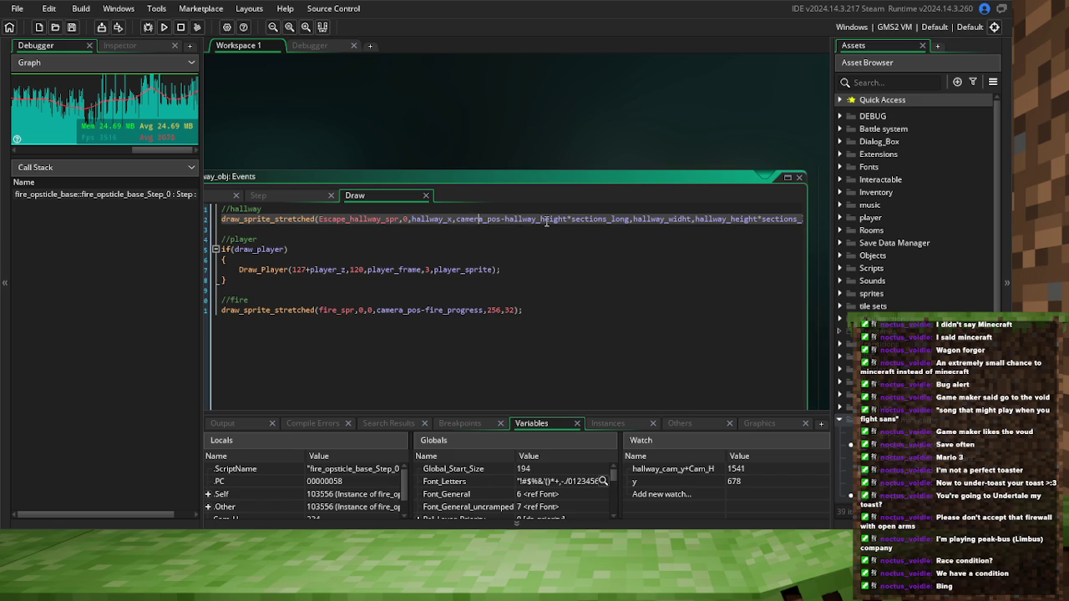
double_click(481, 219)
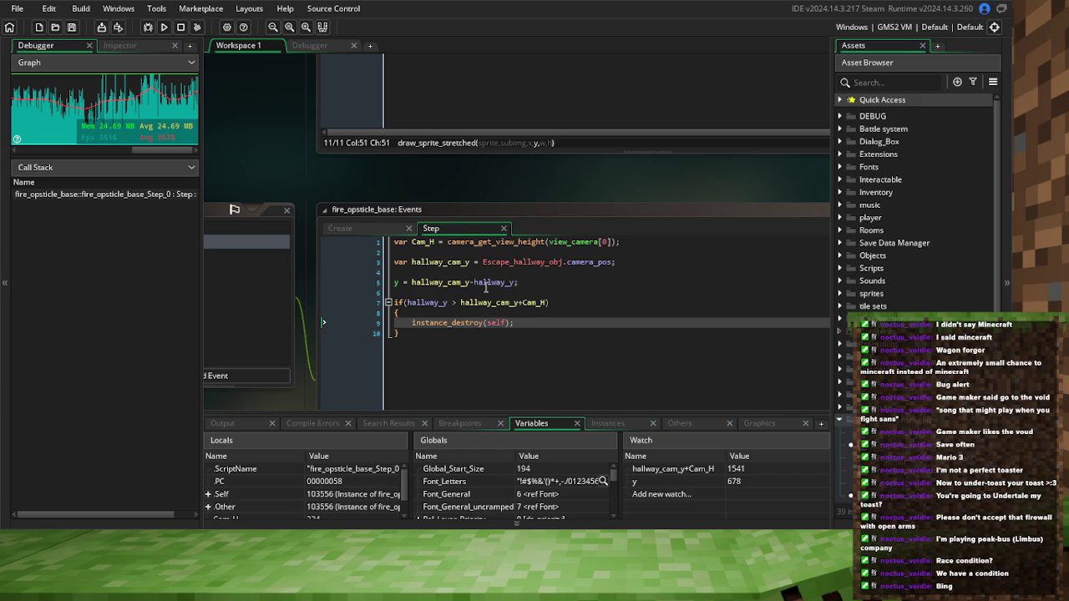
Replace hallway_y with y in the line-7 if condition of the Step event
click(433, 284)
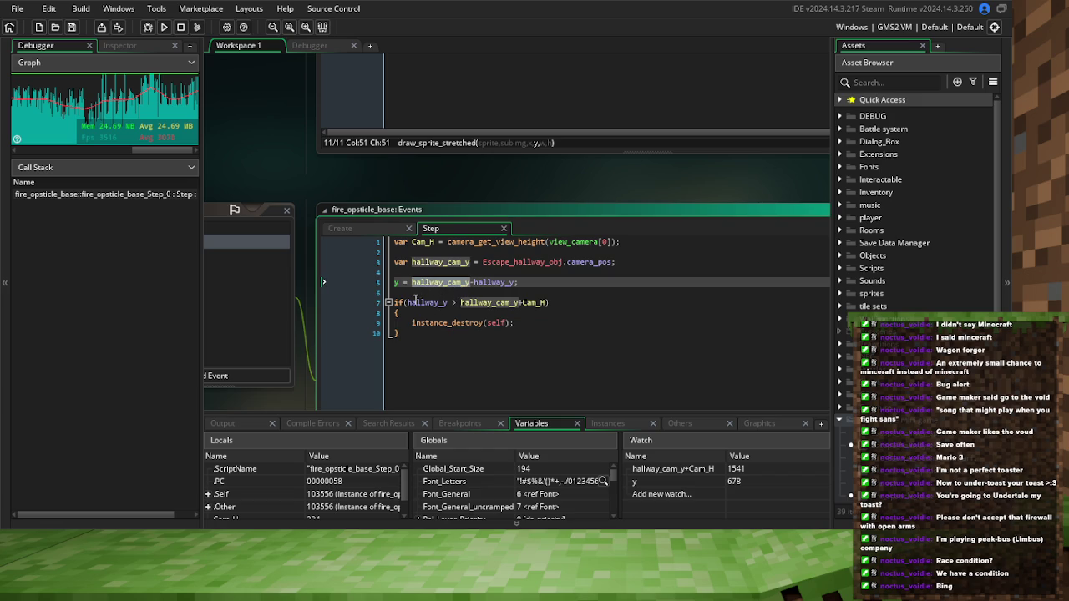
click(426, 309)
click(425, 287)
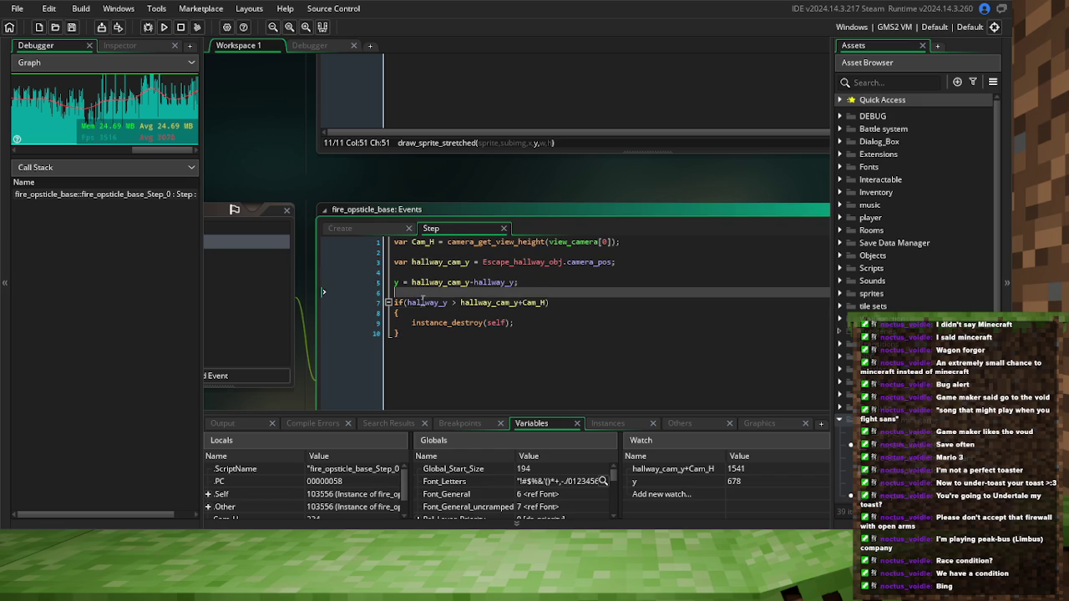
click(422, 302)
double_click(439, 303)
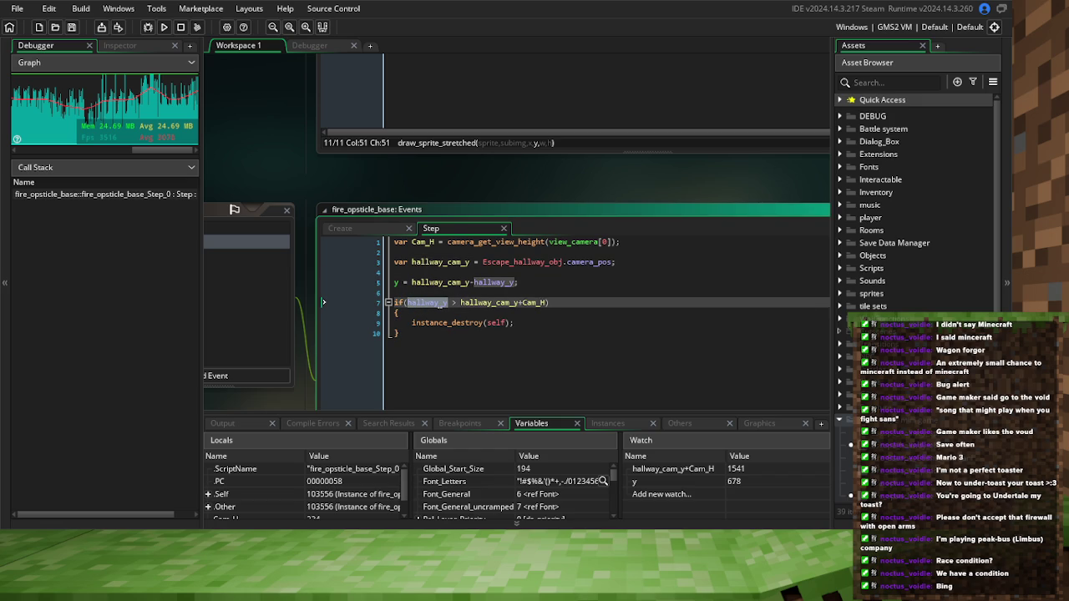
text(y)
key(Escape)
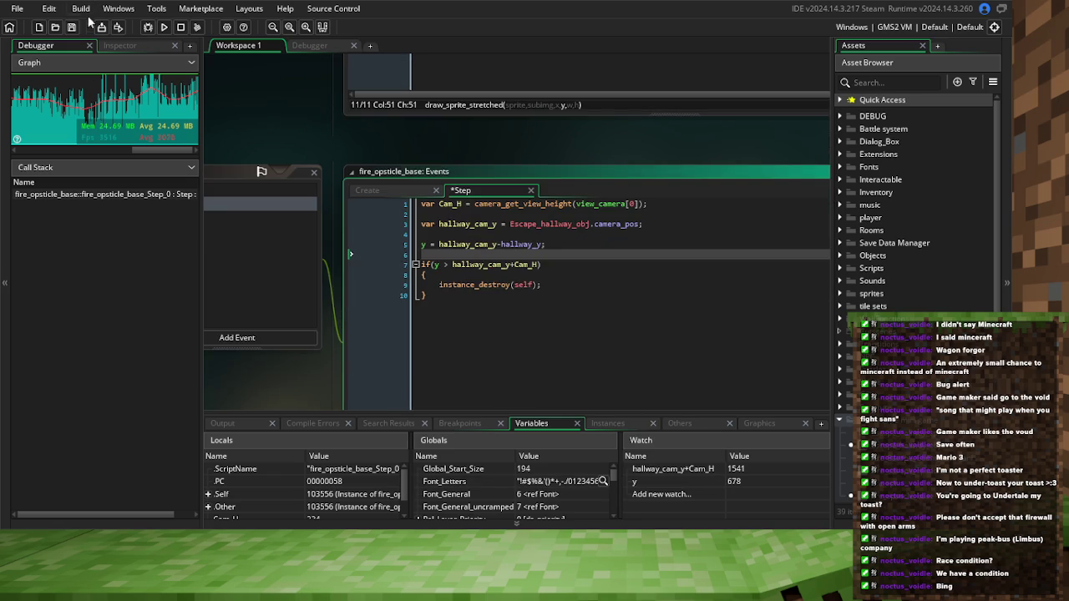
Add breakpoints on the instance_destroy line 9 and the if line 7, and save
click(391, 285)
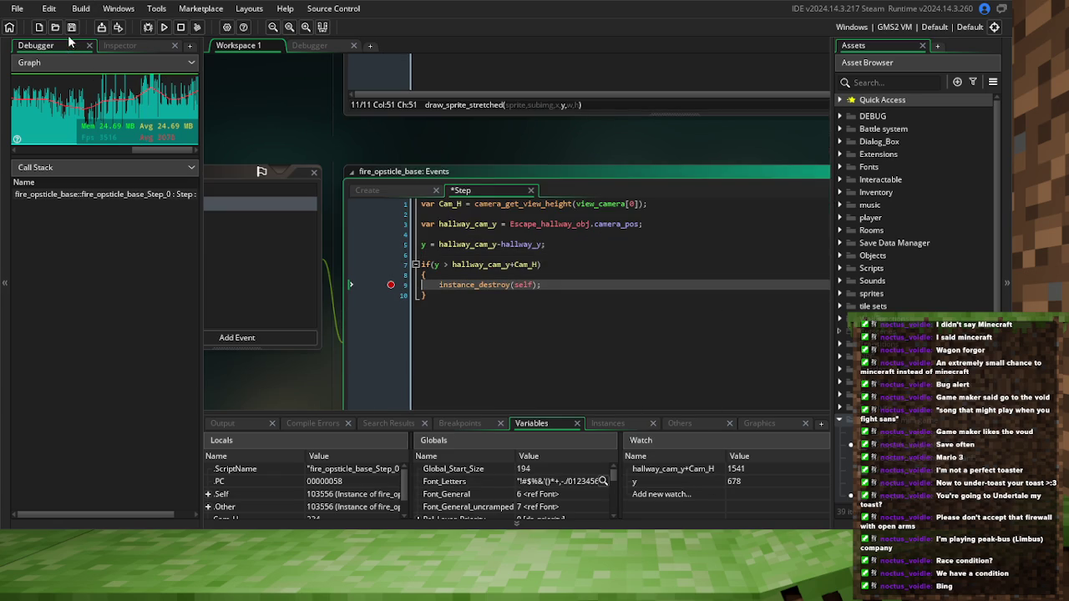
key(ctrl+s)
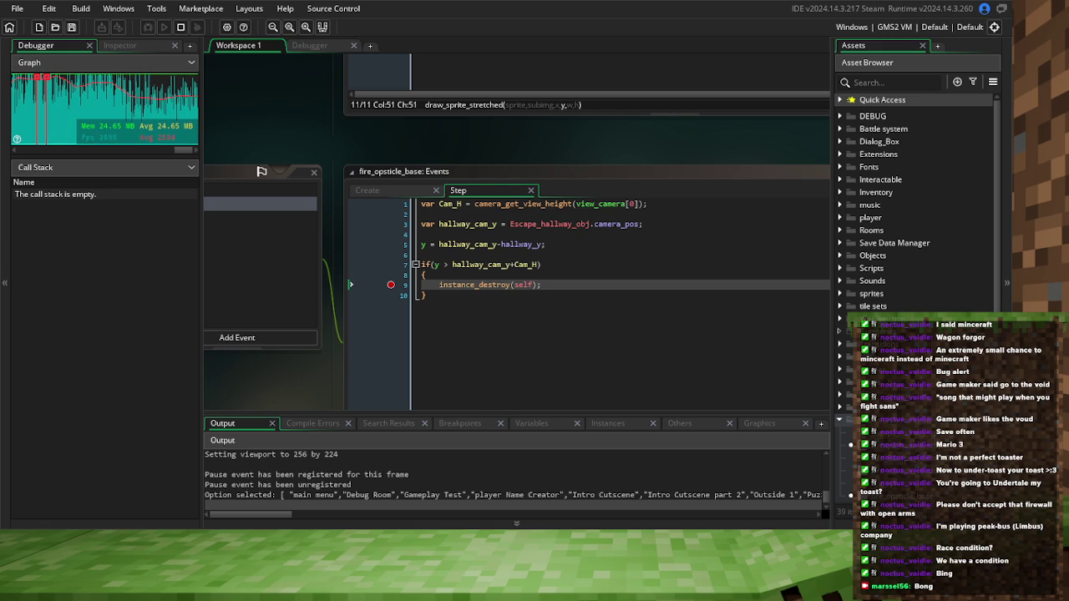
click(392, 265)
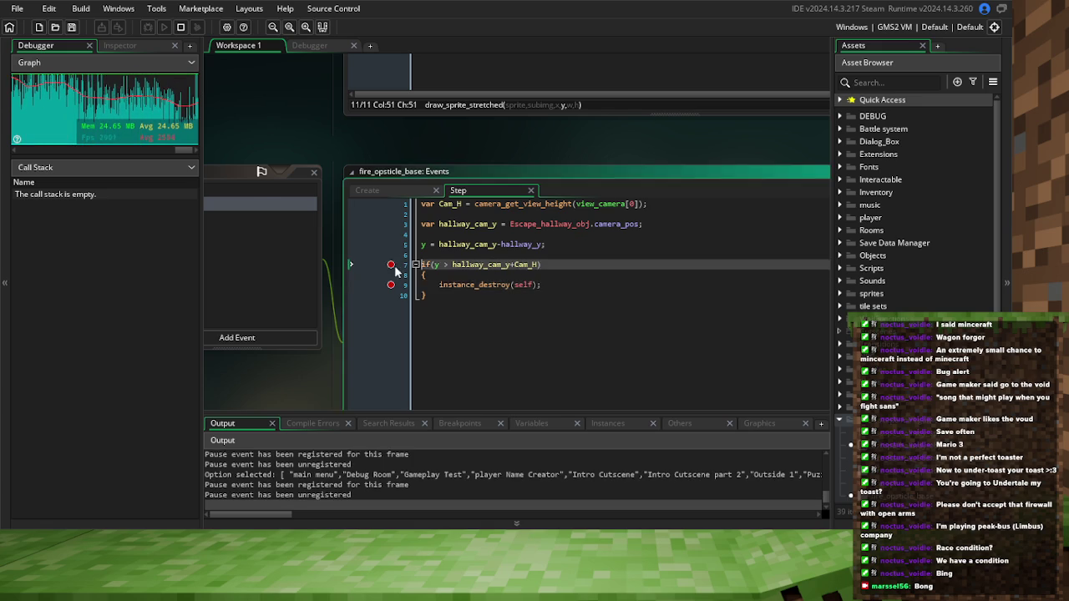
Inspect hallway_cam_y at the breakpoint and edit the watch expression to hallway_cam_y
mouse_move(344, 157)
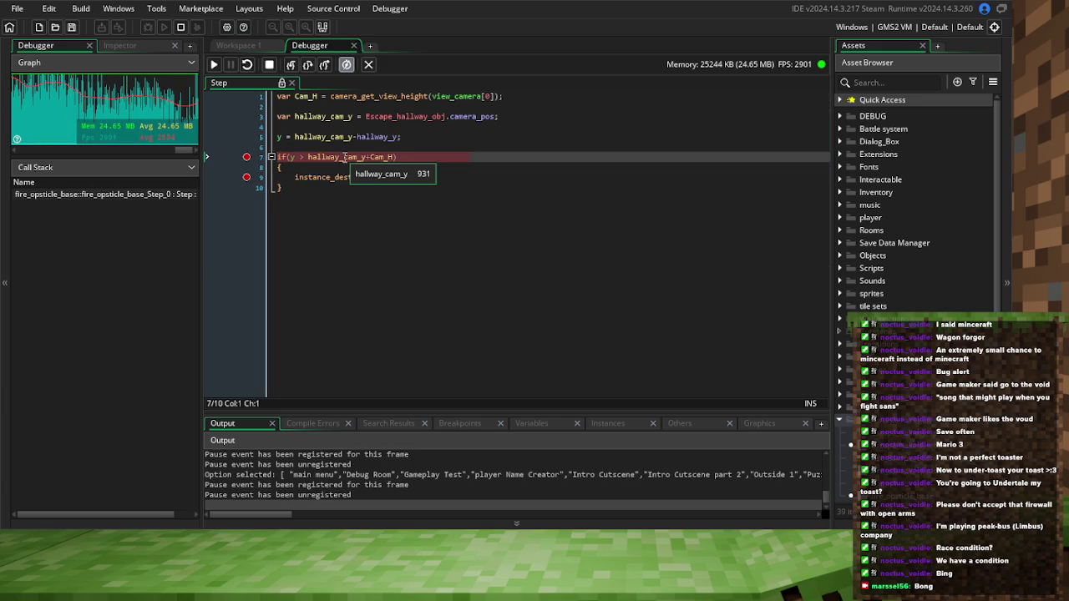
click(541, 419)
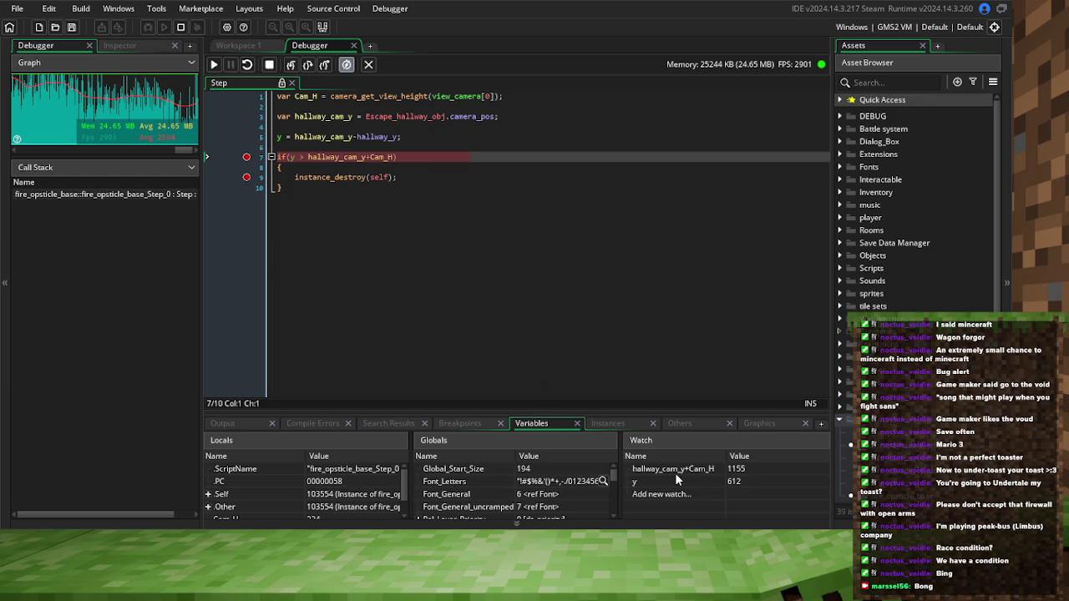
click(732, 482)
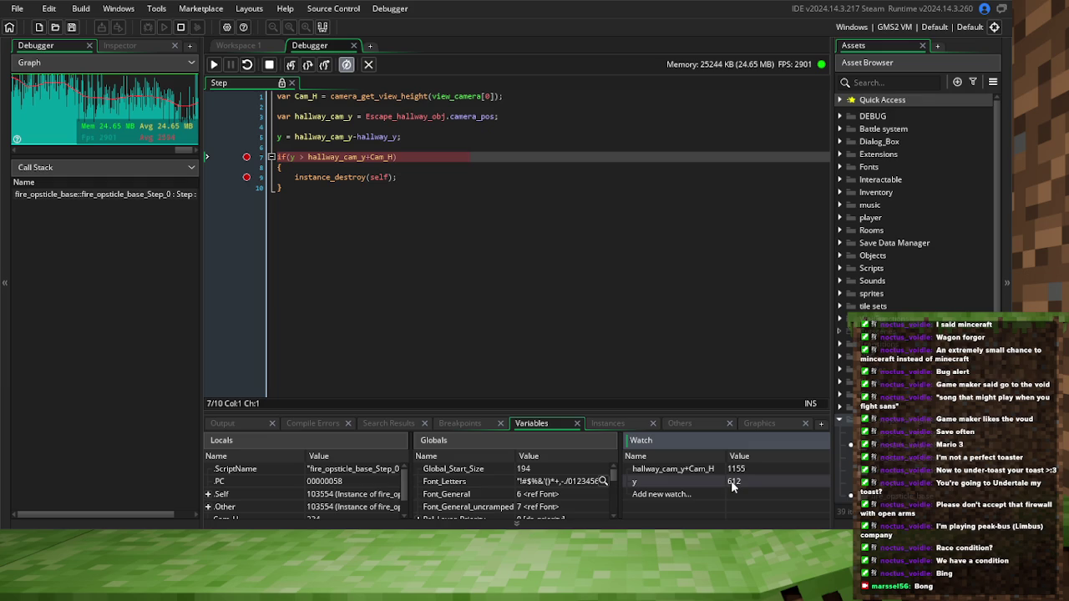
click(697, 469)
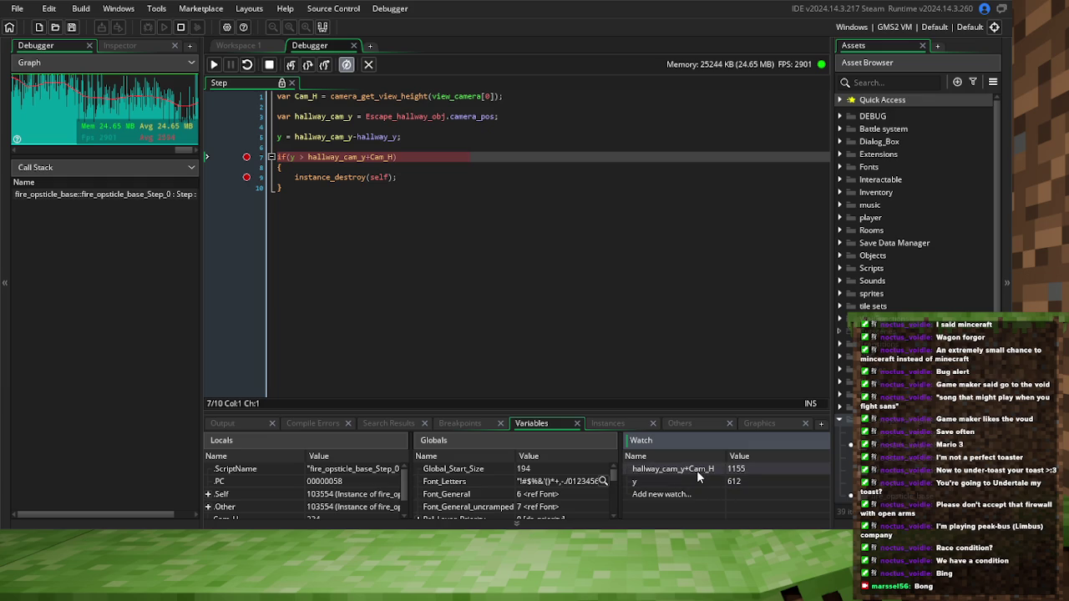
click(696, 470)
key(BackSpace)
key(BackSpace)
key(BackSpace)
key(Return)
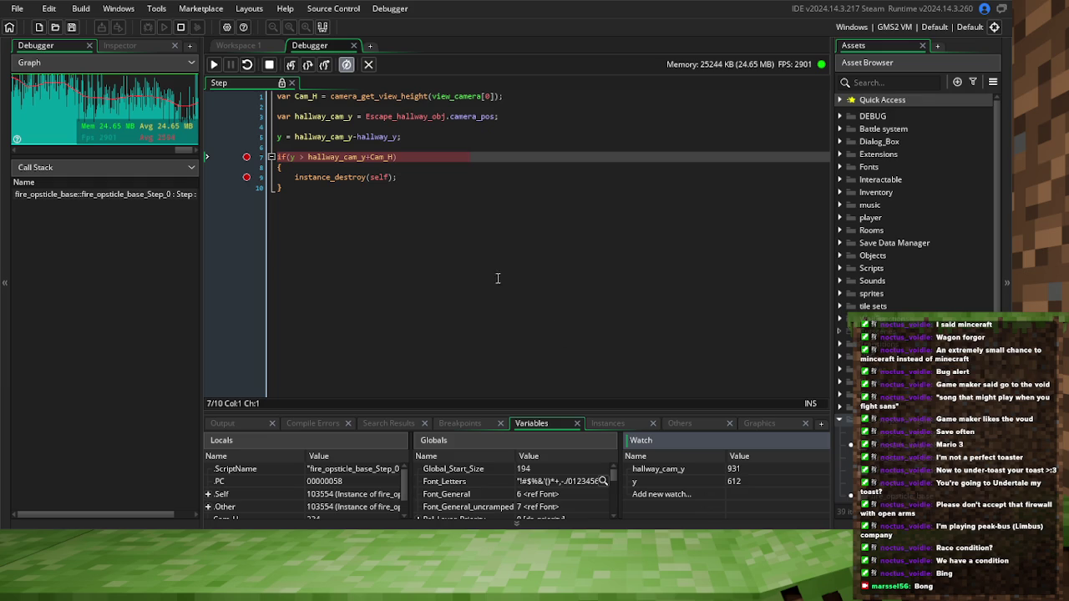
Delete the hallway_cam_y watch, leaving only y, and resume the game with F5
click(304, 157)
click(695, 499)
click(693, 471)
key(Delete)
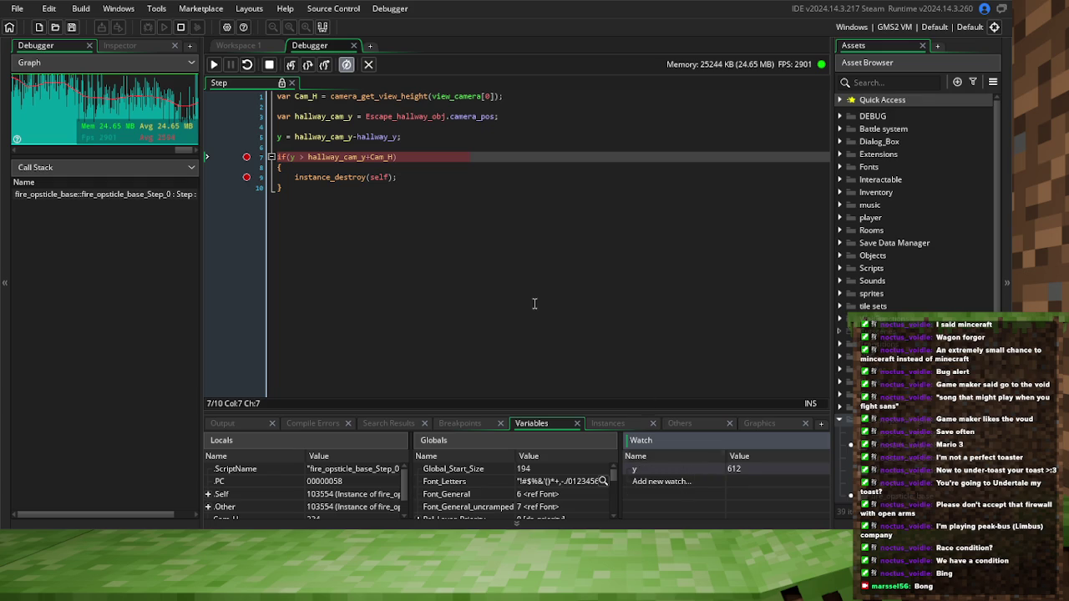
click(298, 158)
click(303, 157)
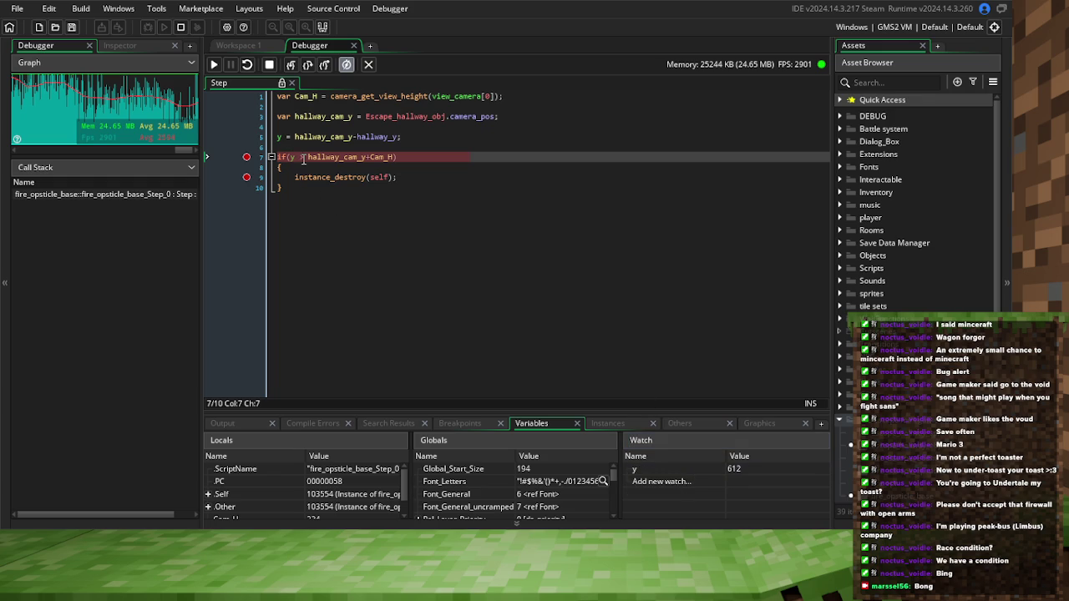
key(F5)
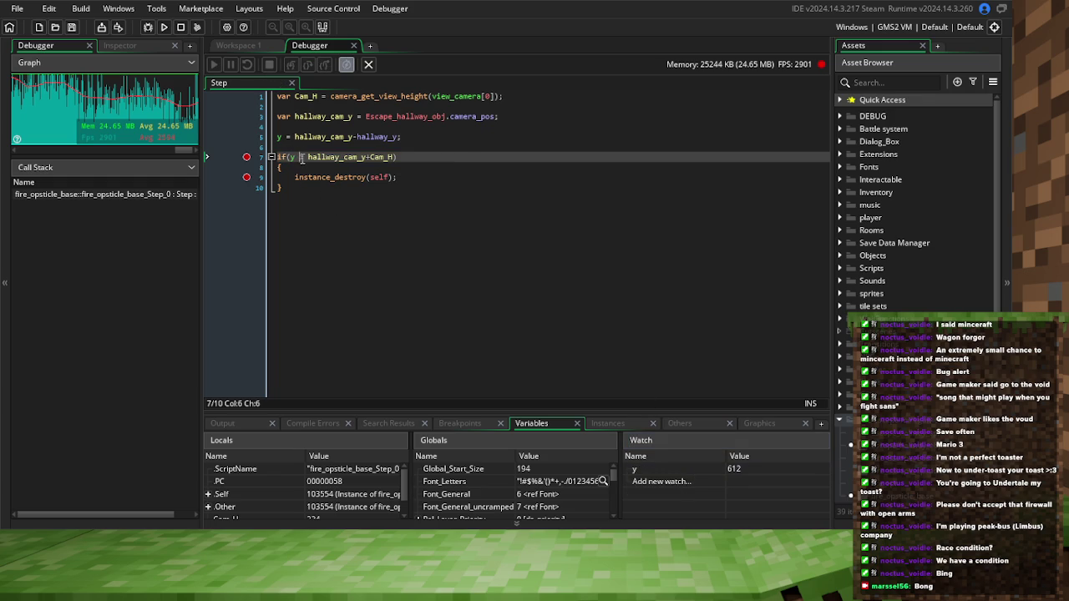
Change the condition to y < hallway_cam_y+Cam_H and rerun in debug until instance_destroy breaks
text(<)
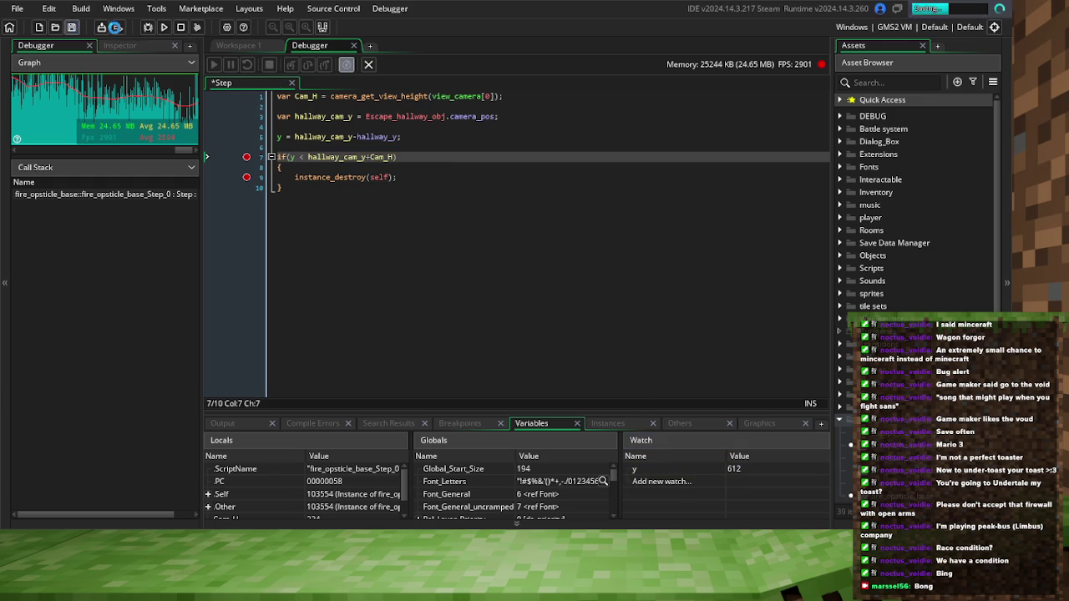
click(161, 29)
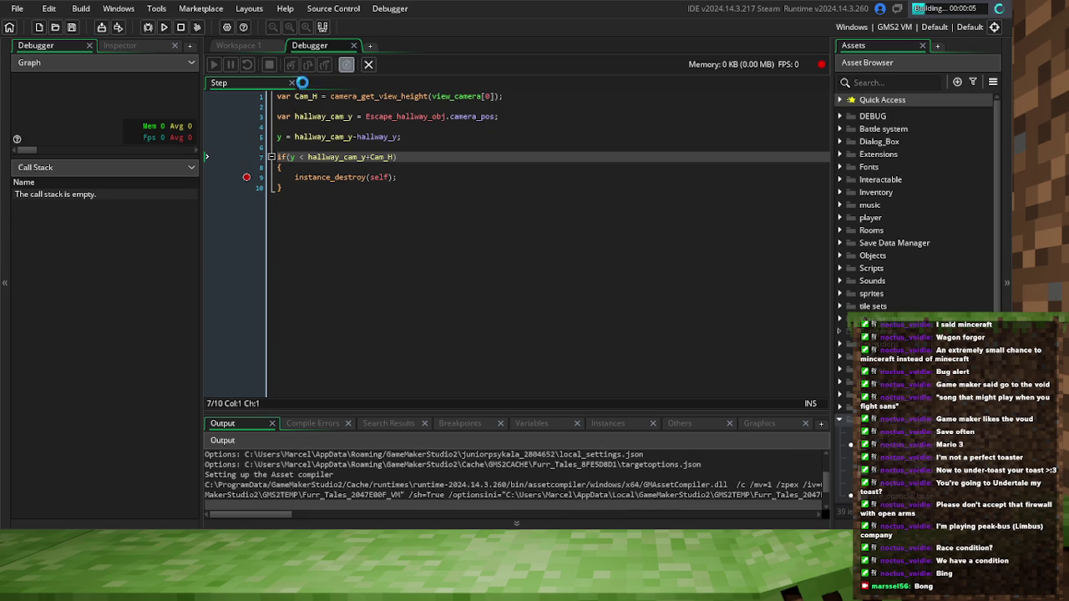
click(242, 46)
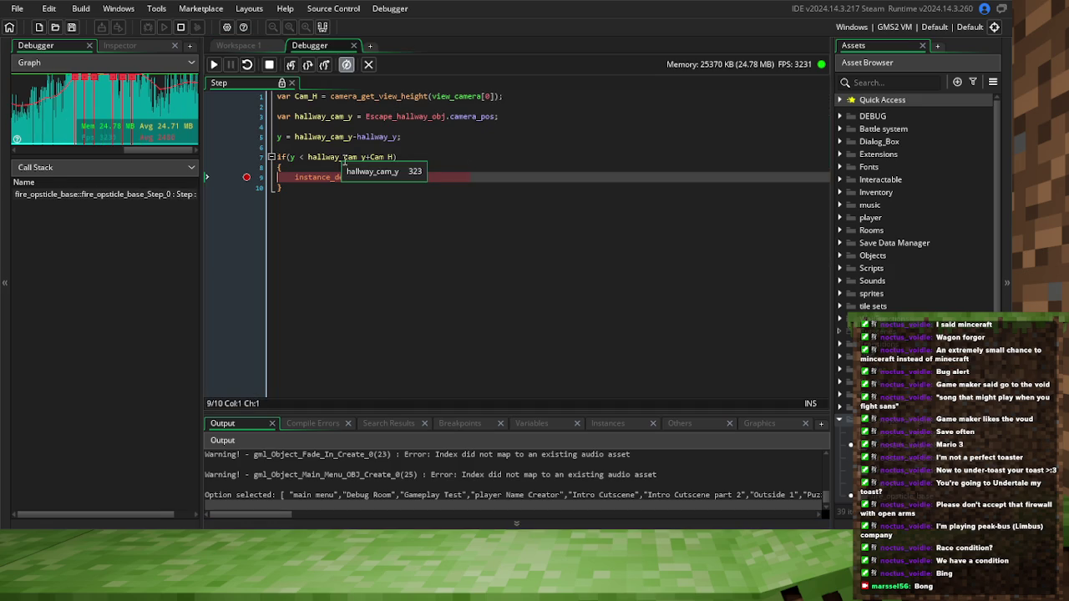
Read the current hallway_cam_y and hallway_y values at the paused breakpoint
mouse_move(317, 161)
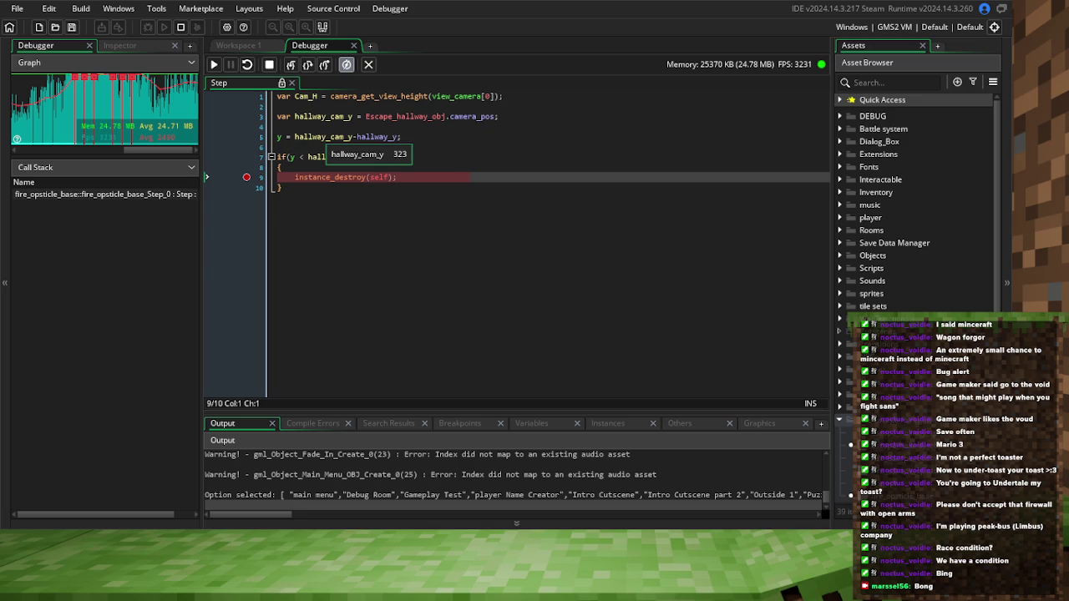
mouse_move(383, 157)
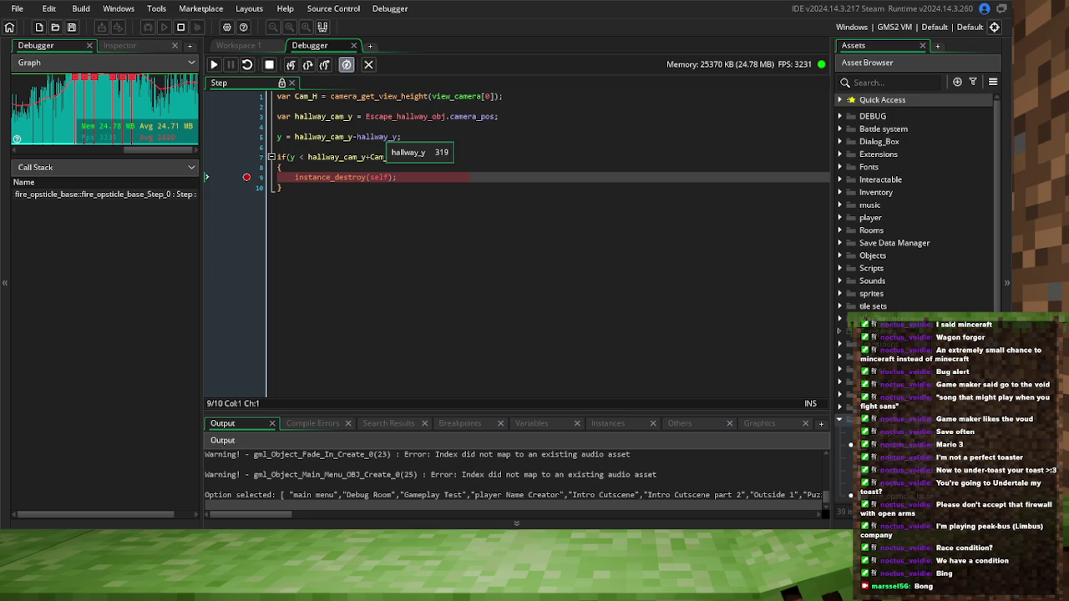
click(352, 137)
mouse_move(314, 143)
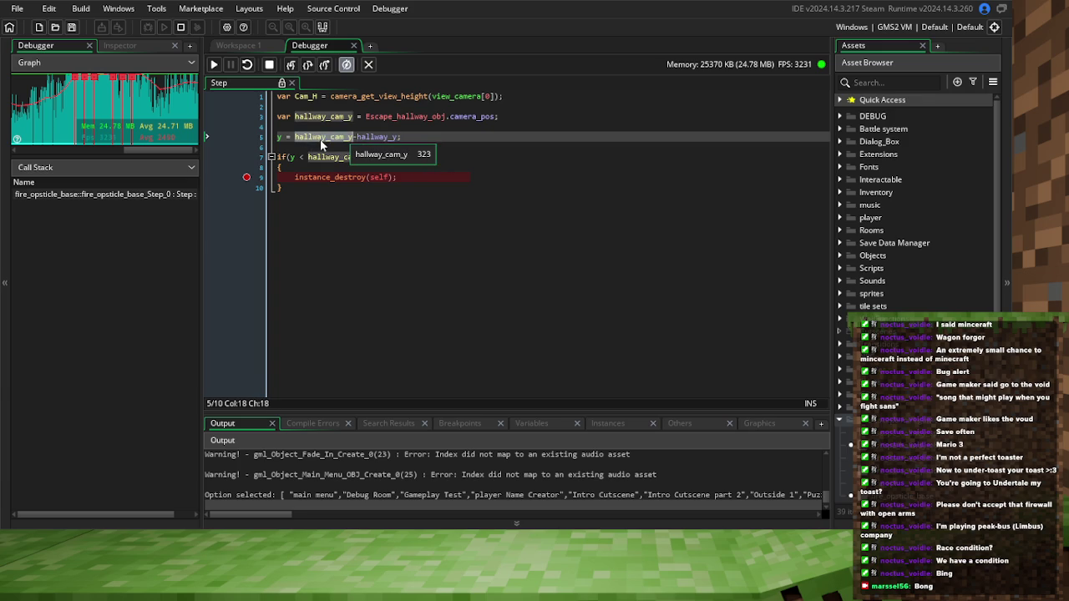
click(368, 136)
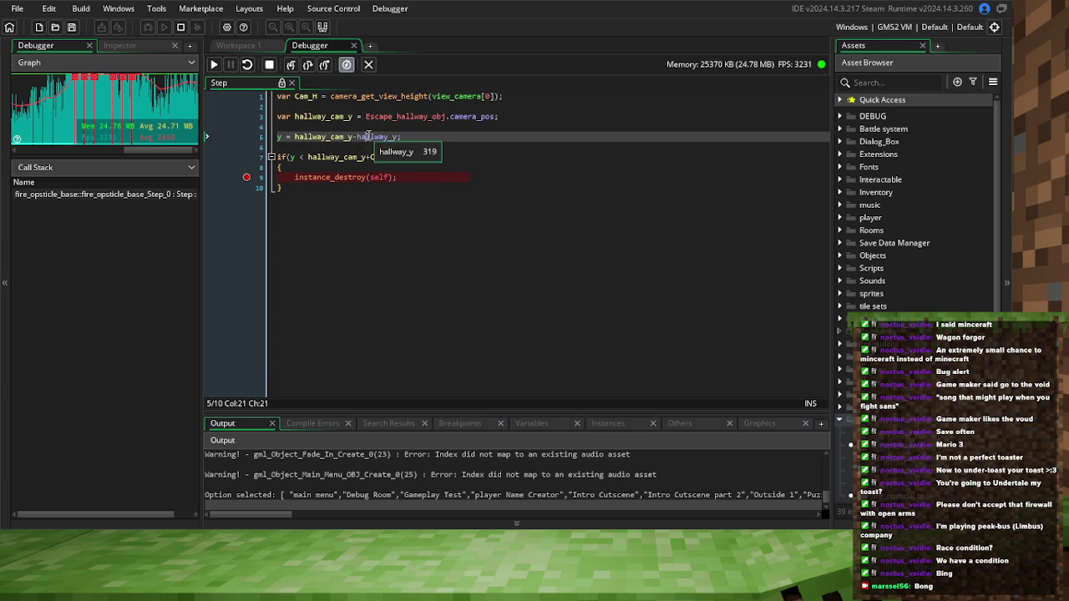
Stop the game and revert line 7 to hallway_y > hallway_cam_y+Cam_H
click(269, 64)
click(386, 243)
key(ctrl+z)
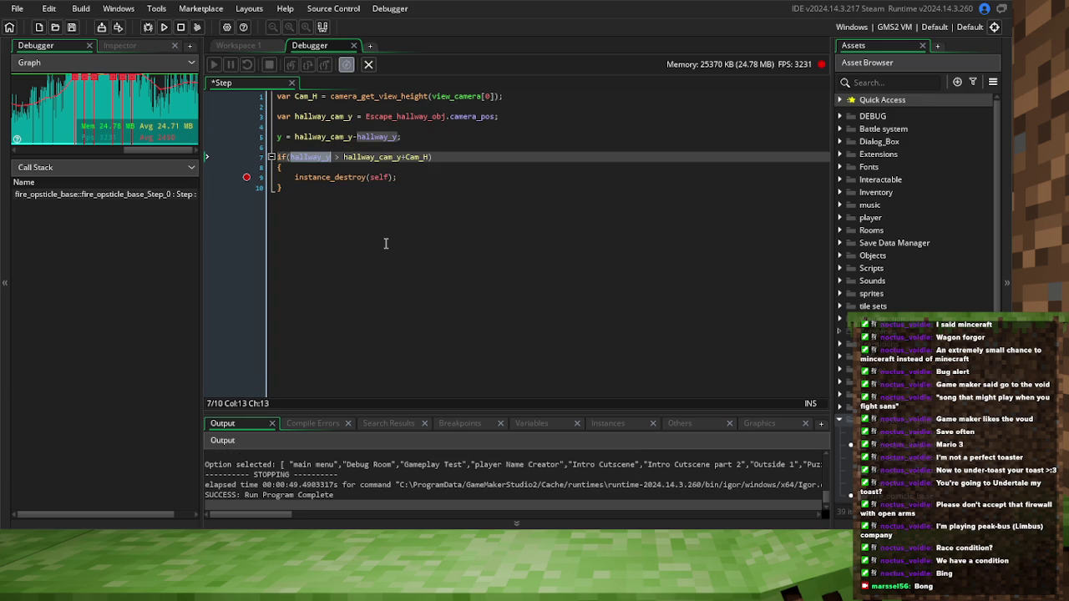
Make the condition hallway_y < hallway_cam_y+Cam_H and launch a new debug build
click(339, 157)
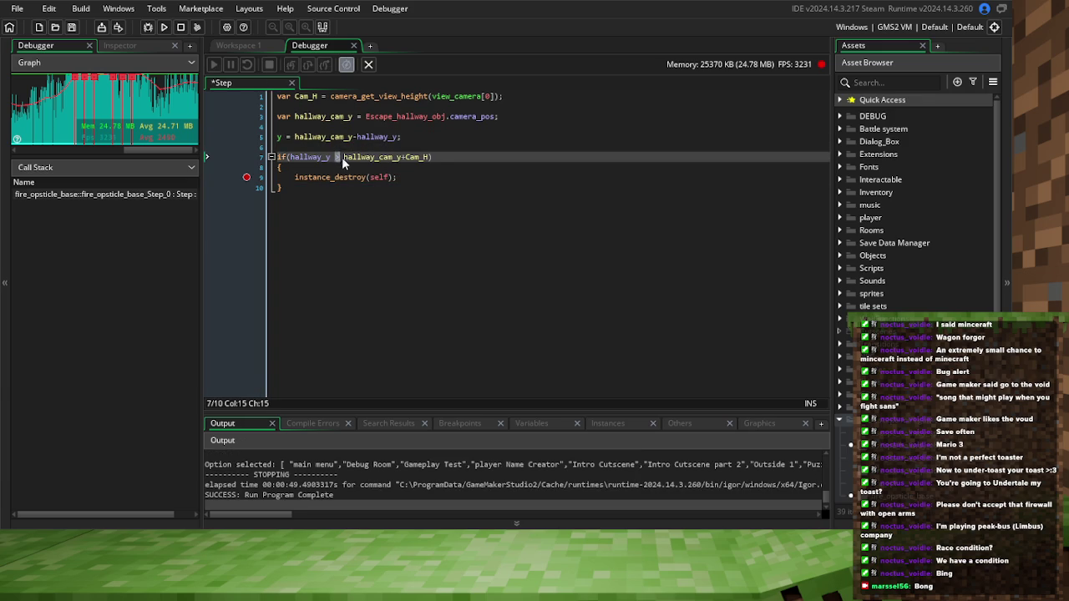
text(<)
click(353, 177)
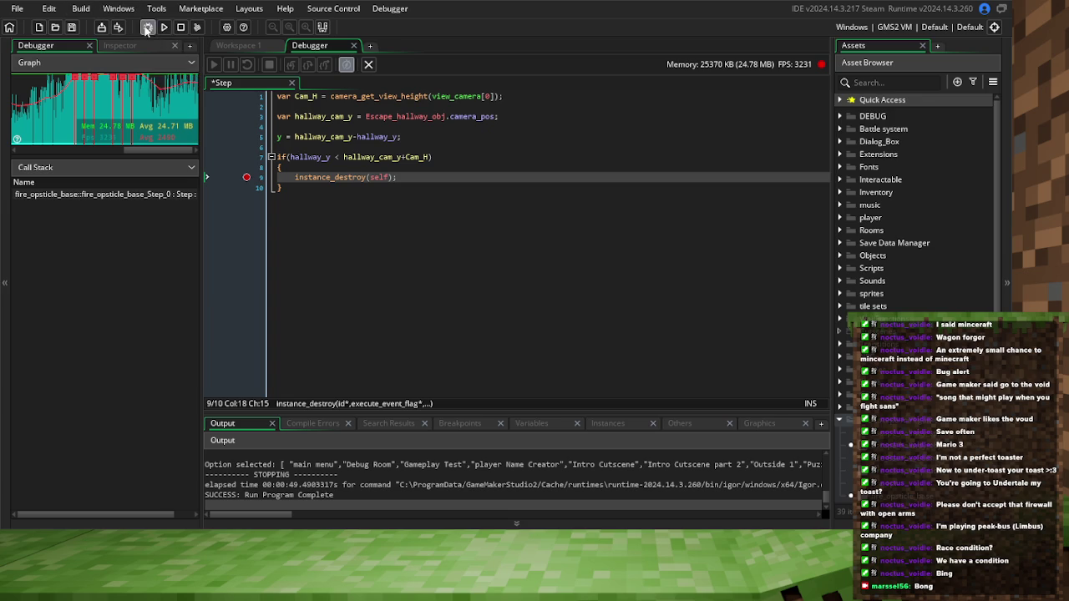
click(147, 27)
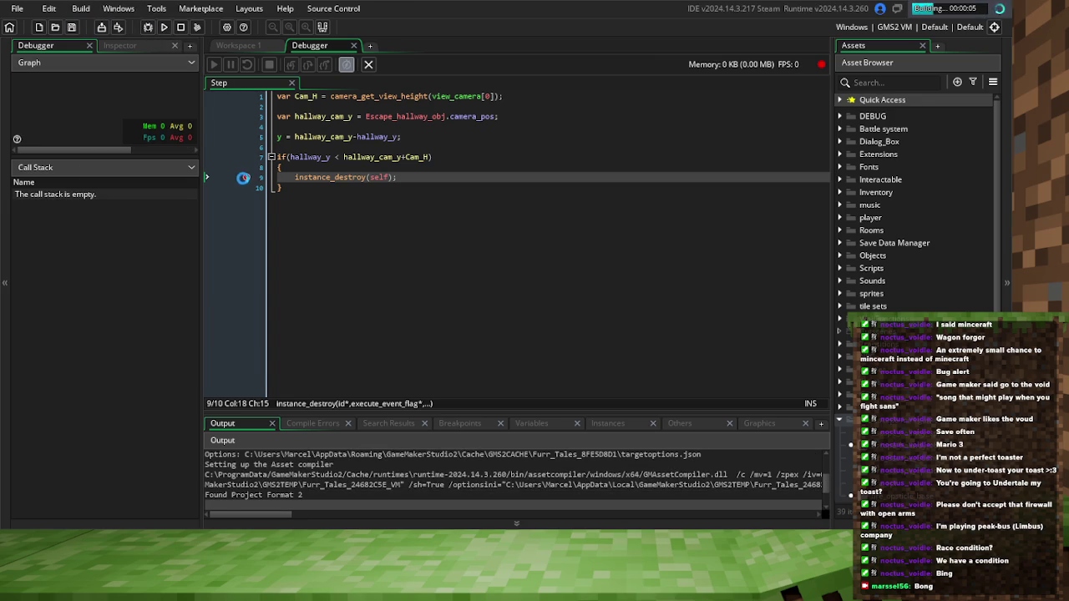
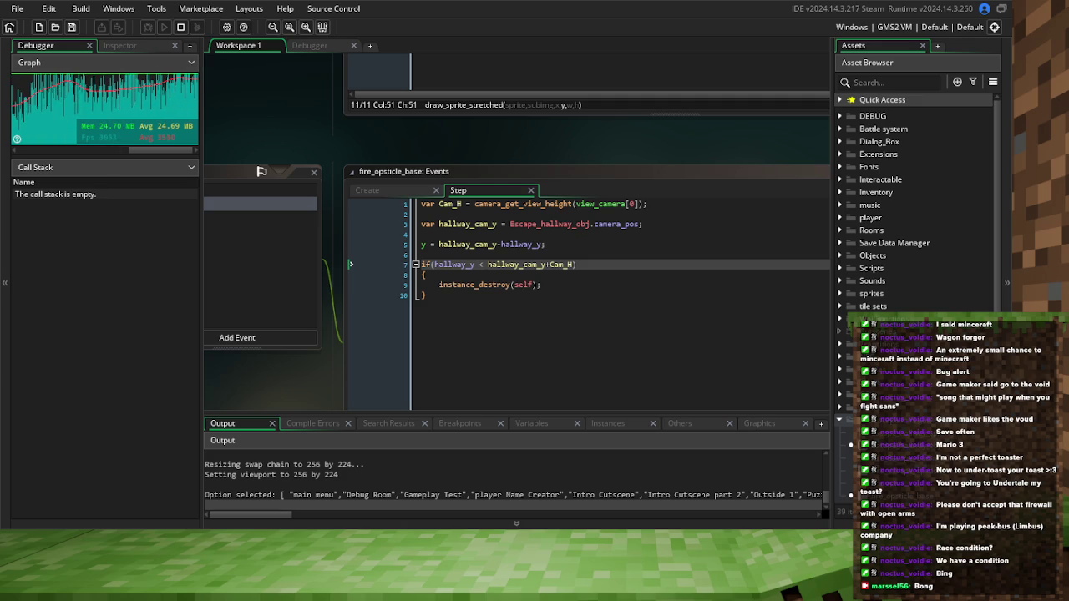
Step over twice past the destroy check and set a breakpoint on the instance_destroy line
key(F10)
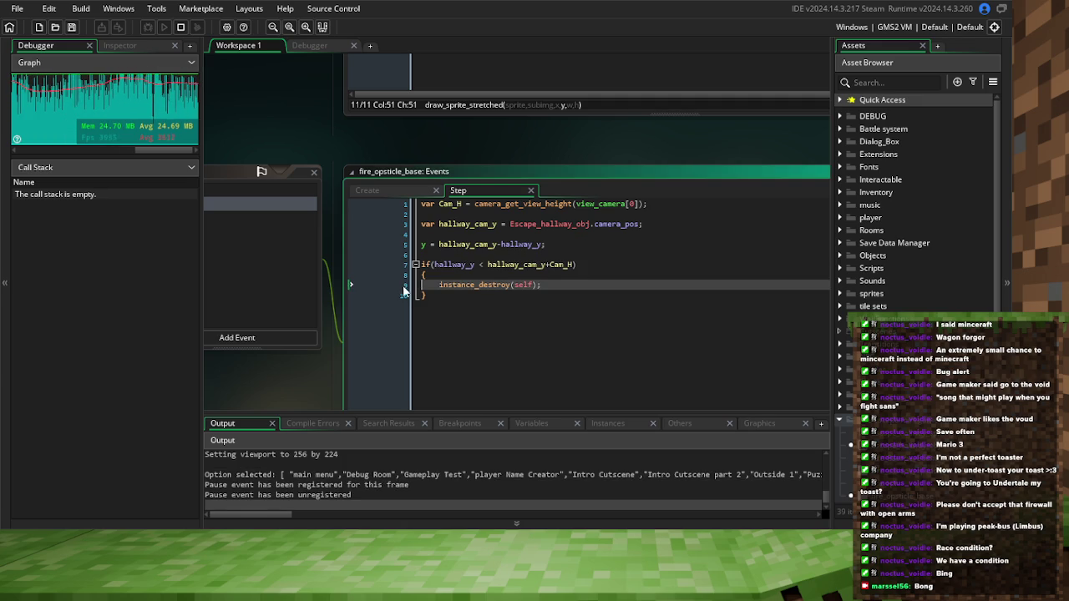
key(F10)
click(391, 285)
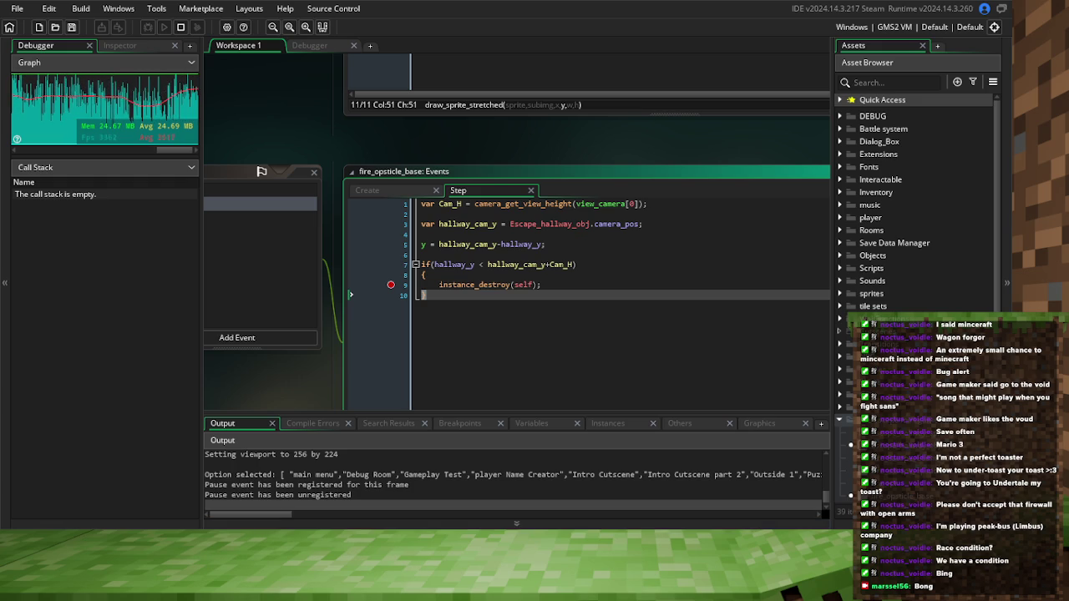
List the running instances in the debugger's Instances tab
click(608, 423)
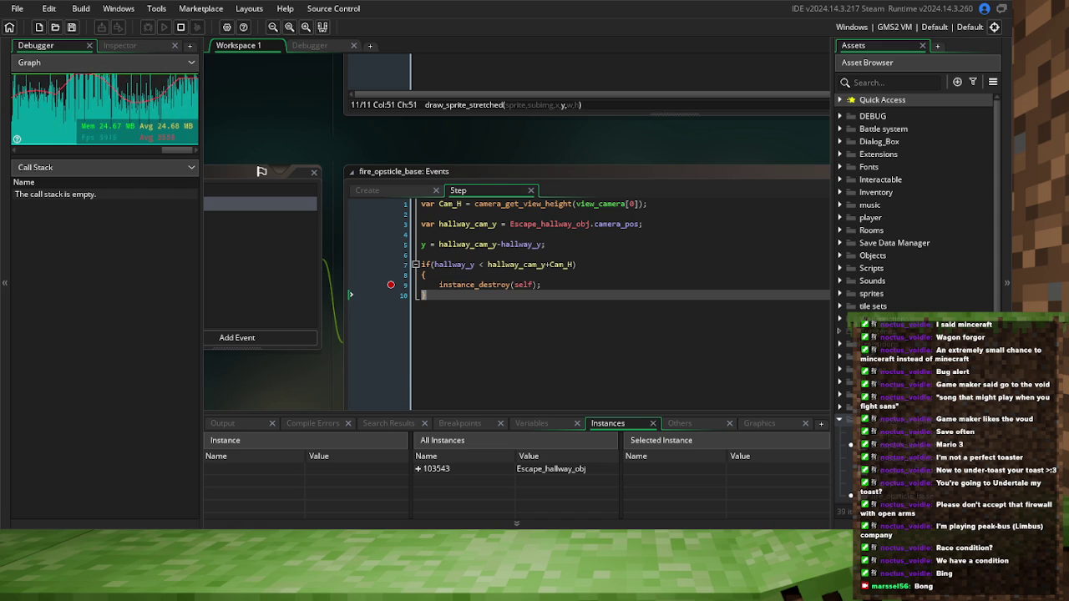
scroll(424, 188, up, 2)
scroll(424, 188, up, 2)
scroll(424, 188, up, 5)
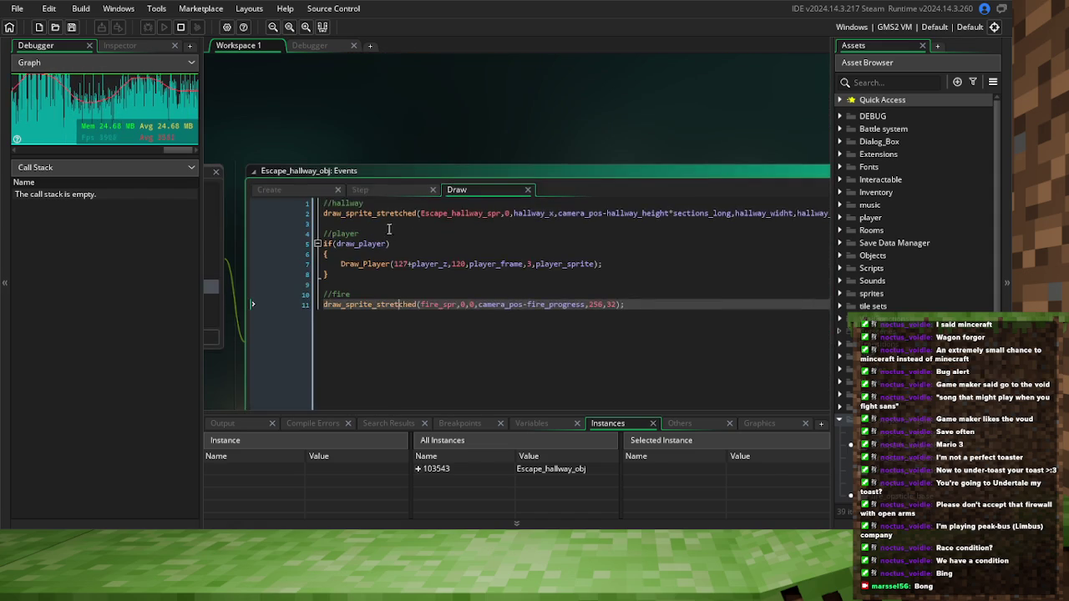
Add breakpoints on the line-20 spawning check and the destroy condition, then resume the game
click(314, 234)
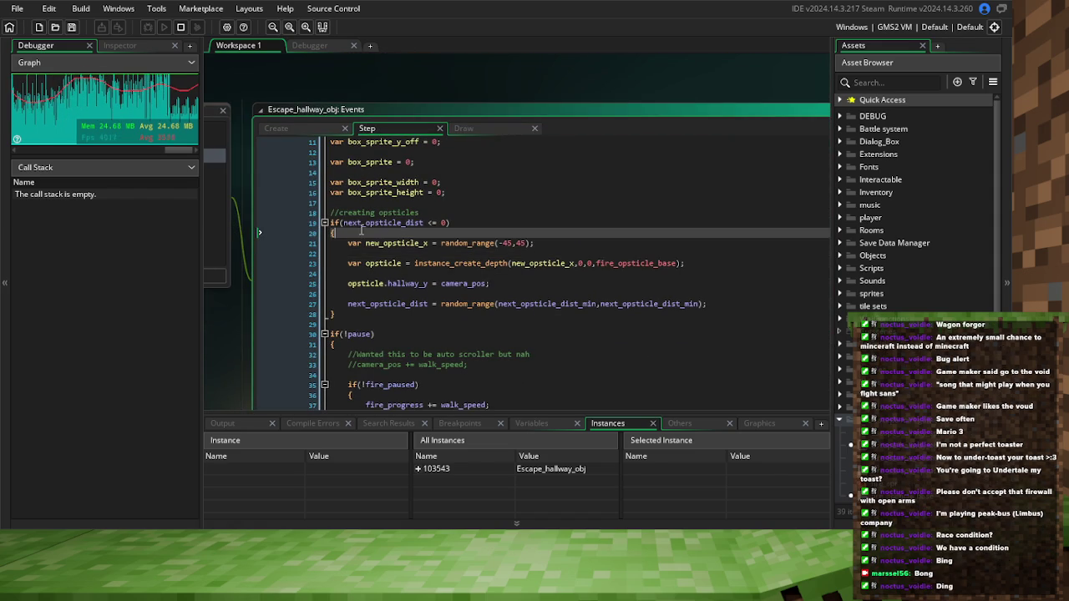
click(300, 233)
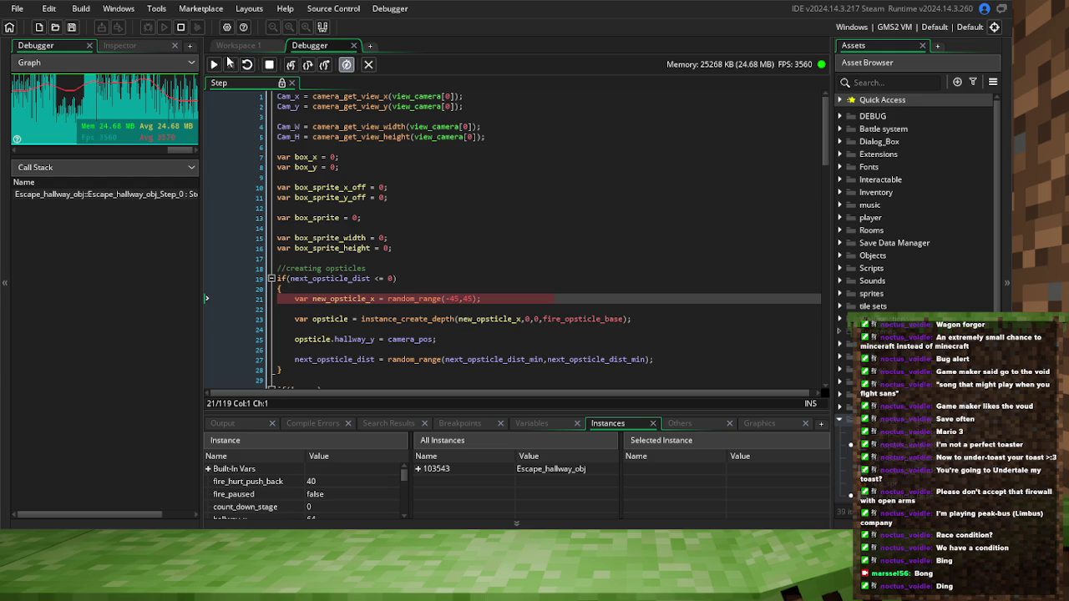
click(214, 64)
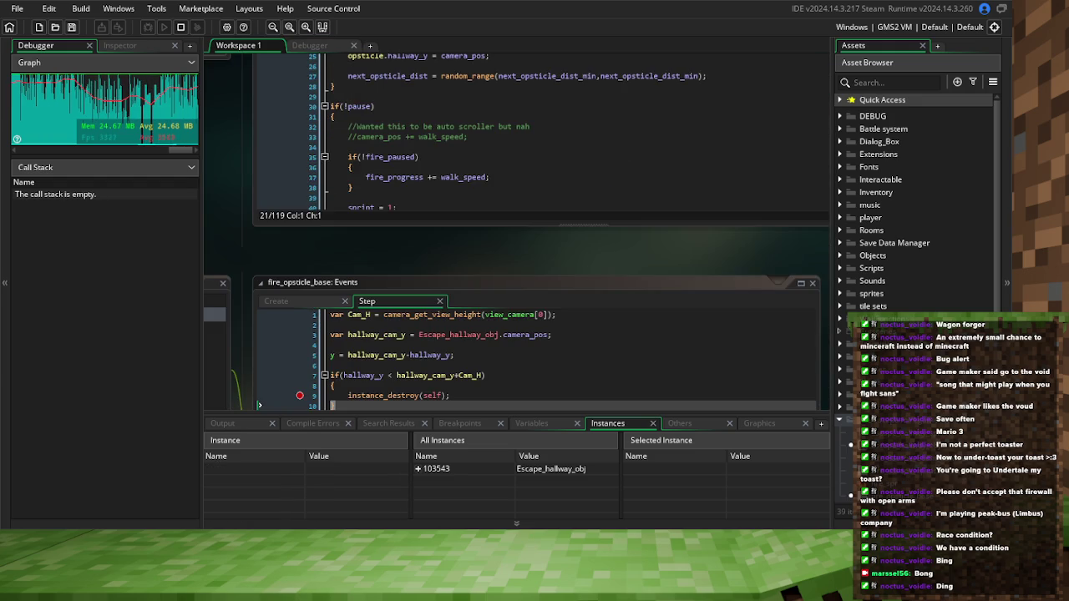
text(w)
click(307, 339)
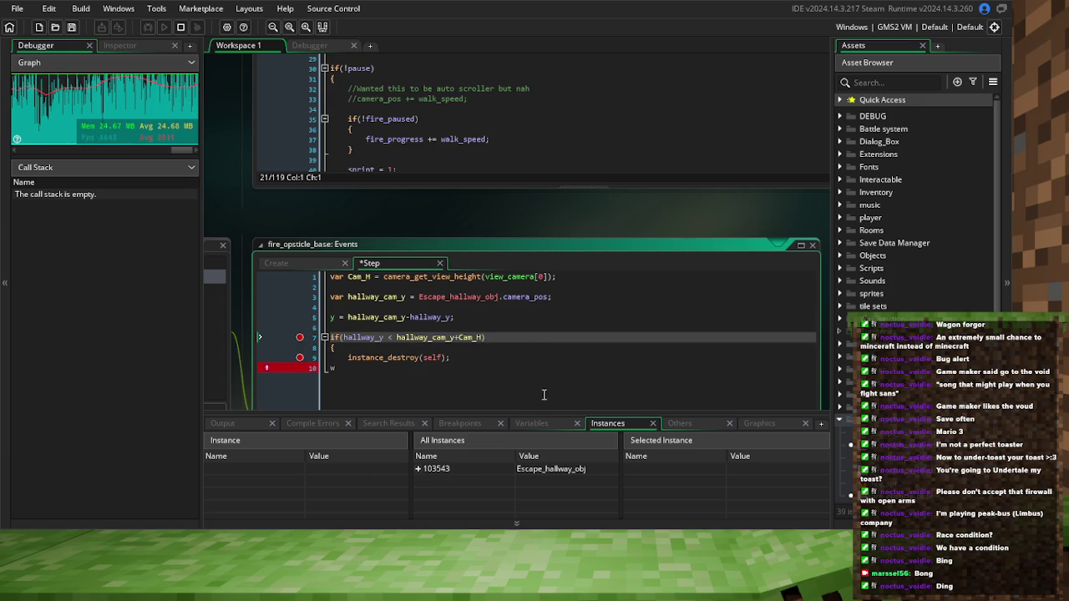
Undo the stray 'w', then stop the session and start a fresh debug run
key(F10)
key(ctrl+z)
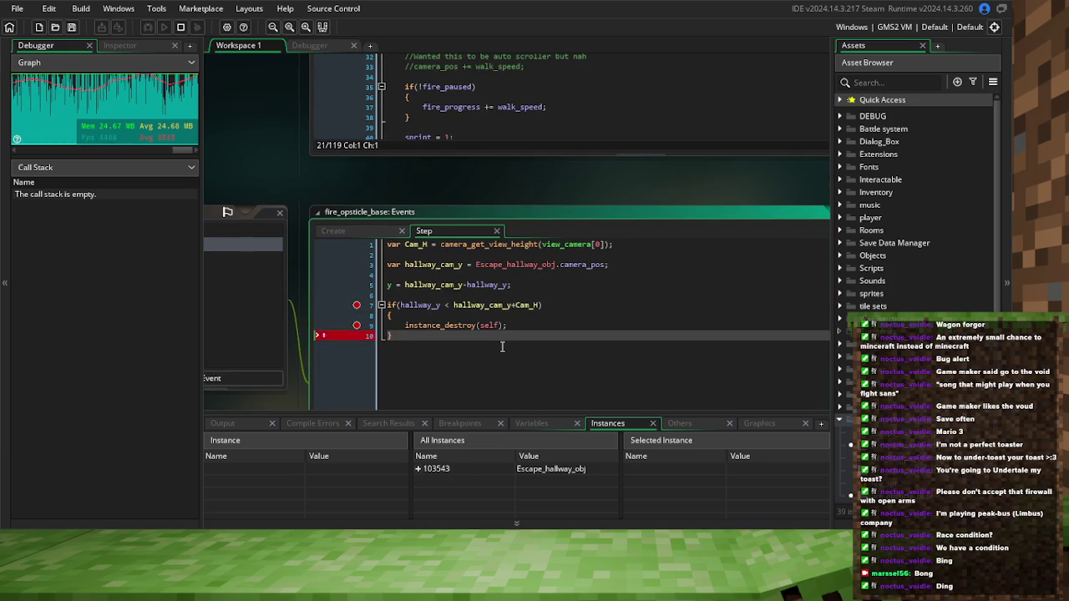
key(F5)
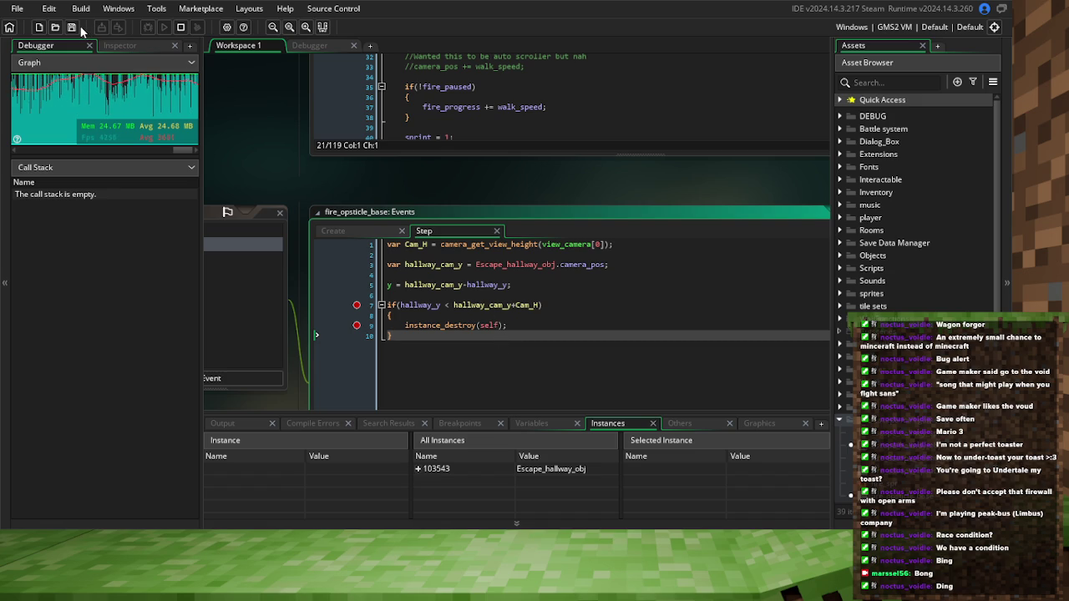
click(180, 26)
click(146, 27)
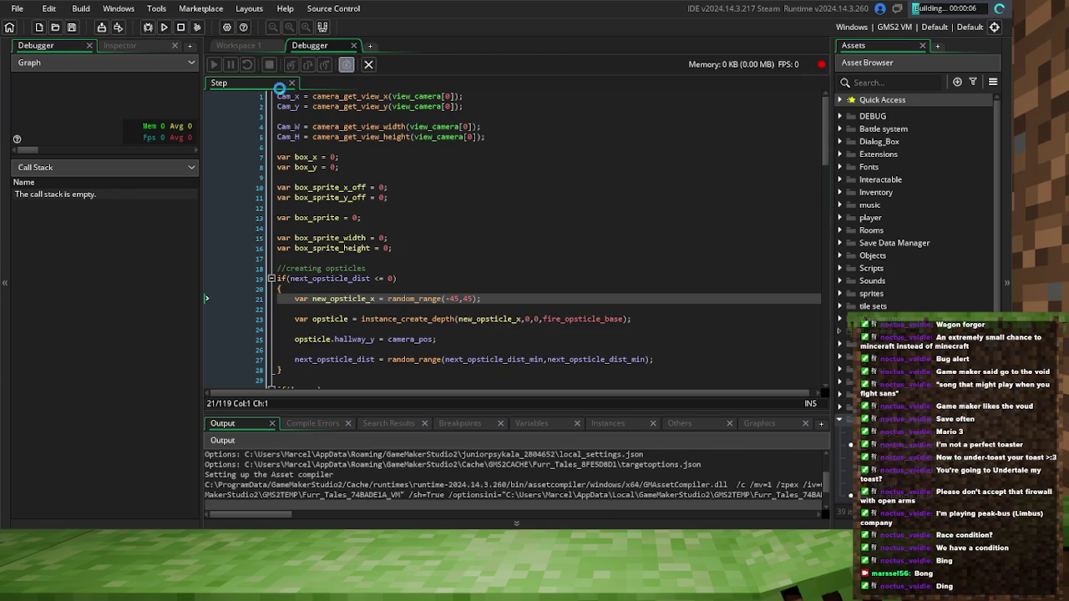
At the instance_destroy break, read hallway_cam_y (323) and hallway_y (319), then stop the game
click(242, 45)
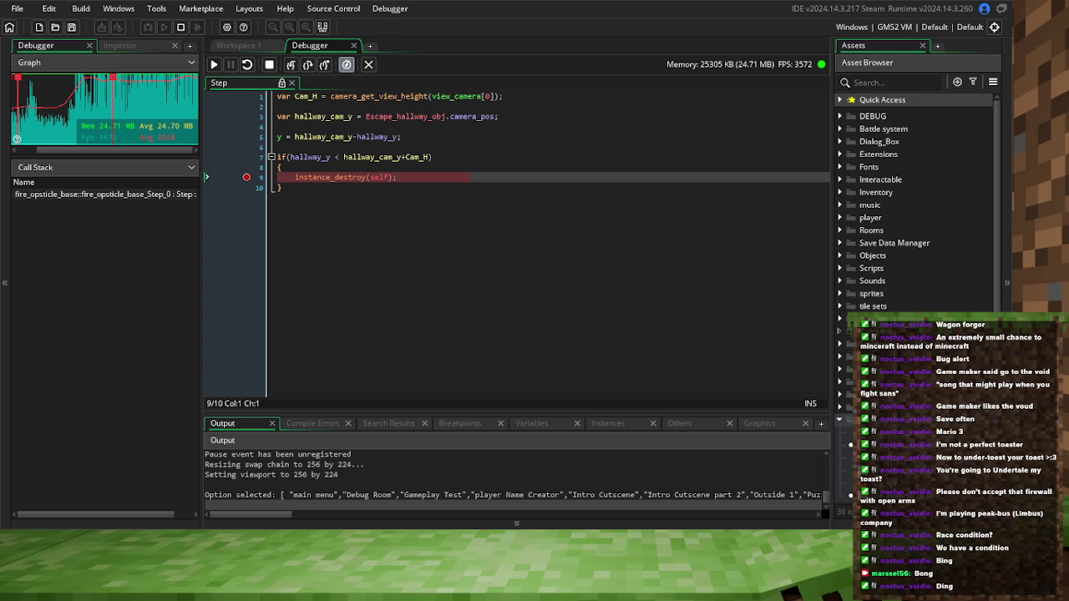
mouse_move(376, 157)
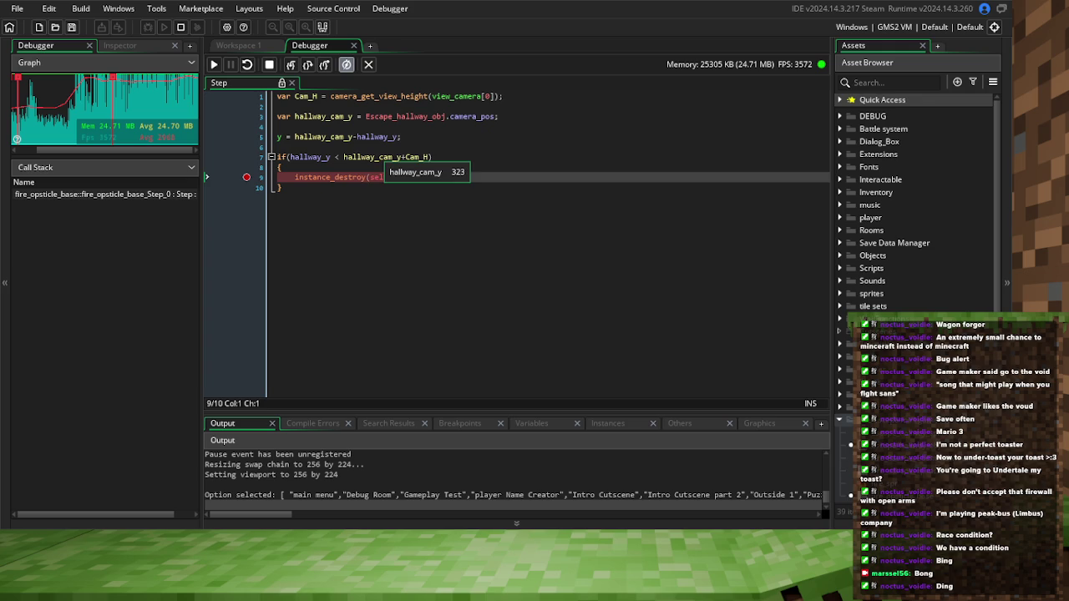
mouse_move(326, 157)
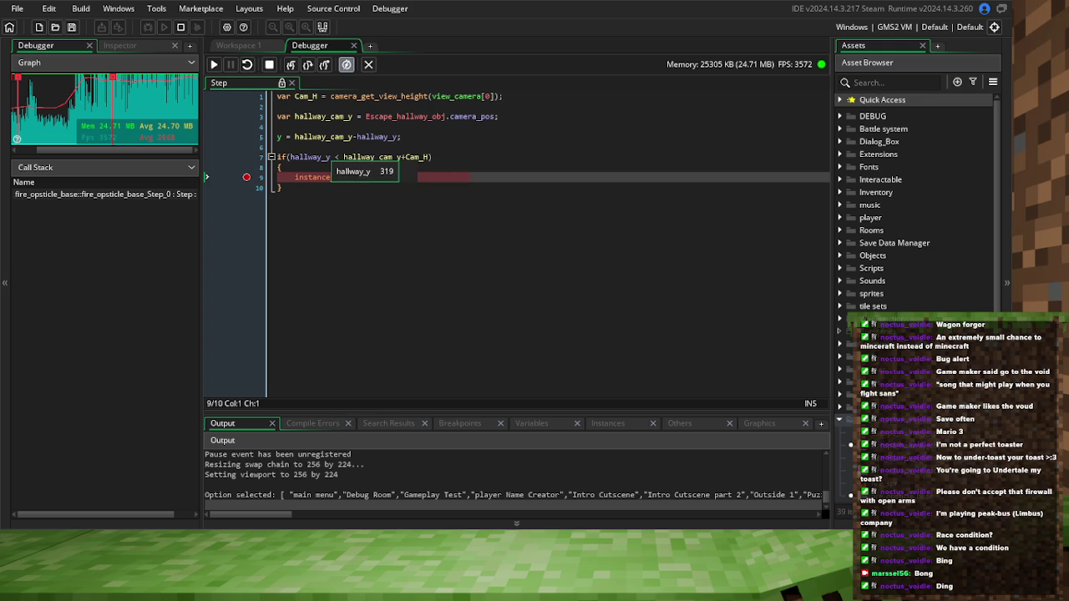
click(269, 65)
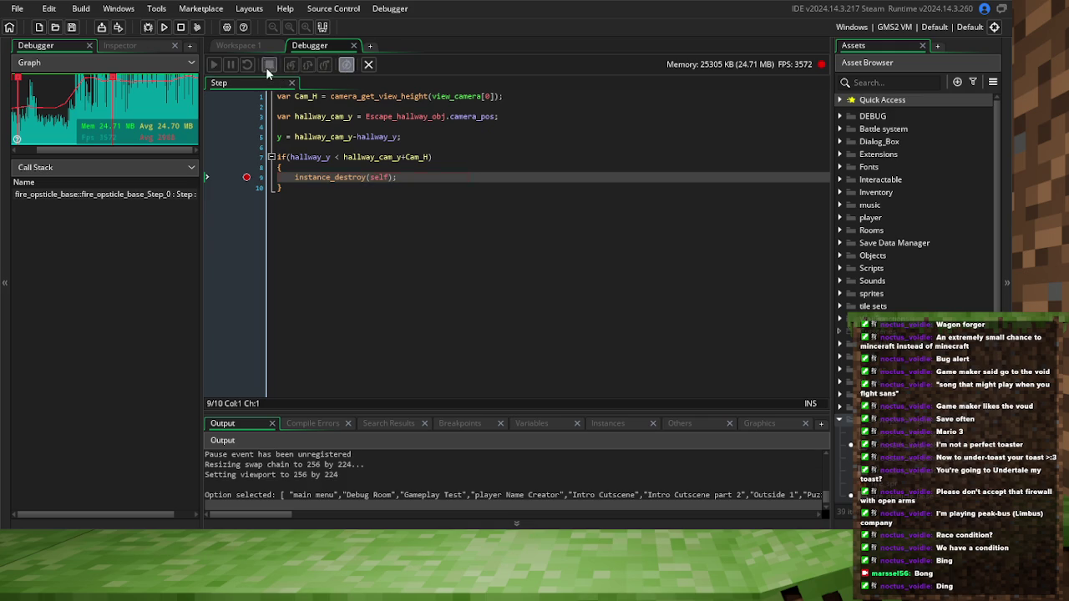
Try replacing the < operator in the line-7 condition with >, then undo it
click(337, 157)
drag(337, 157, 339, 159)
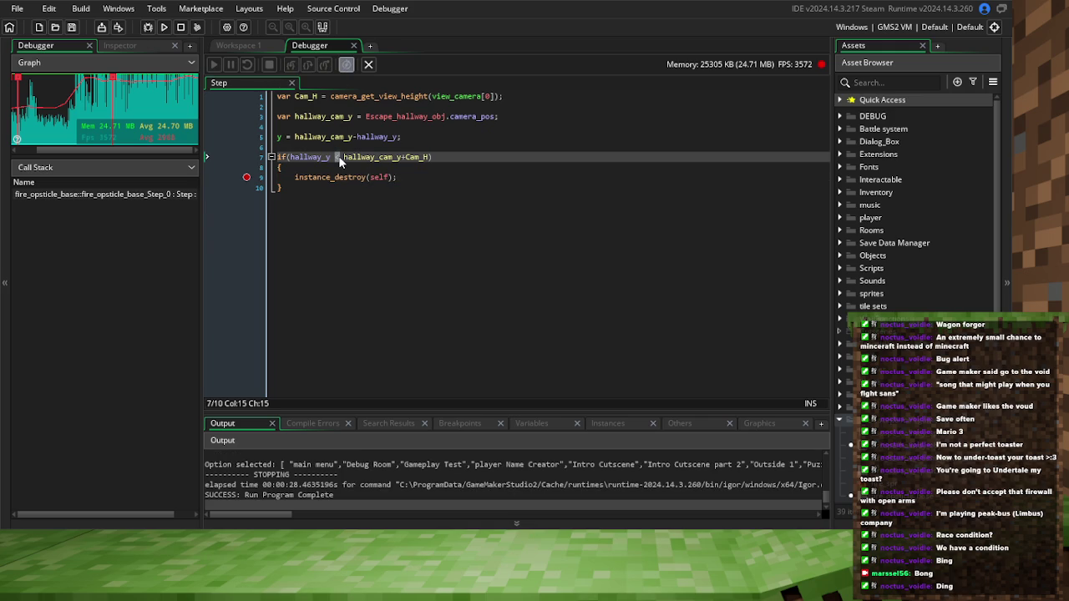
mouse_move(356, 154)
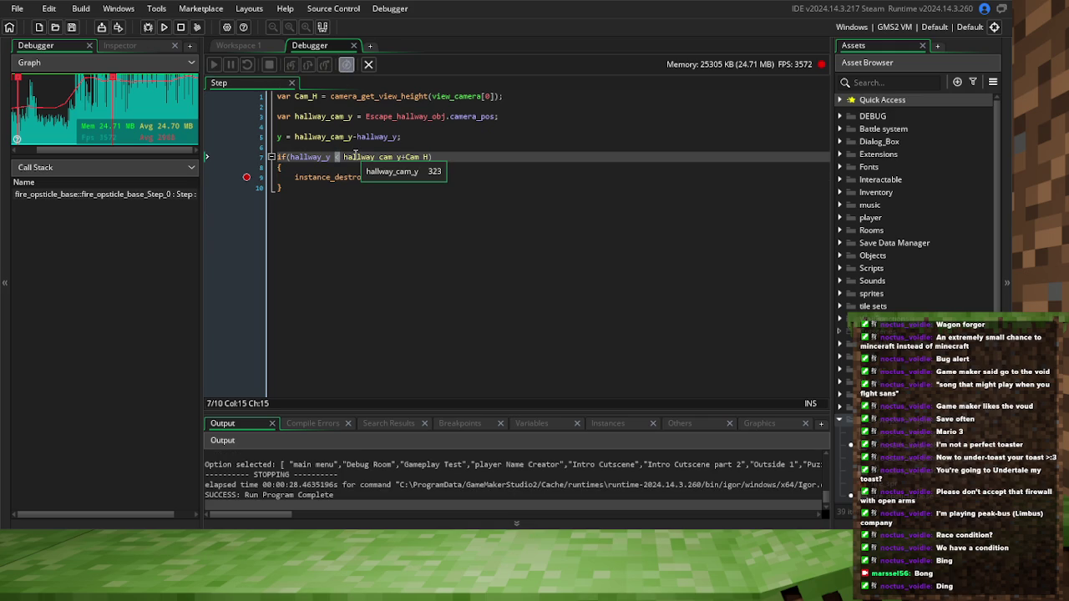
text(>)
key(ctrl+z)
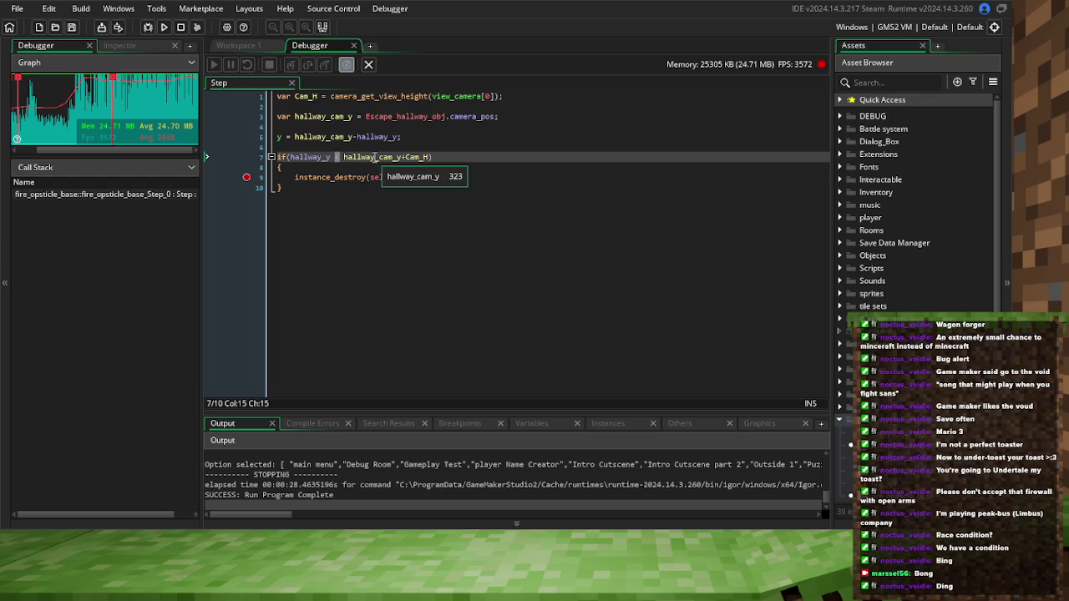
Move hallway_cam_y+Cam_H to the start of the condition, followed by >
click(429, 158)
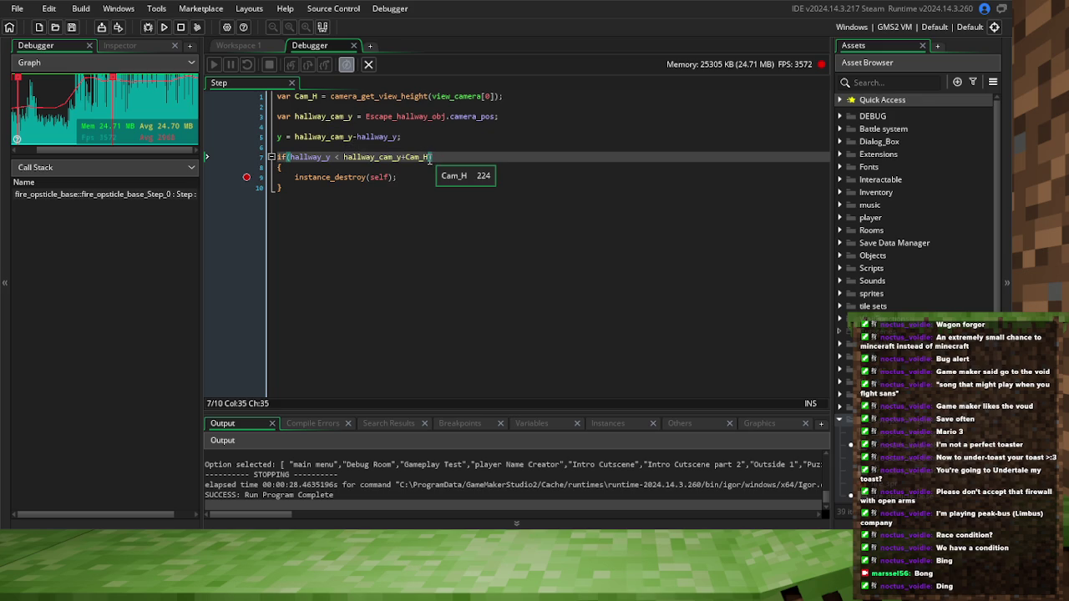
drag(429, 158, 343, 158)
key(ctrl+c)
key(BackSpace)
click(291, 158)
key(ctrl+v)
text(>)
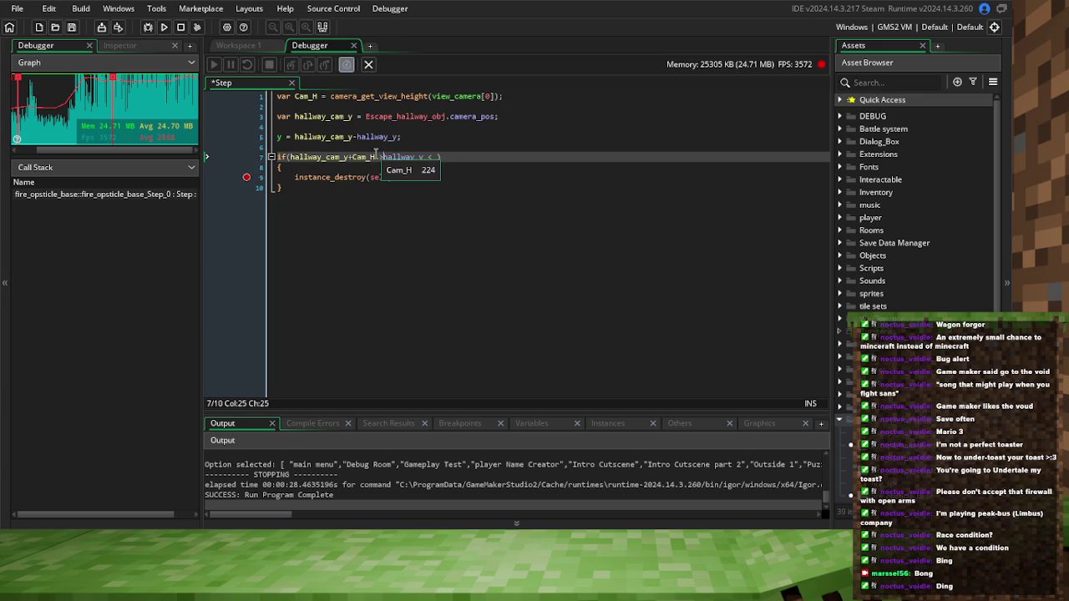
Delete the leftover < comparison and save the Step event
click(432, 157)
key(BackSpace)
key(BackSpace)
key(Delete)
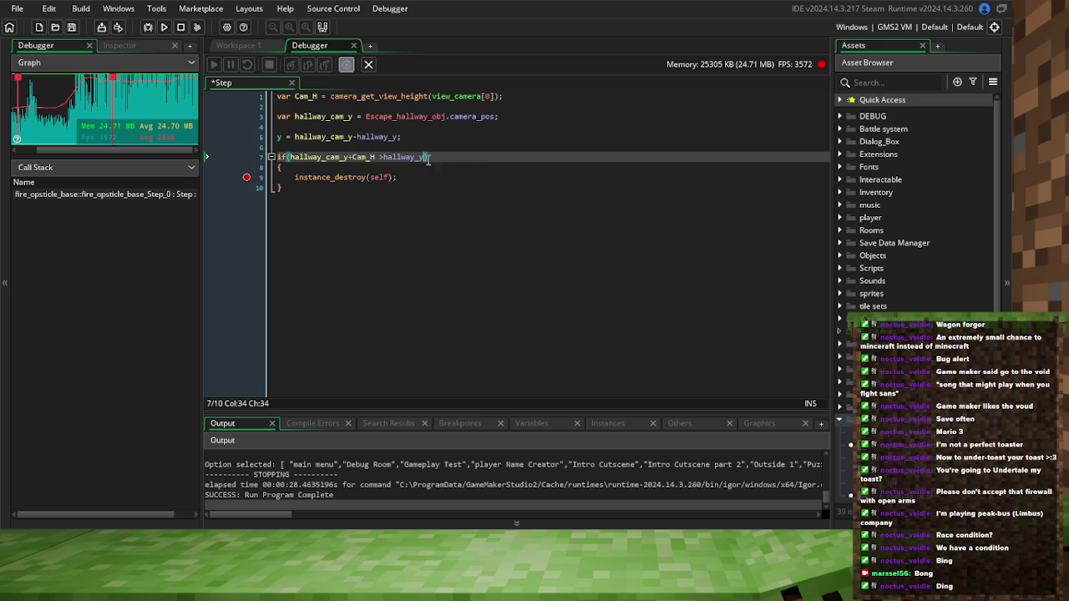
click(382, 157)
mouse_move(342, 159)
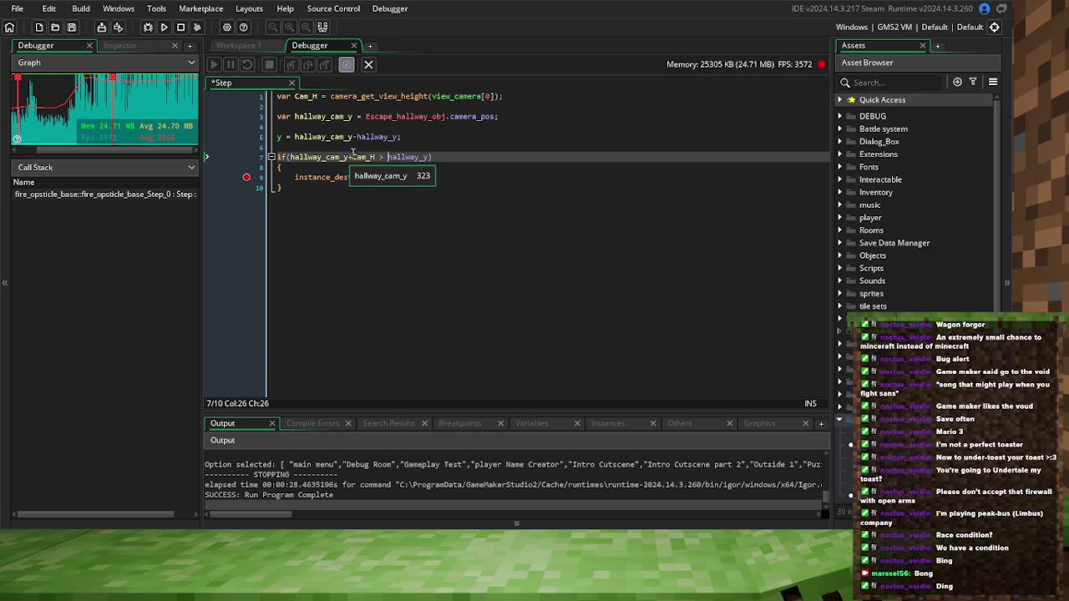
mouse_move(398, 157)
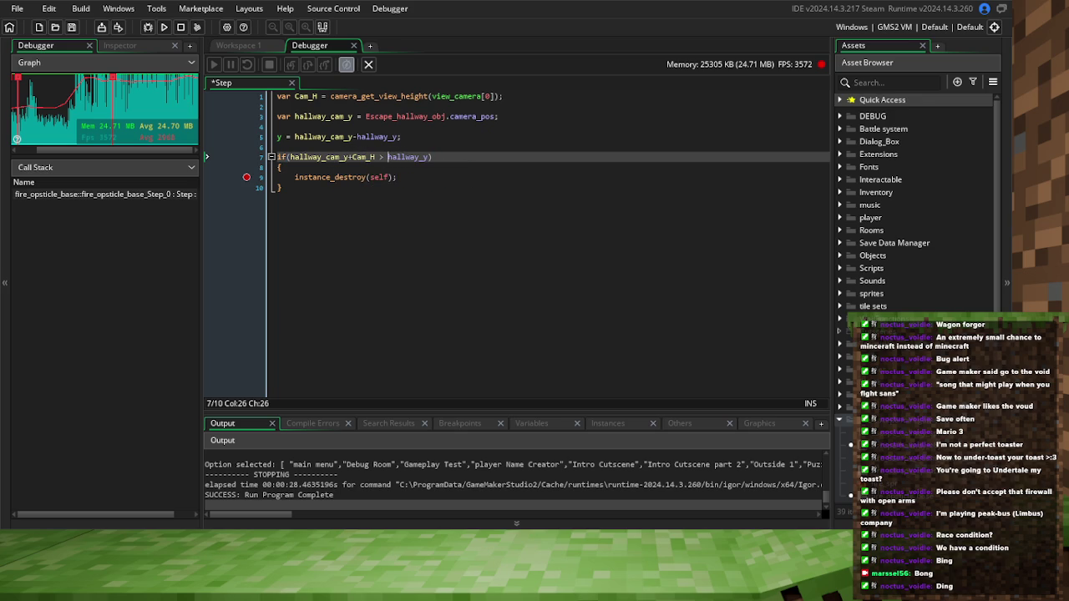
click(72, 27)
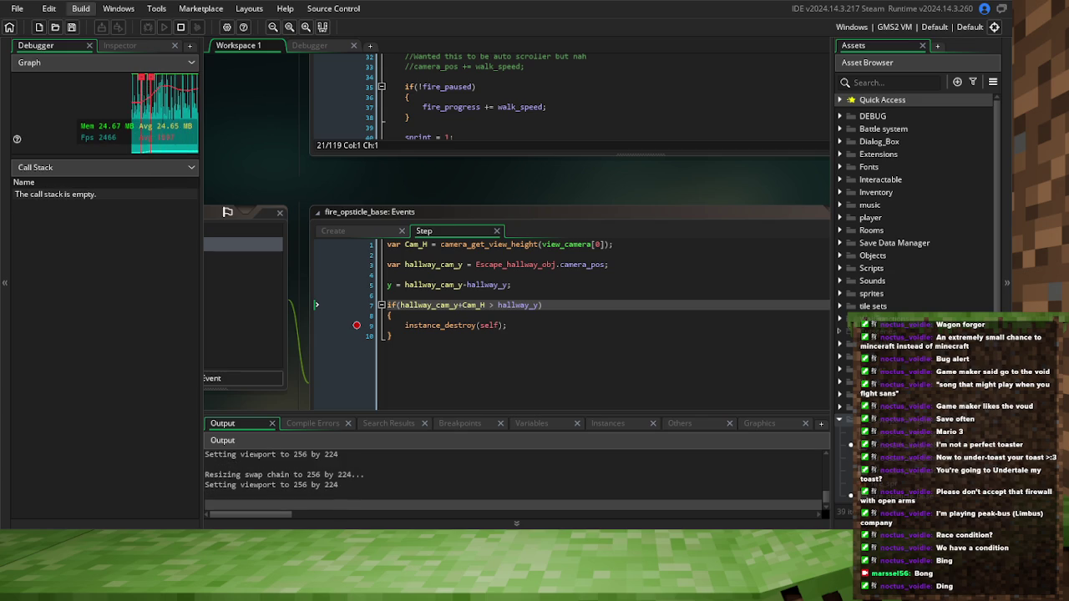
Save, stop at the destroy breakpoint, comment out instance_destroy(self) with //, and rebuild
click(73, 28)
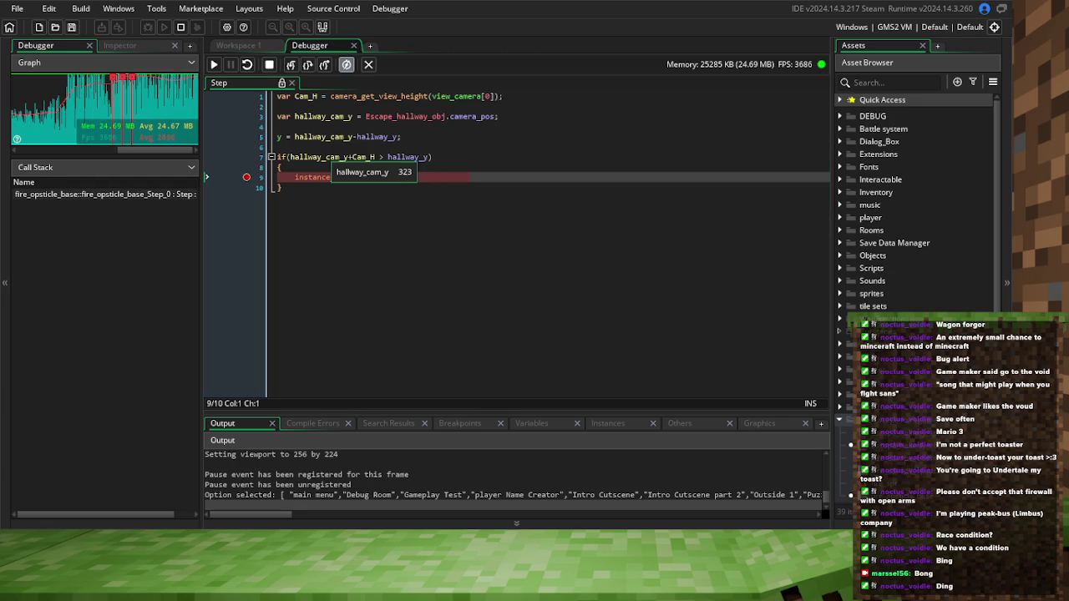
mouse_move(401, 158)
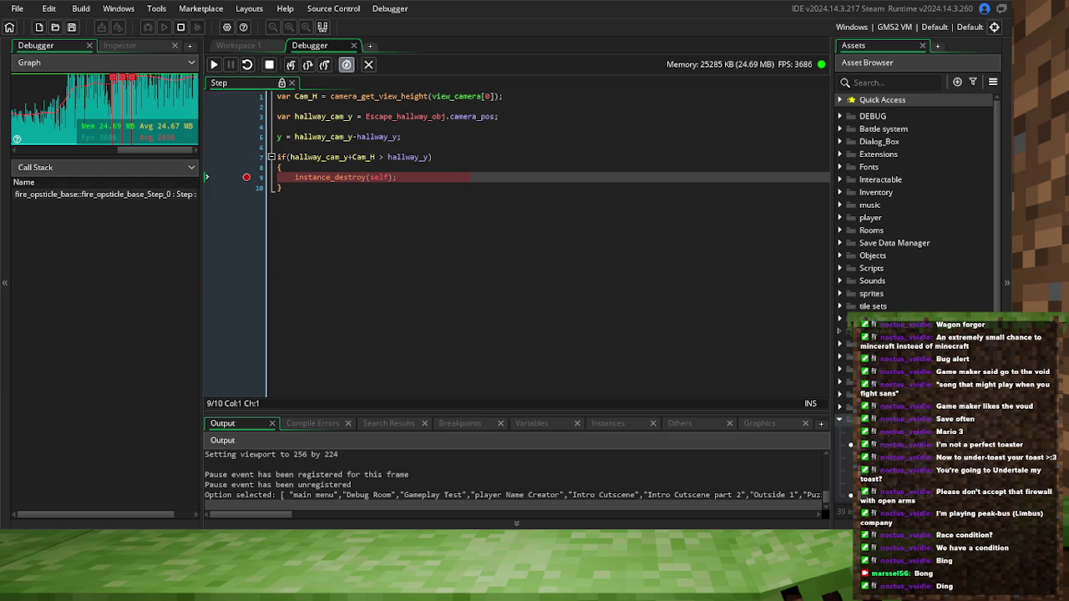
click(295, 177)
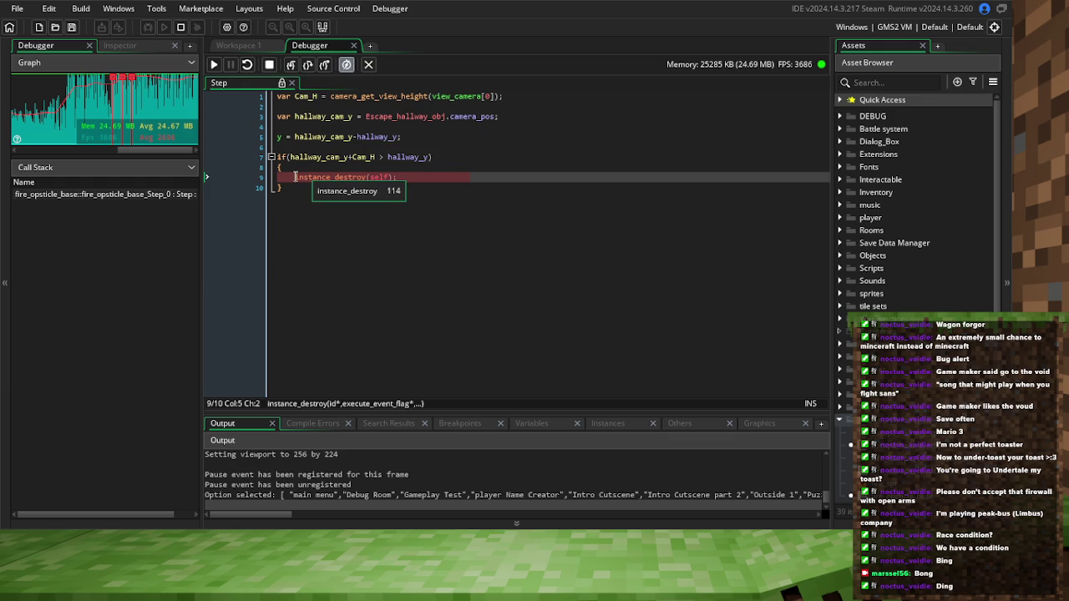
click(269, 65)
text(//)
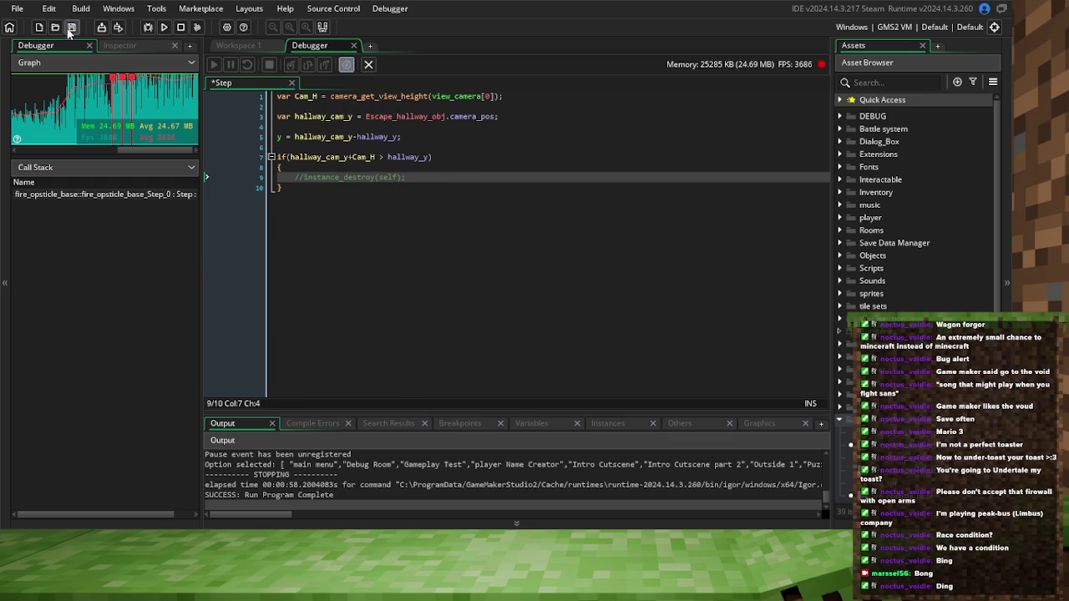
click(148, 32)
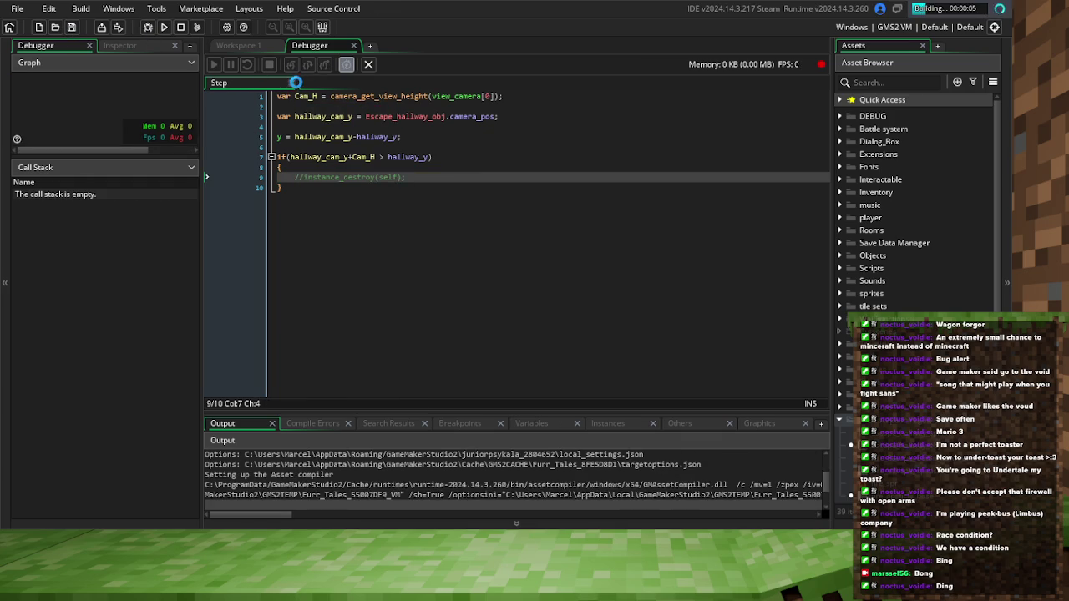
Break on the line-7 if with F9, inspect hallway_y and hallway_cam_y over several continues, then stop
click(238, 45)
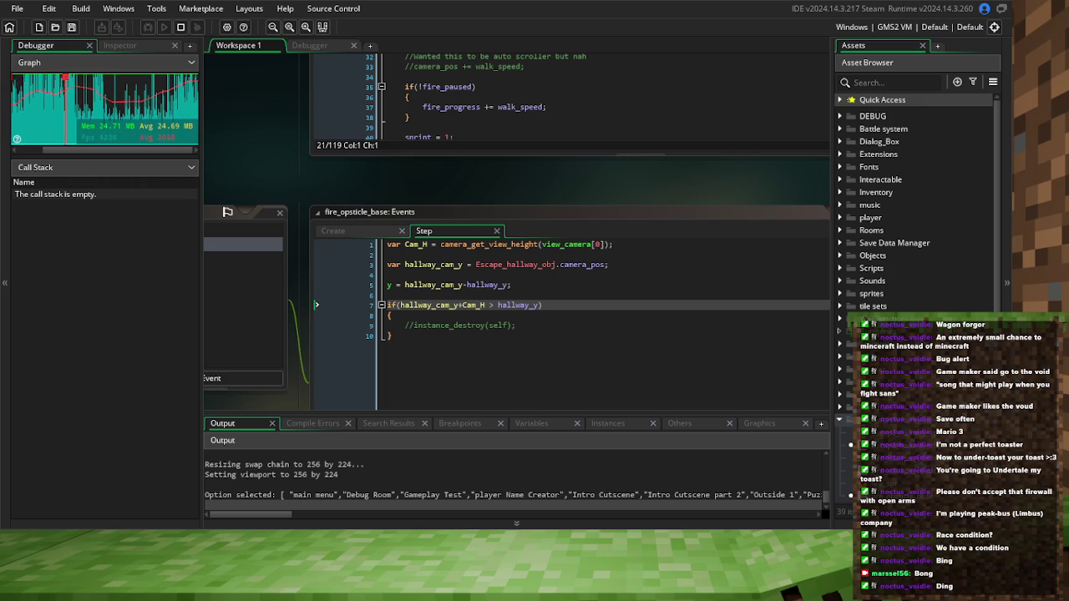
key(F9)
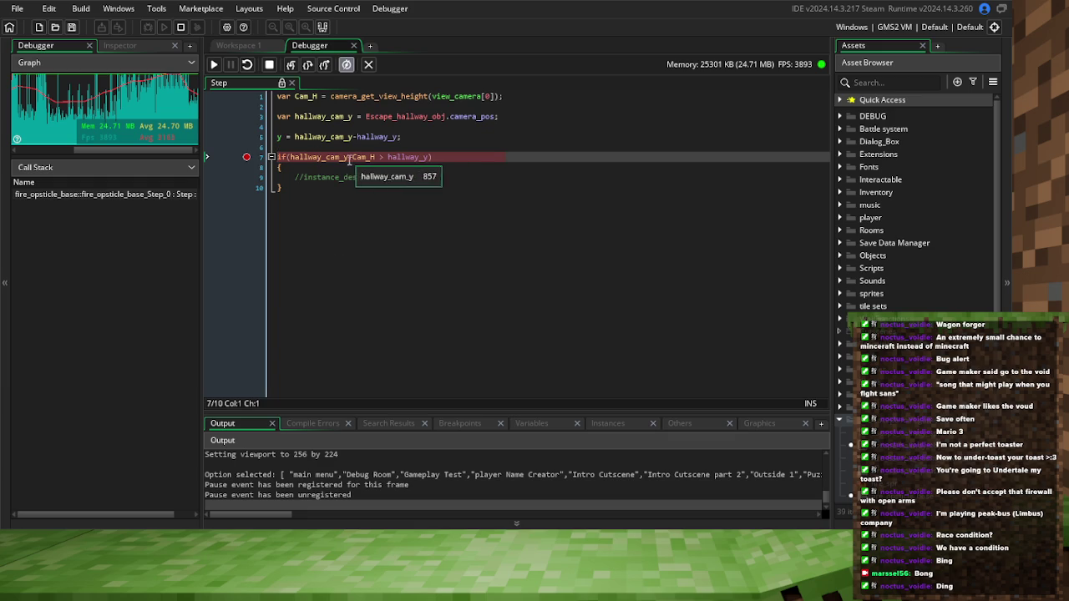
click(383, 159)
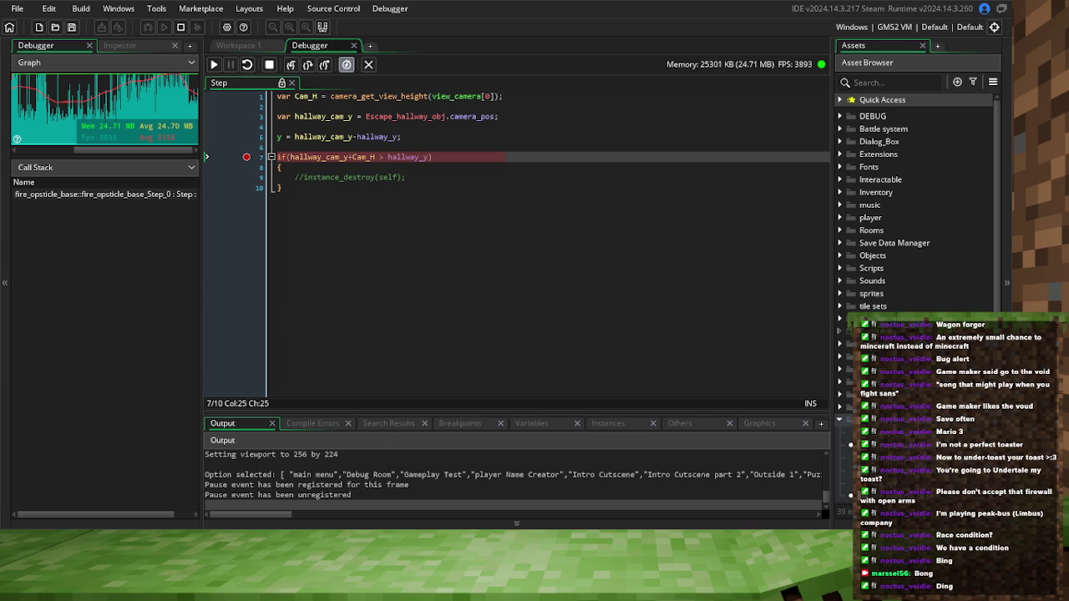
click(214, 65)
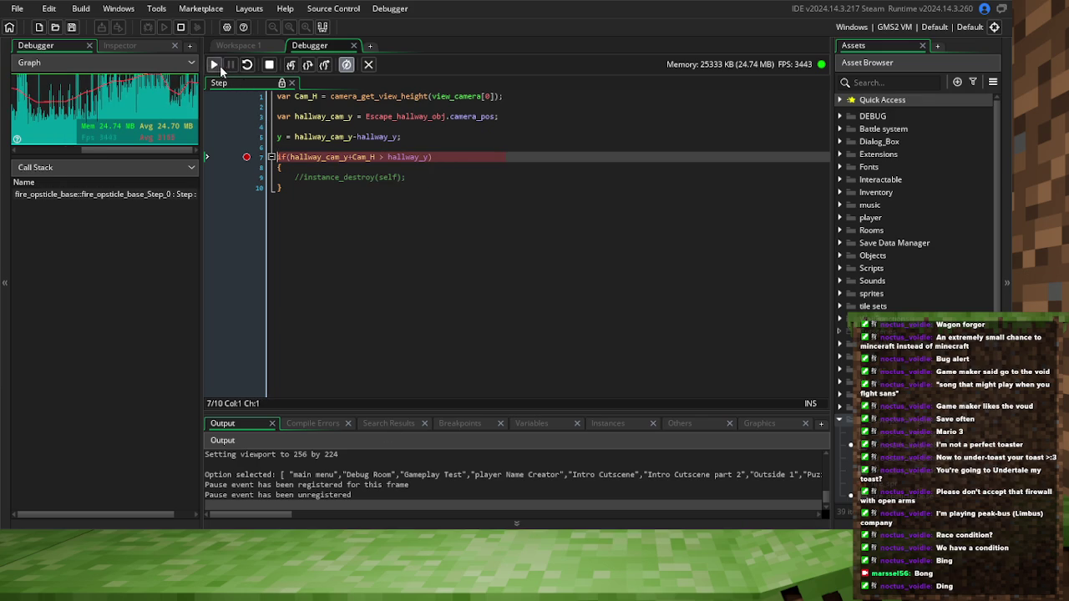
click(217, 65)
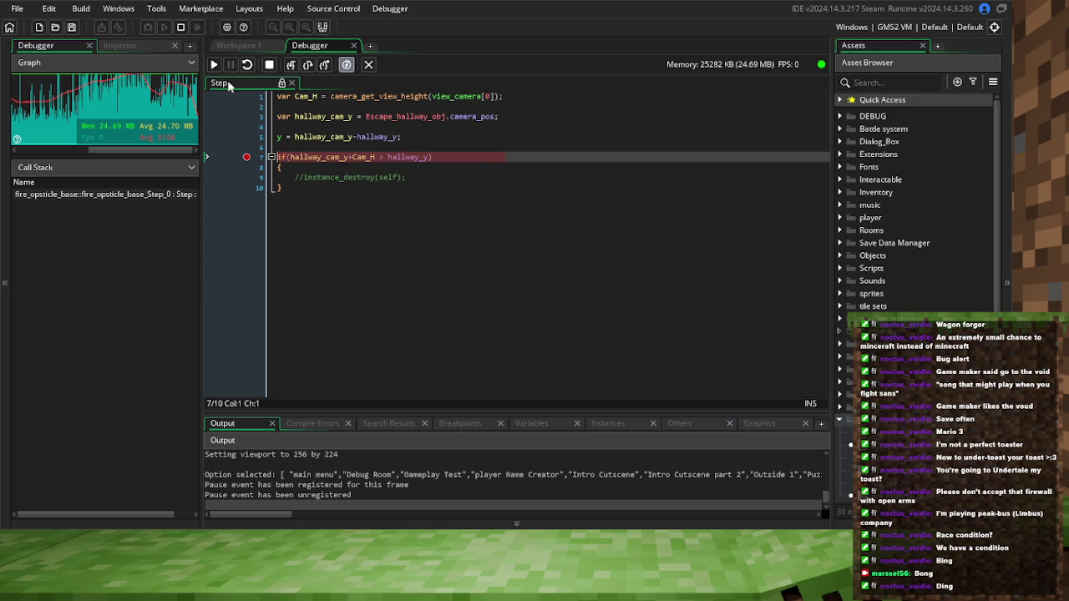
click(215, 64)
mouse_move(415, 159)
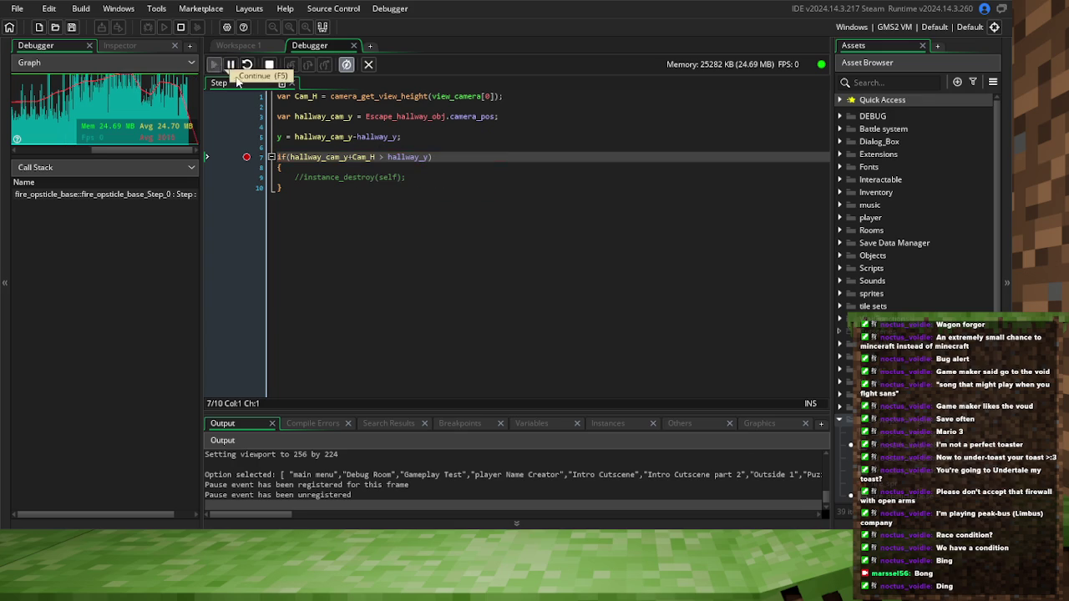
click(215, 65)
mouse_move(389, 159)
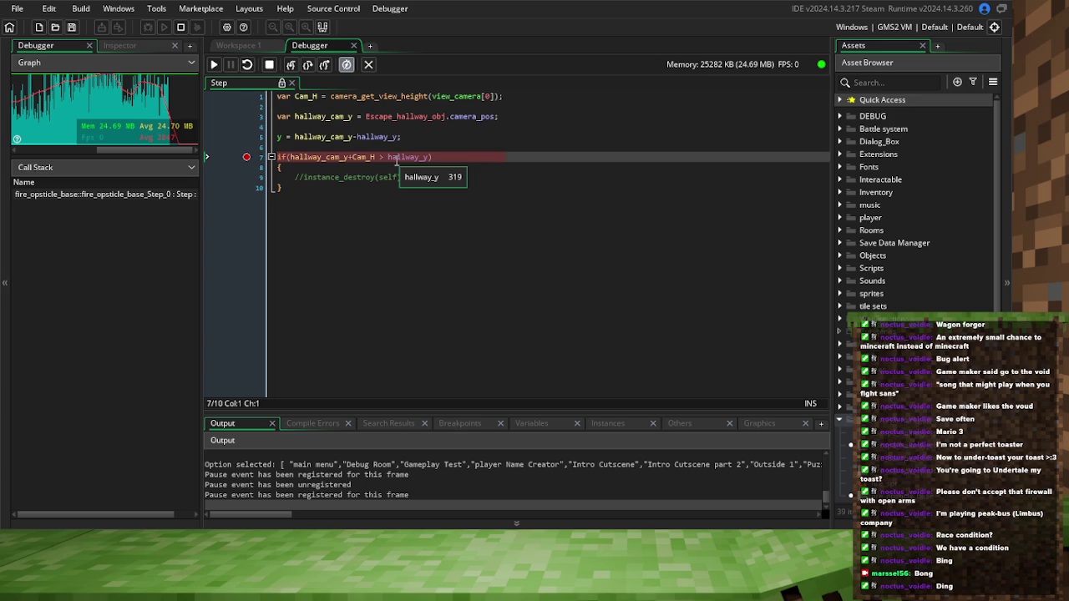
mouse_move(333, 157)
click(269, 65)
Change + to - after hallway_cam_y on line 7 and uncomment instance_destroy(self)
click(352, 158)
text(-)
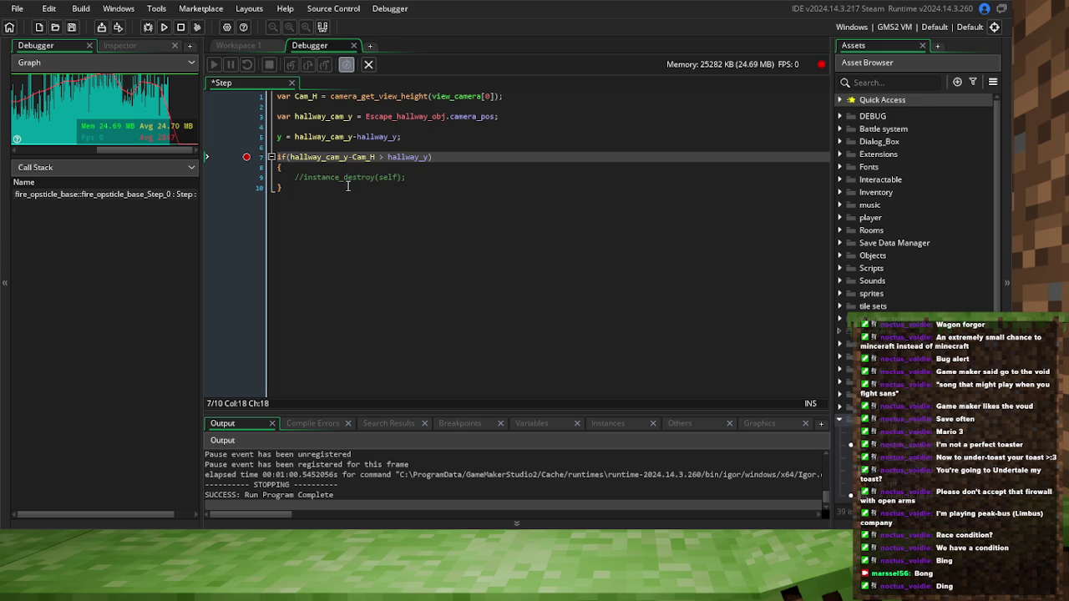
click(312, 181)
key(ctrl+shift+k)
click(432, 184)
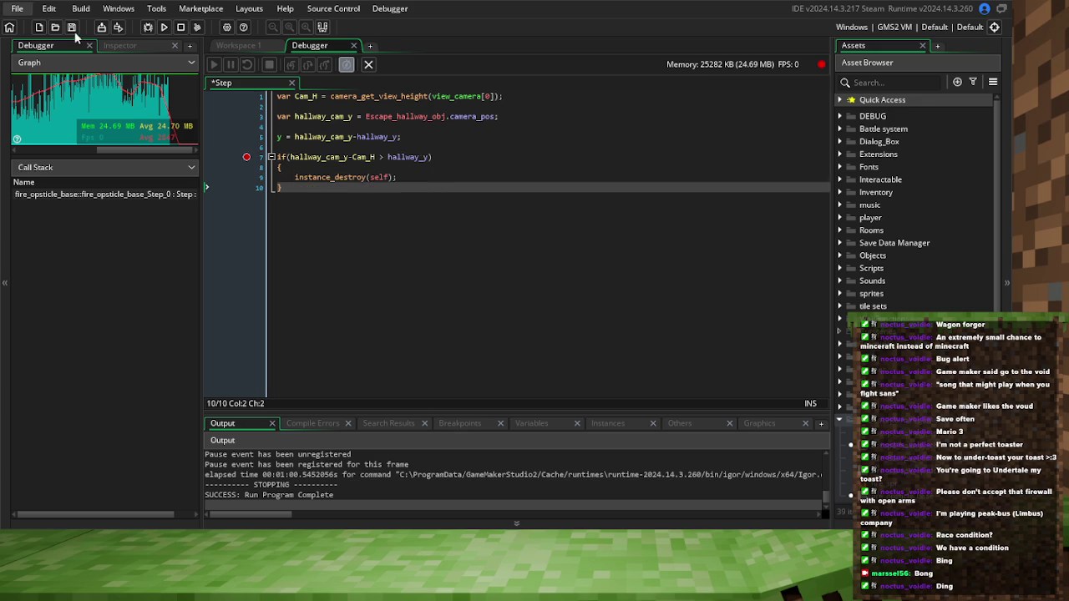
Debug-run with the breakpoint moved from the if line to instance_destroy, continue, then stop
click(147, 27)
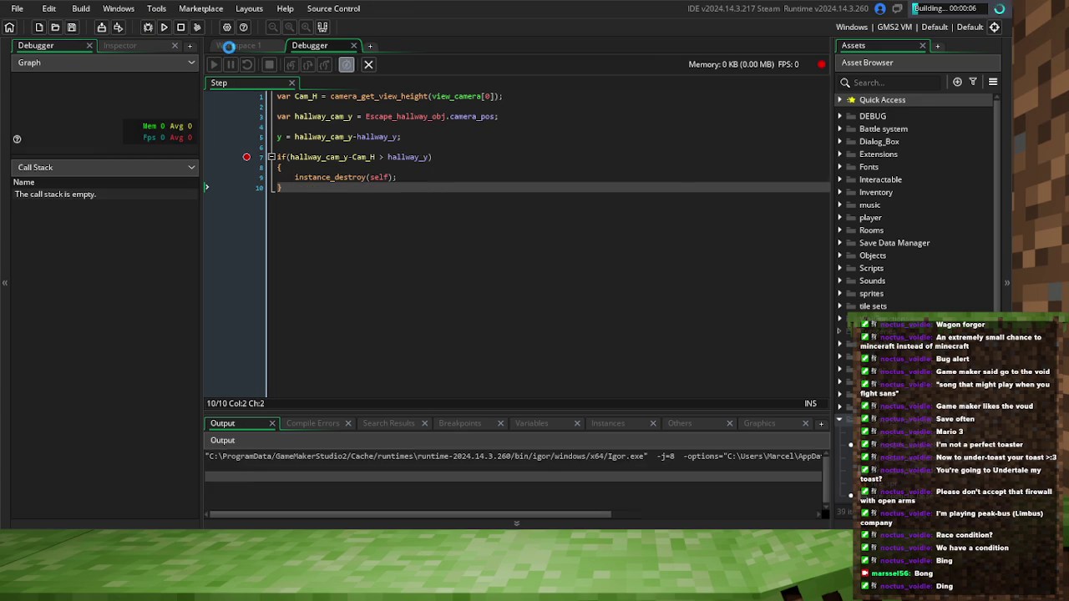
click(248, 158)
click(247, 165)
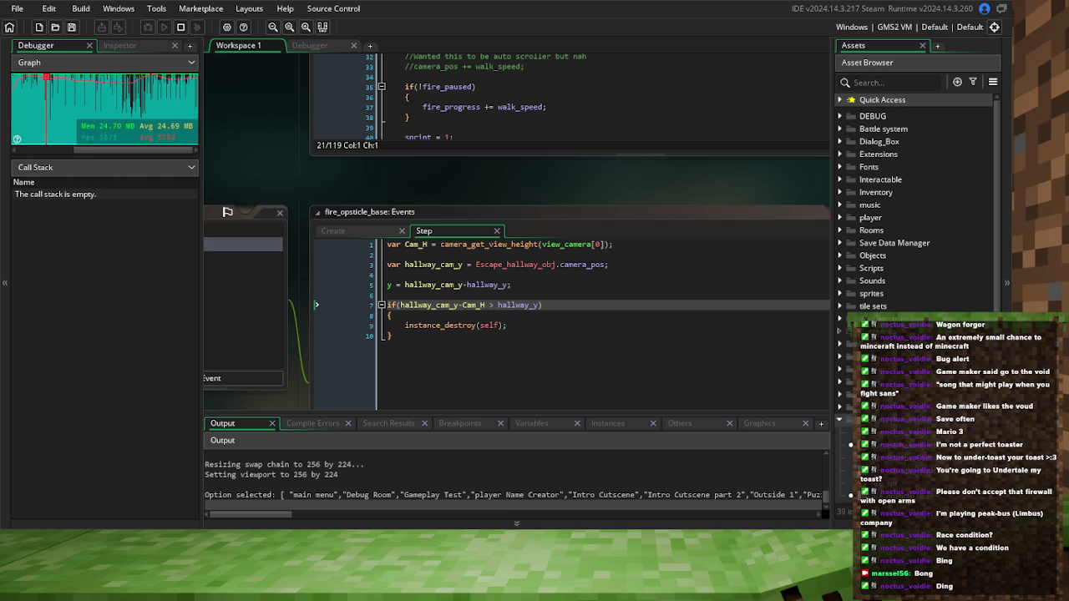
click(316, 325)
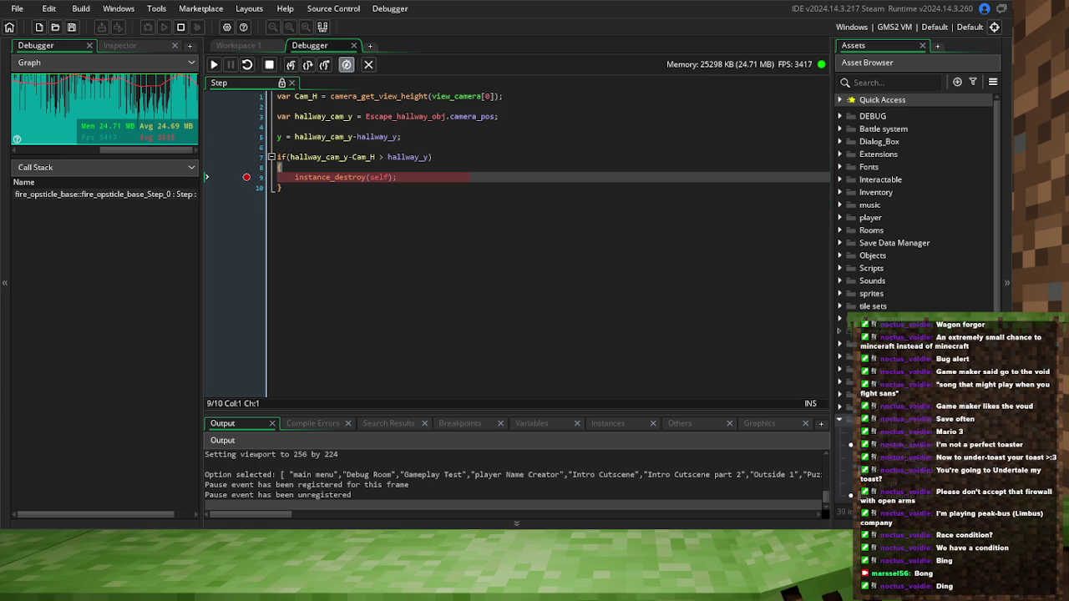
key(F5)
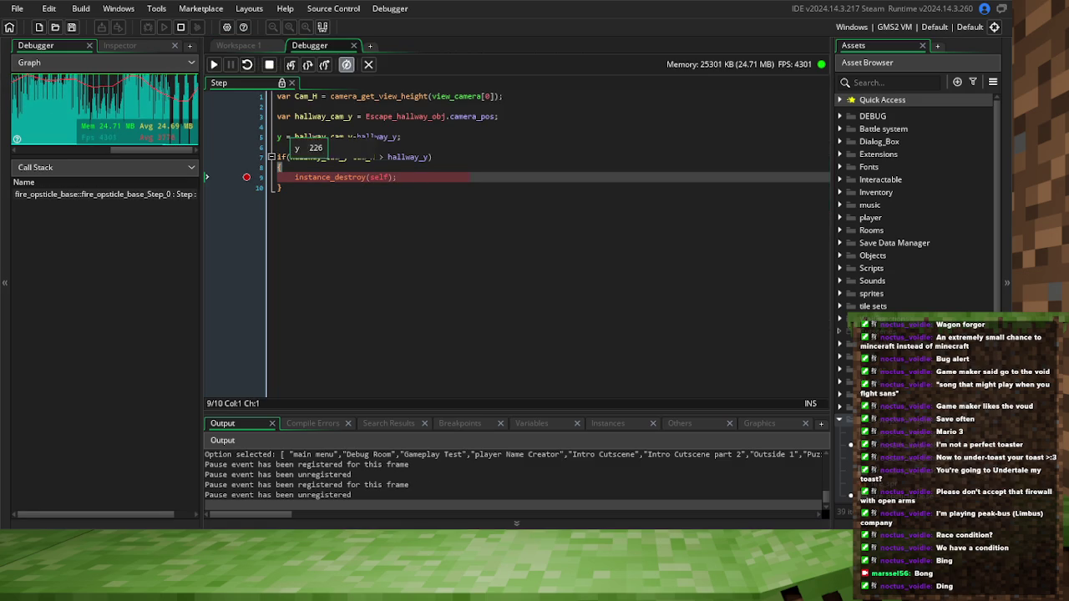
click(213, 65)
click(246, 177)
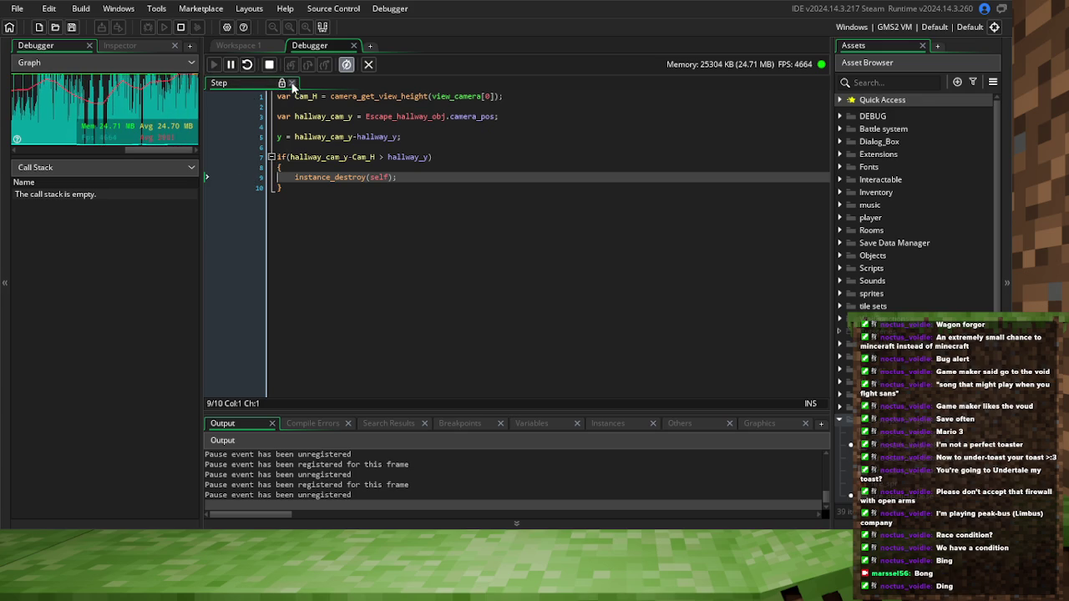
click(270, 66)
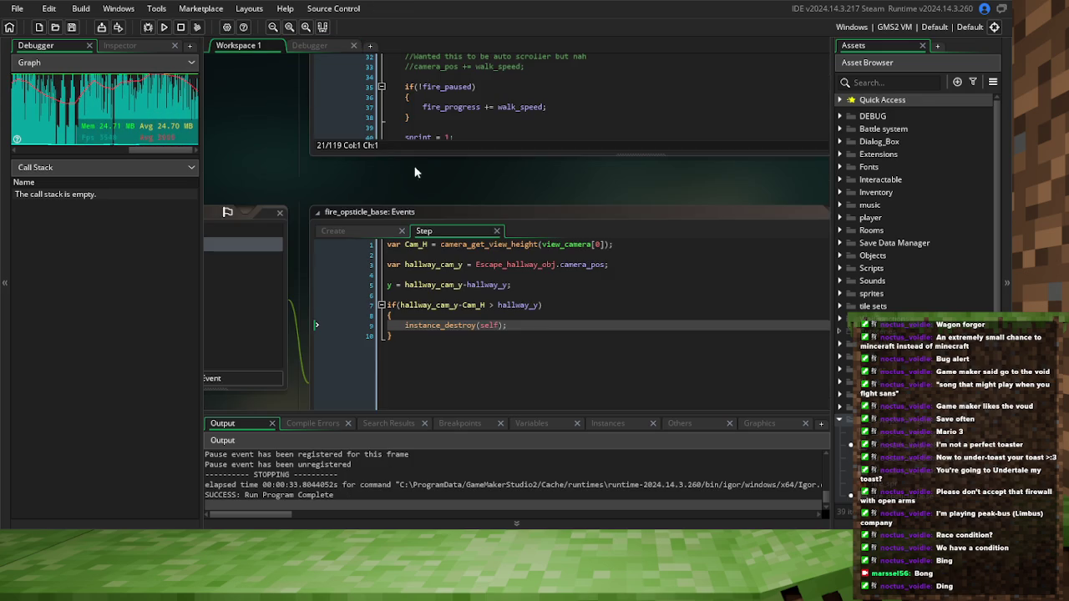
click(538, 305)
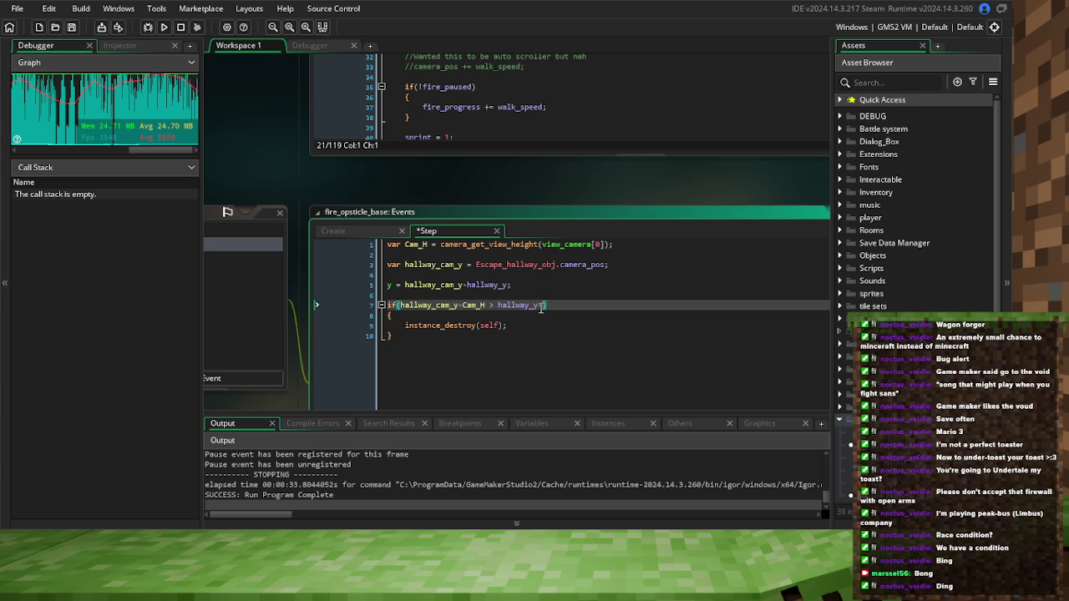
Insert sprite_width after hallway_y, swap it for sprite_height via autocomplete, then save and run with F5
text(sprite_wi)
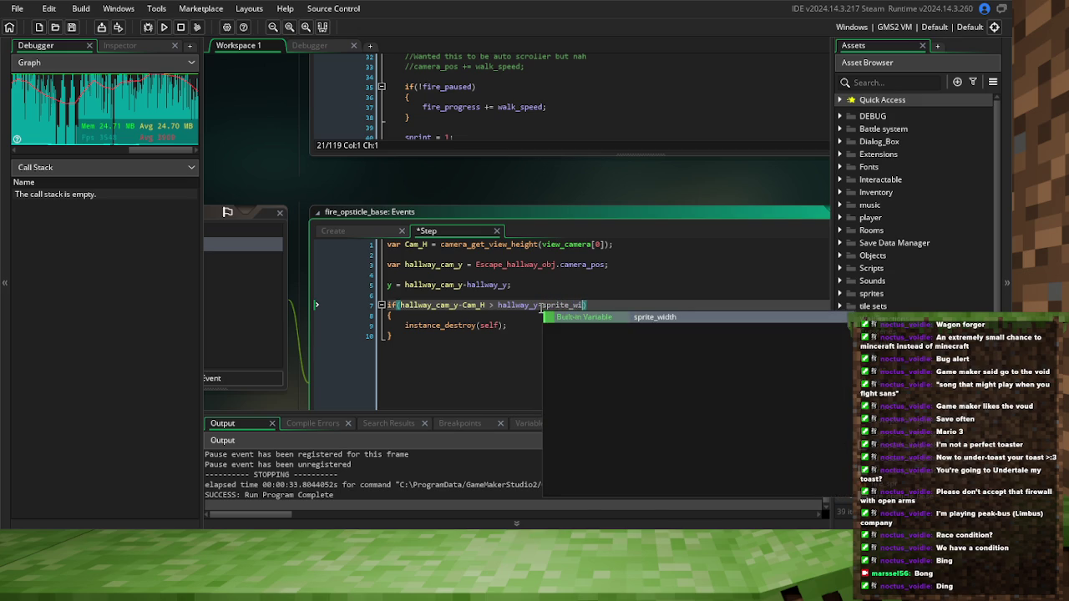
key(Return)
double_click(592, 305)
text(sprite_heig)
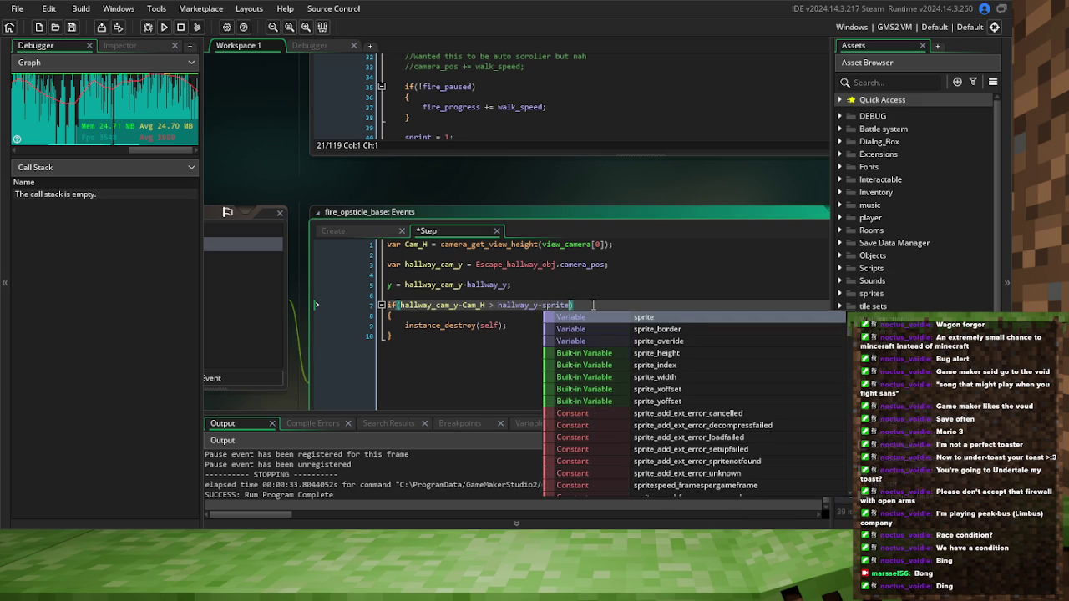
text(ht)
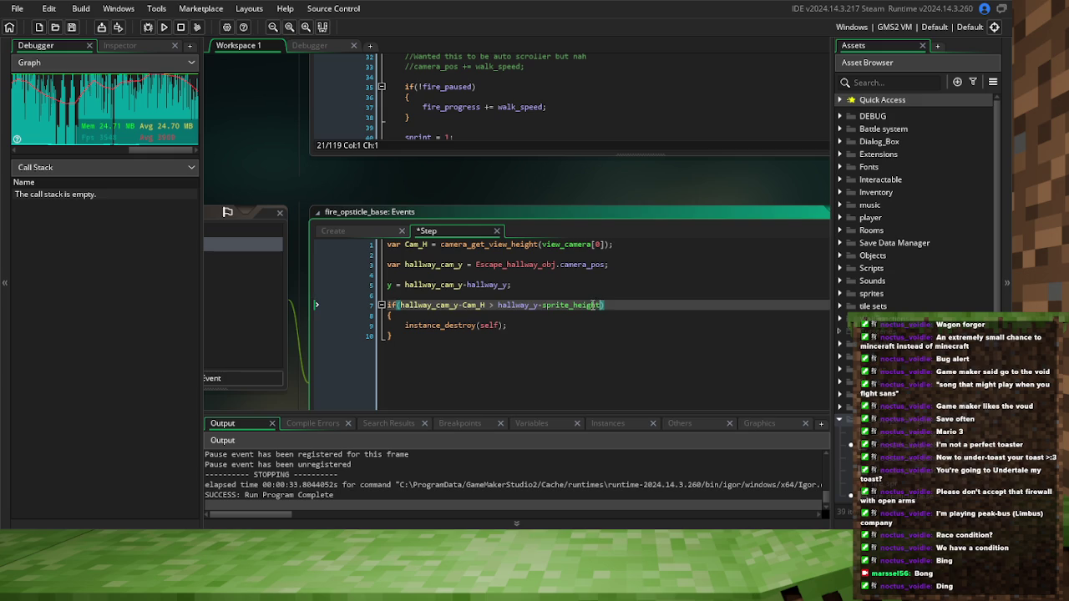
click(573, 318)
key(F5)
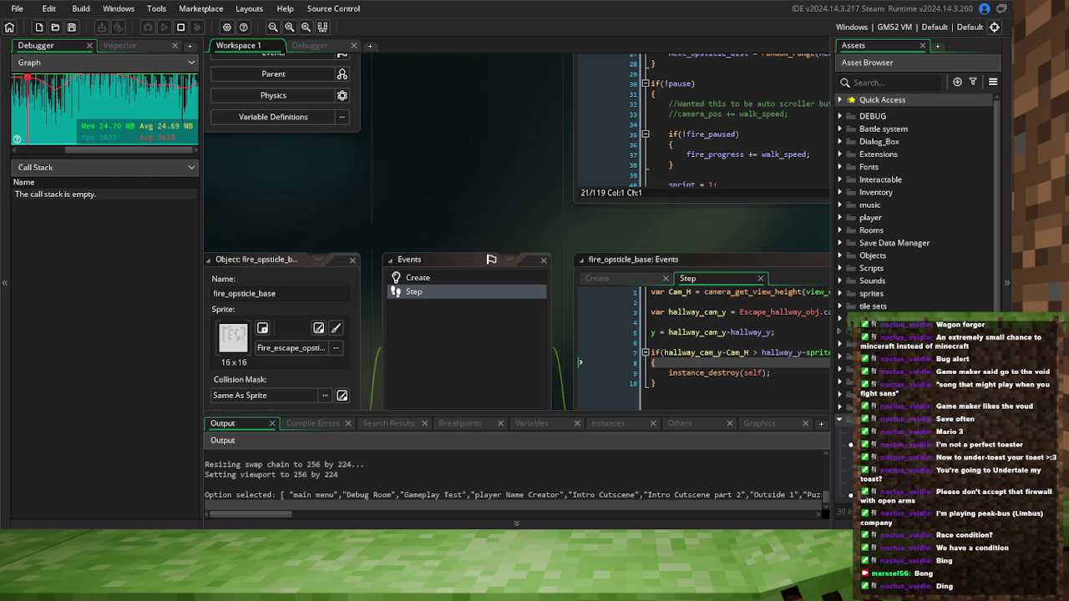
Break on the instance_destroy line, continue three times with F5, then move to the sign before sprite_height
click(633, 375)
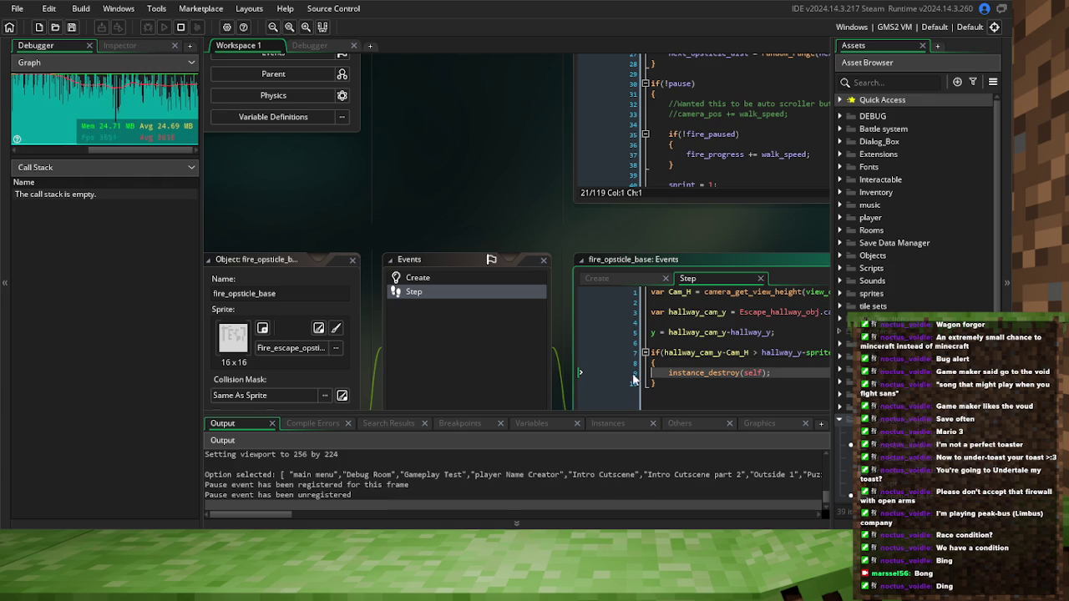
click(620, 372)
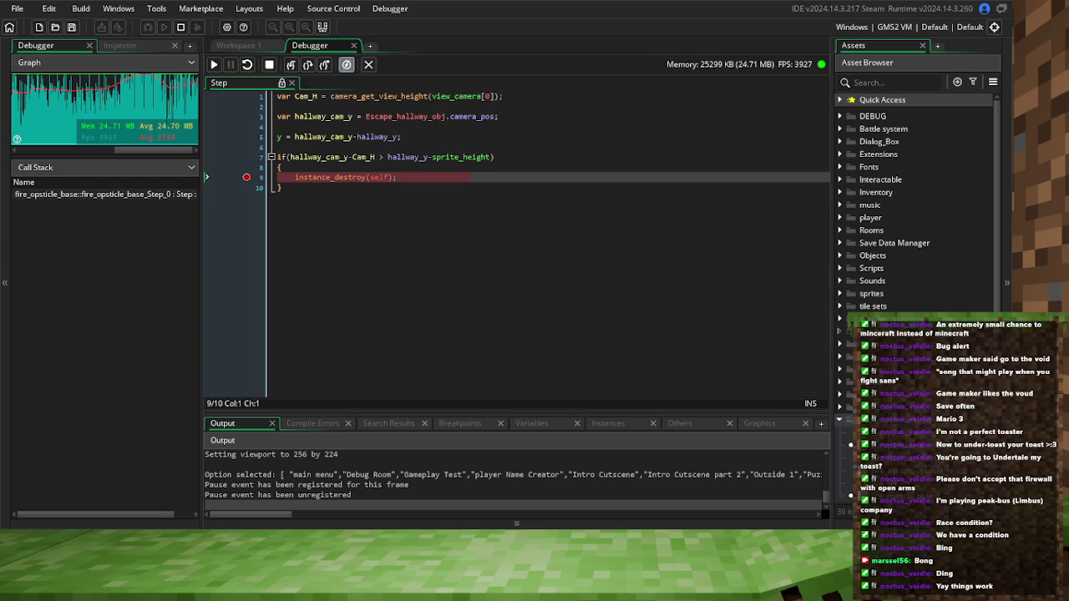
key(F5)
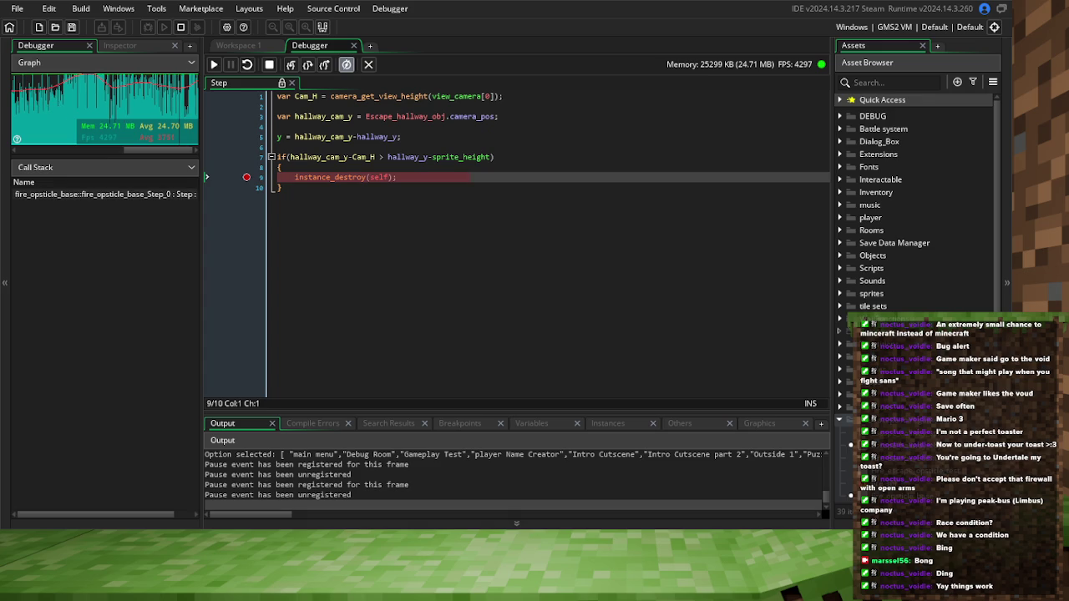
key(F5)
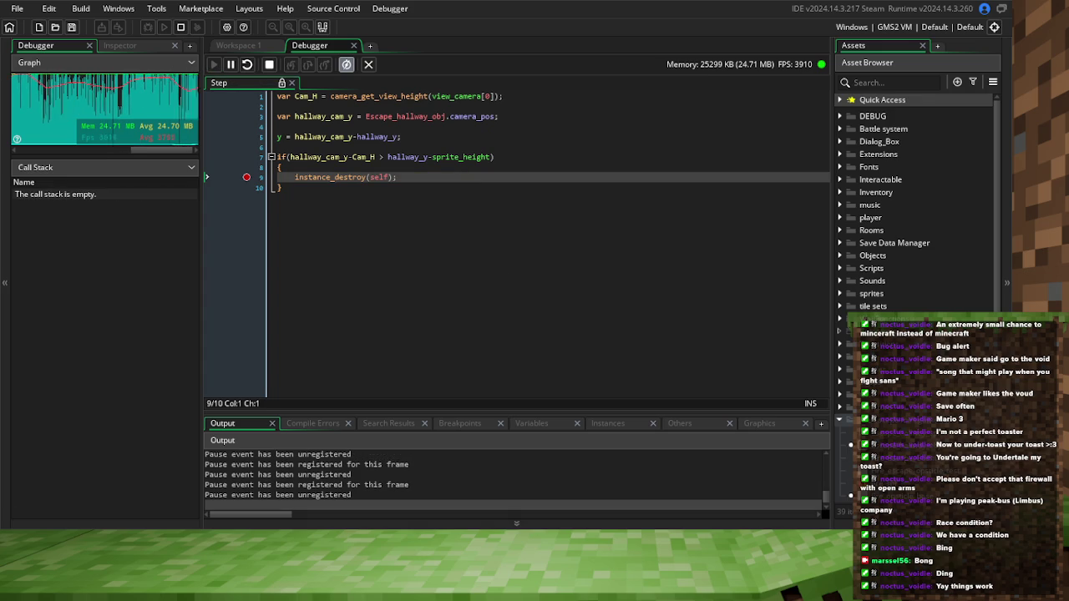
key(F5)
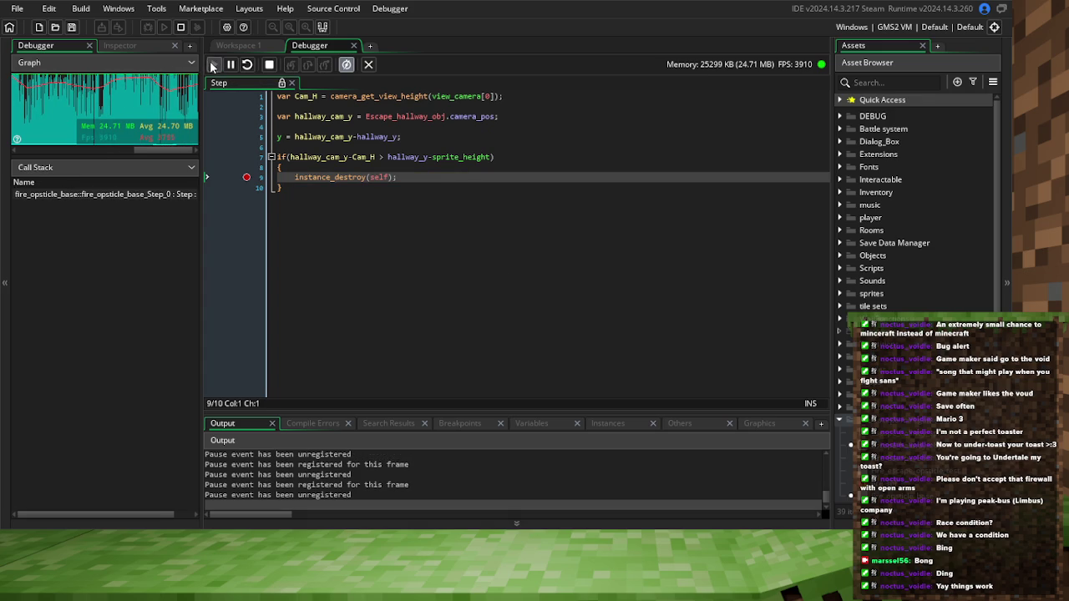
click(436, 155)
text(+)
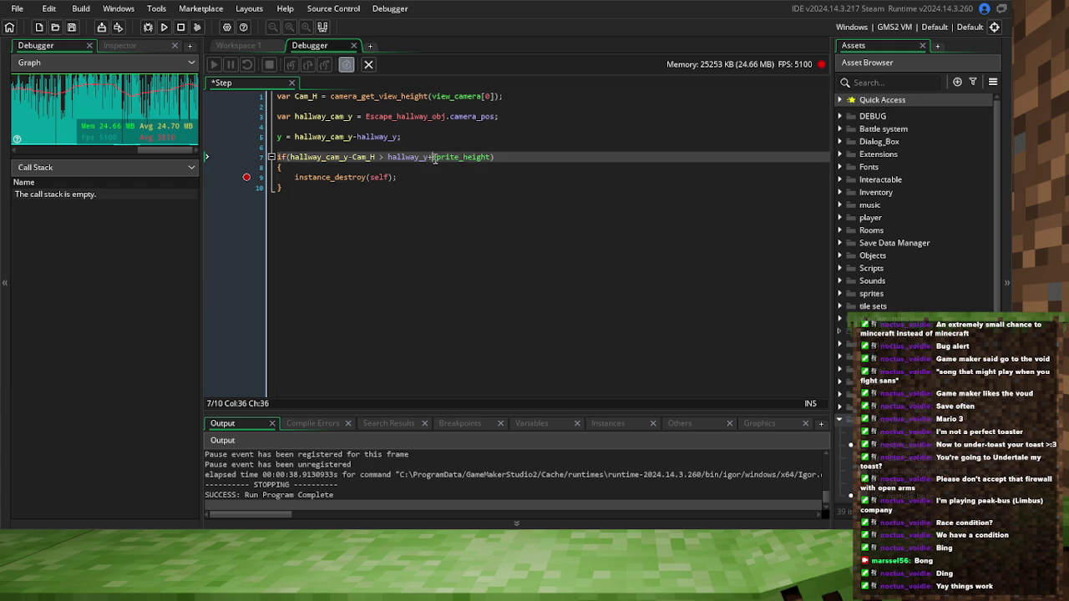
Start a new debug run, break on instance_destroy, continue three times, and return to Workspace 1
click(149, 29)
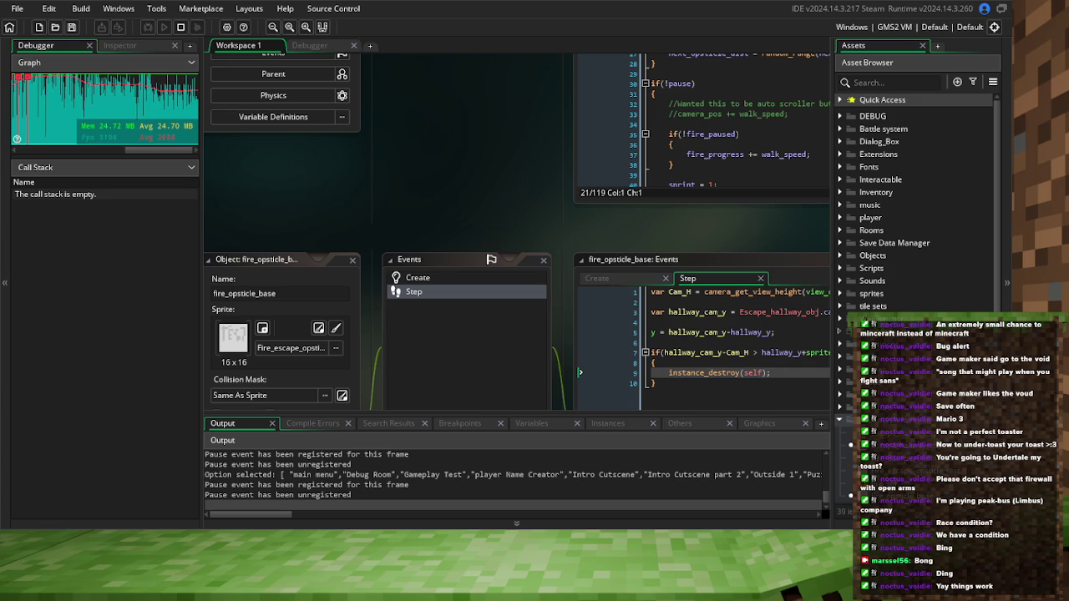
click(621, 373)
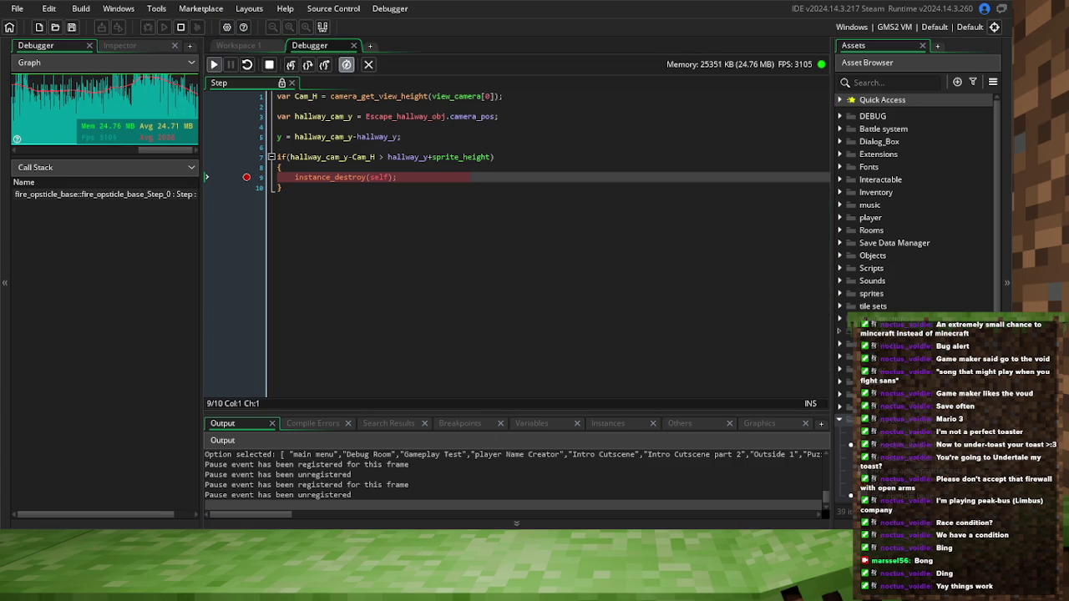
key(F5)
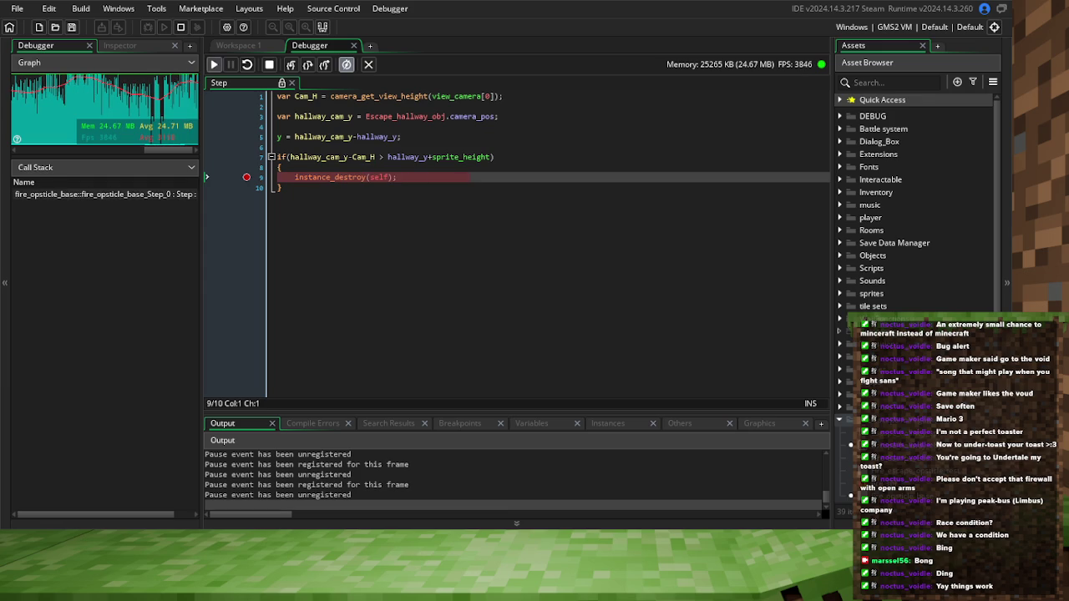
click(214, 65)
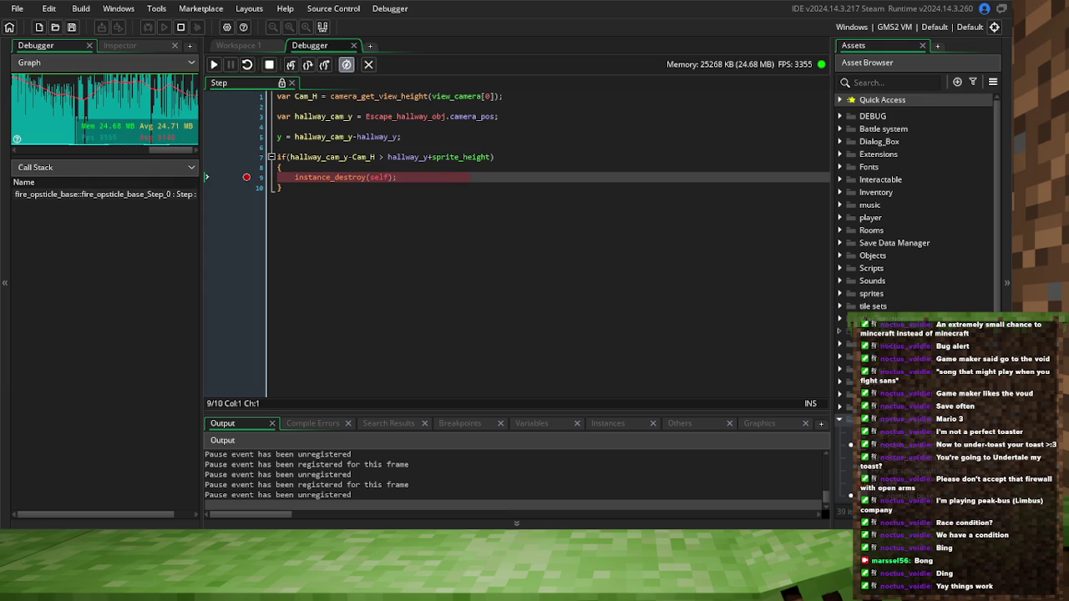
click(214, 65)
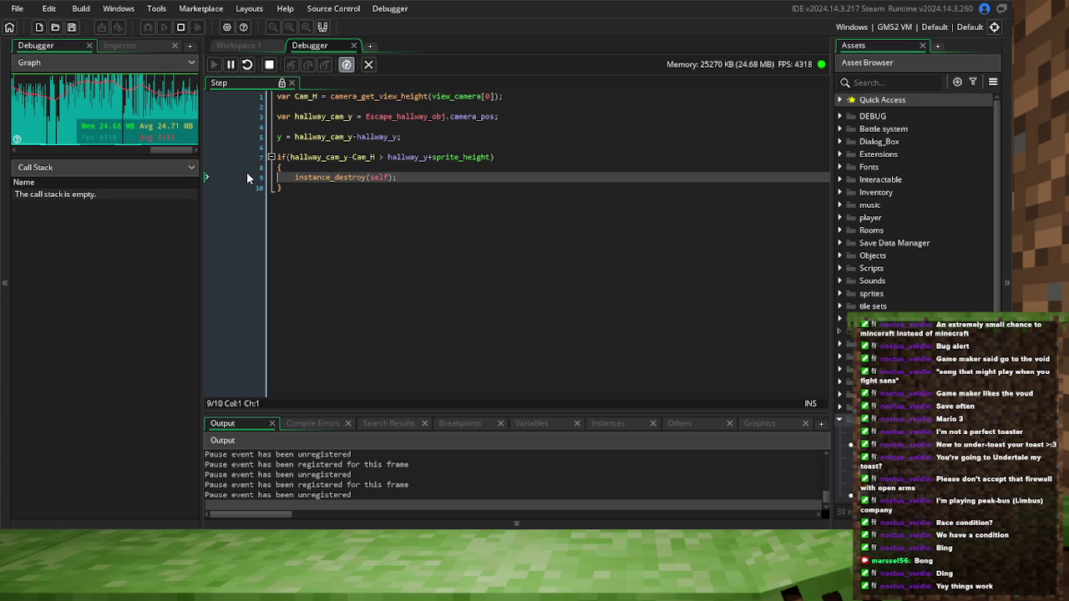
click(247, 50)
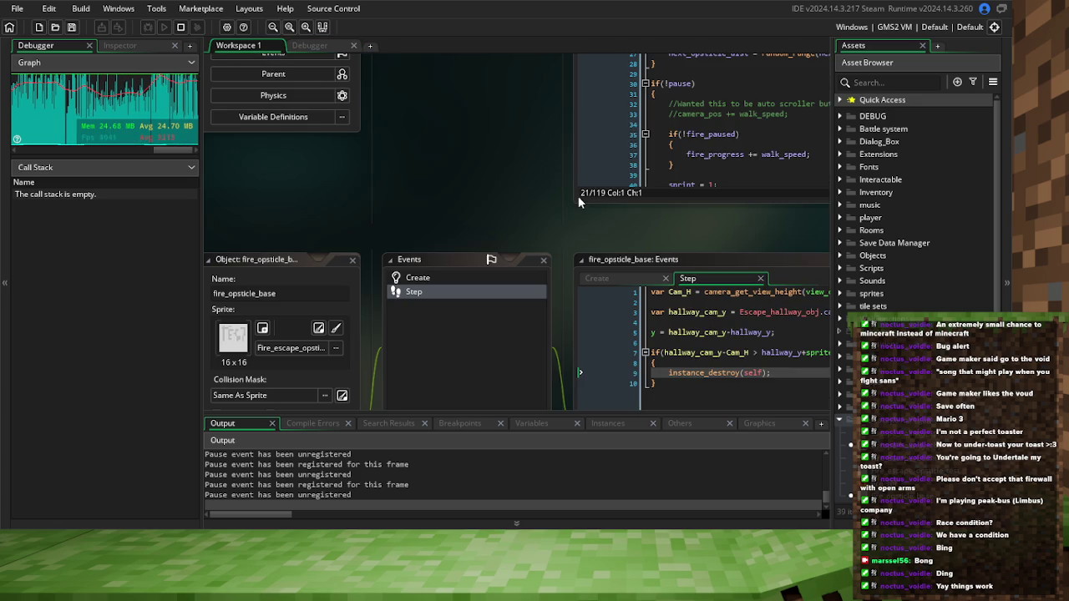
Lower the hallway Create code's next_opsticle_dist_min values from 40 and 80 to 20 and 30, then rebuild
click(471, 217)
scroll(546, 180, down, 3)
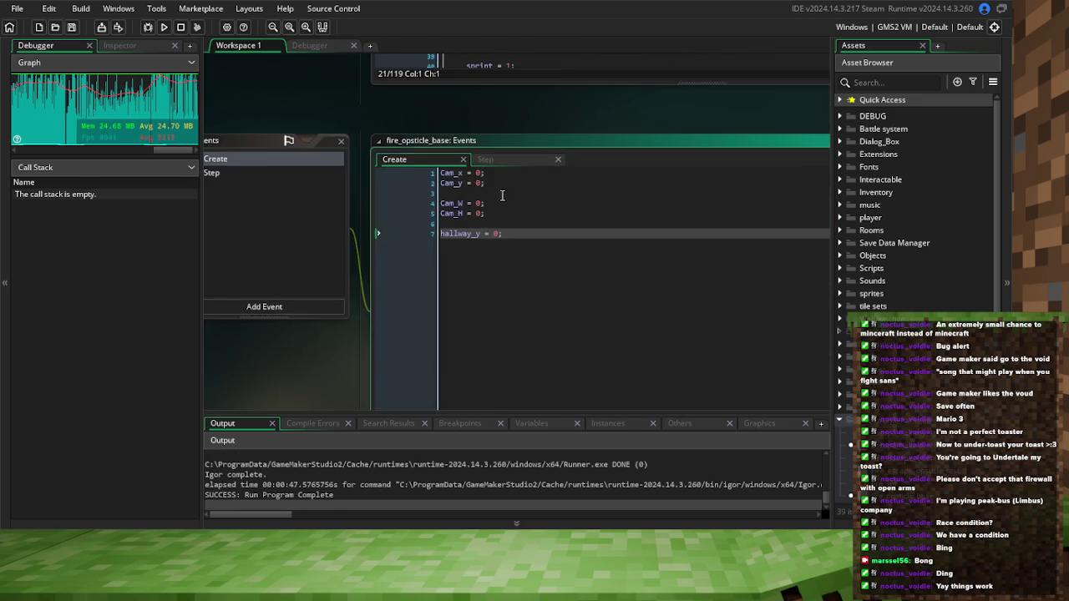
scroll(501, 234, up, 3)
click(448, 284)
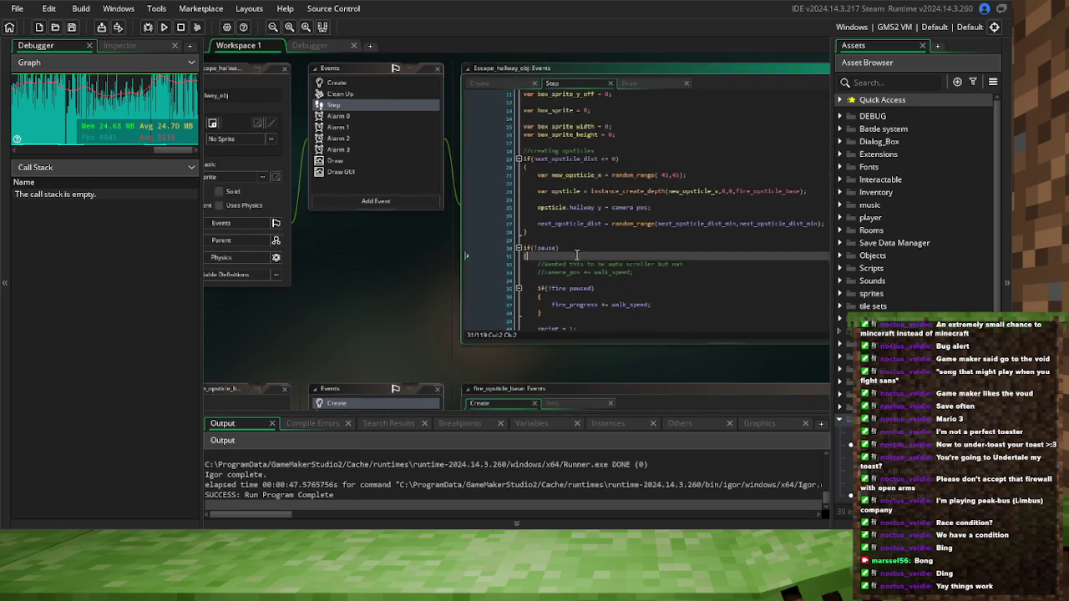
click(442, 87)
scroll(560, 258, up, 2)
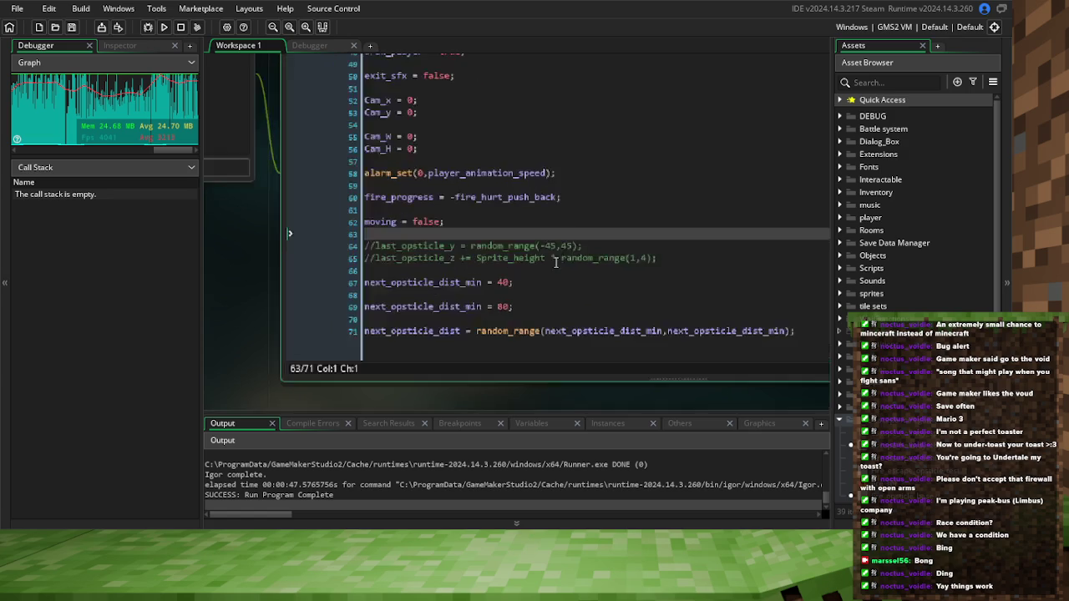
double_click(505, 282)
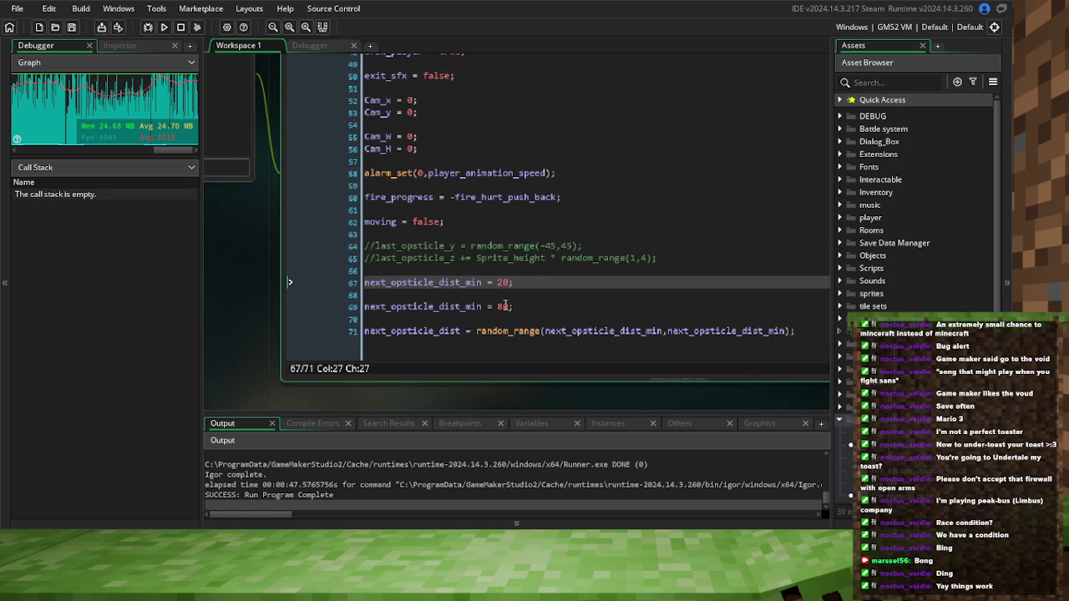
double_click(502, 306)
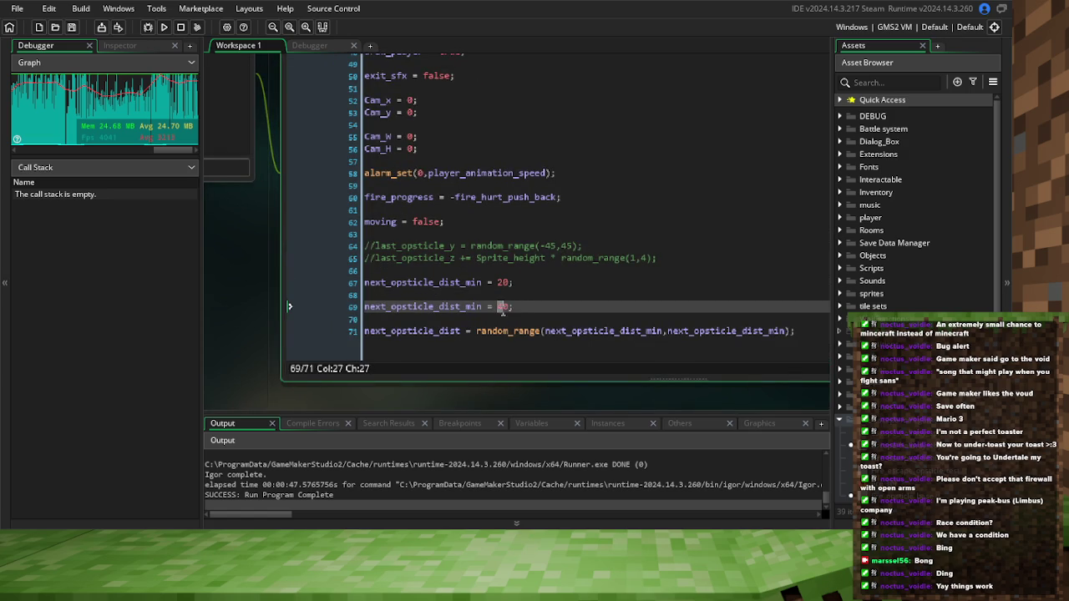
click(102, 26)
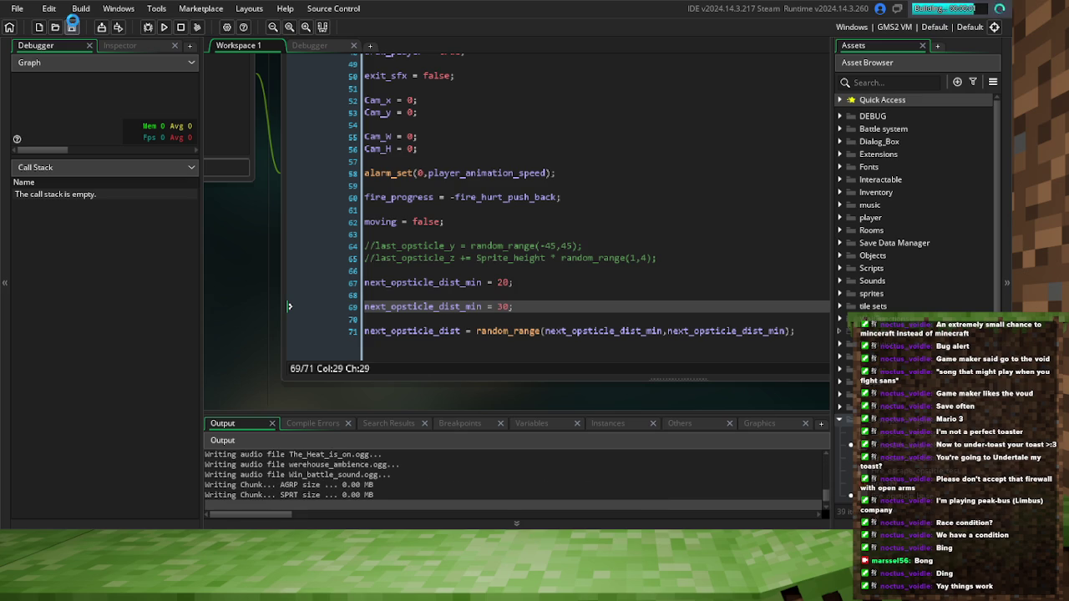
scroll(416, 200, up, 3)
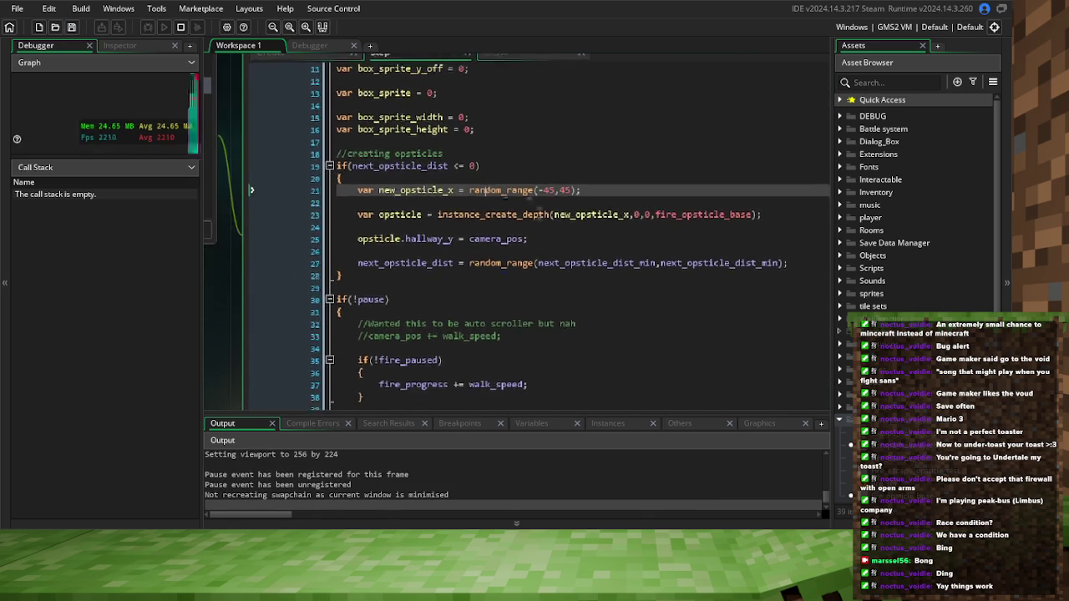
Copy the hallway_x variable from the hallway object's Draw code
key(F5)
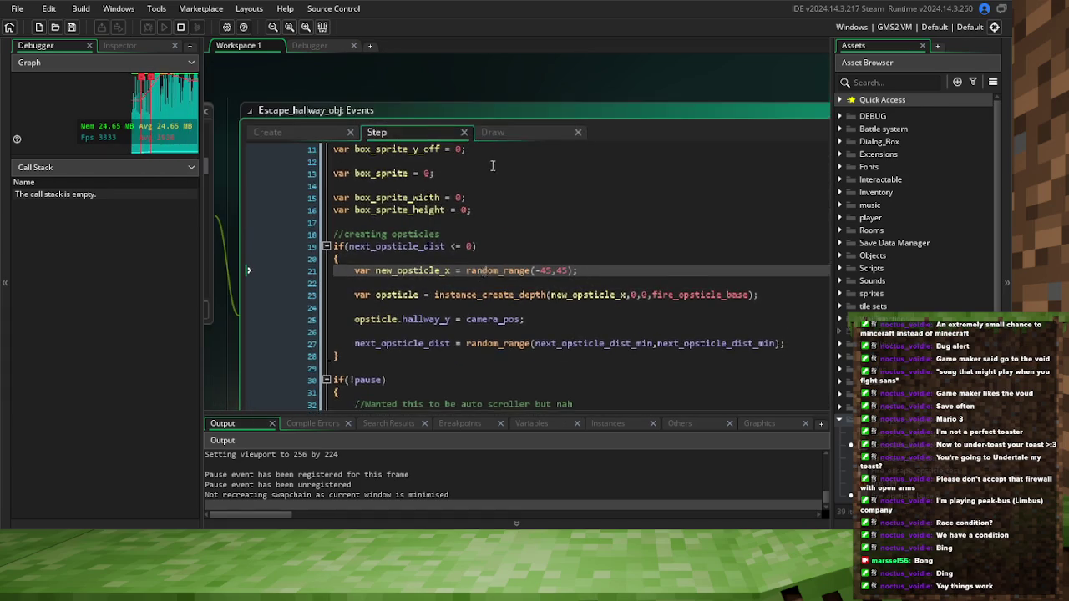
click(553, 222)
drag(553, 222, 418, 251)
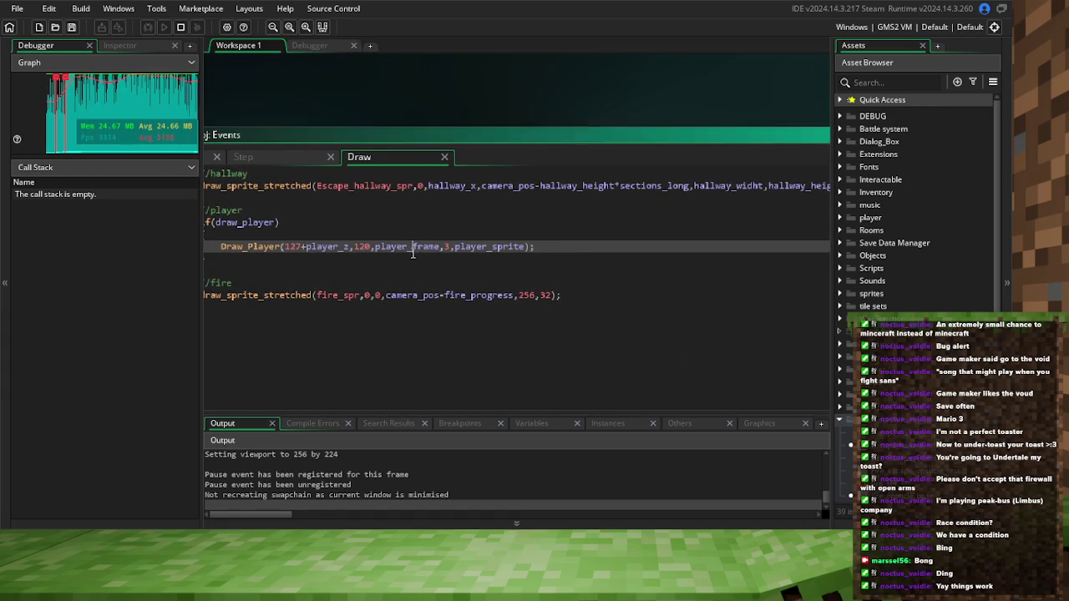
double_click(559, 187)
drag(585, 241, 531, 249)
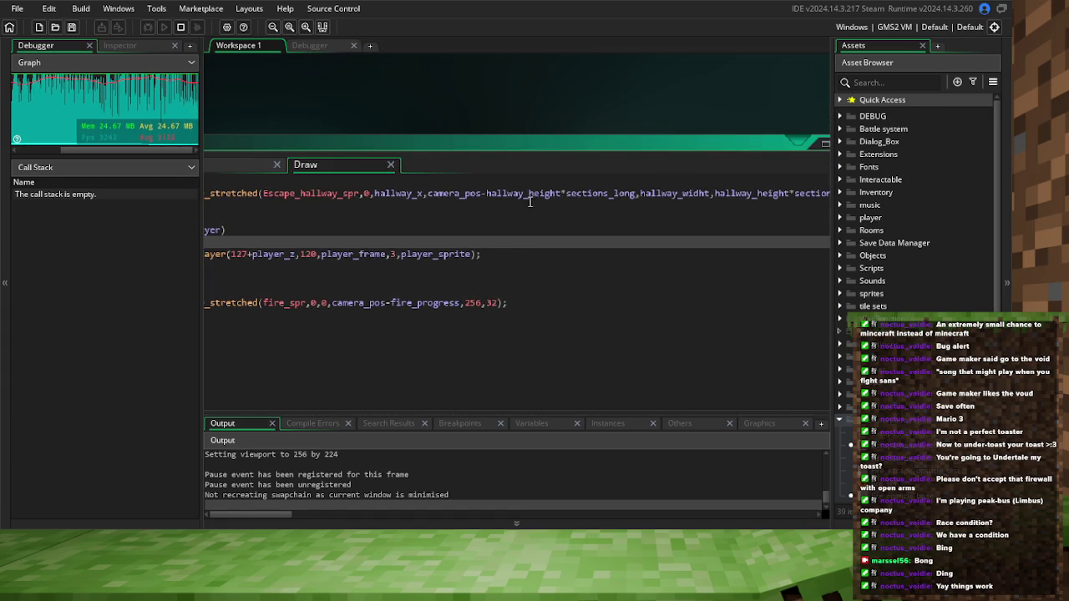
click(424, 193)
double_click(397, 193)
key(ctrl+c)
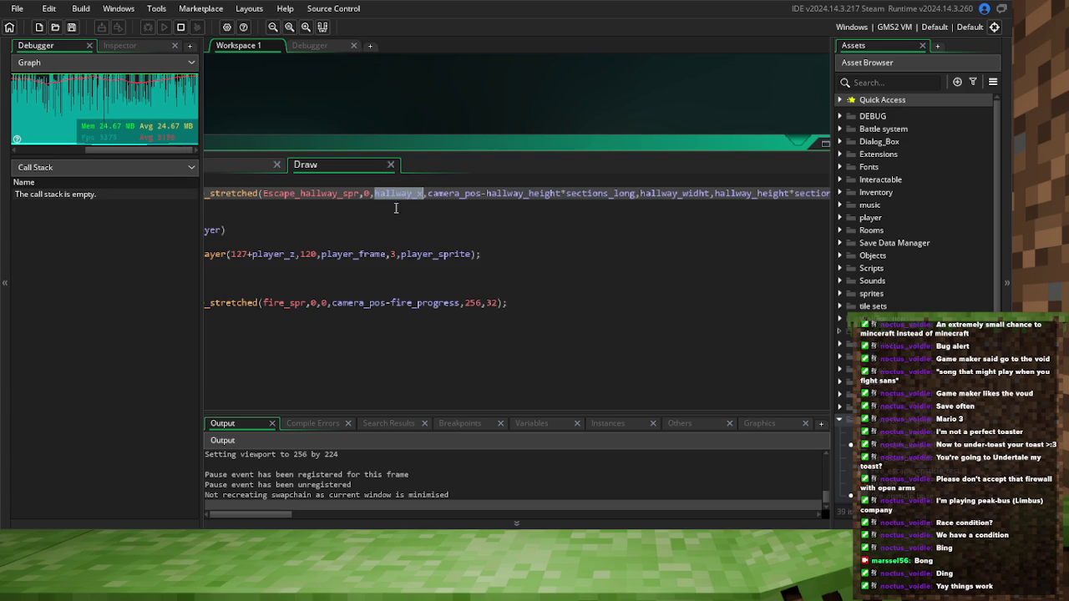
key(ctrl+Tab)
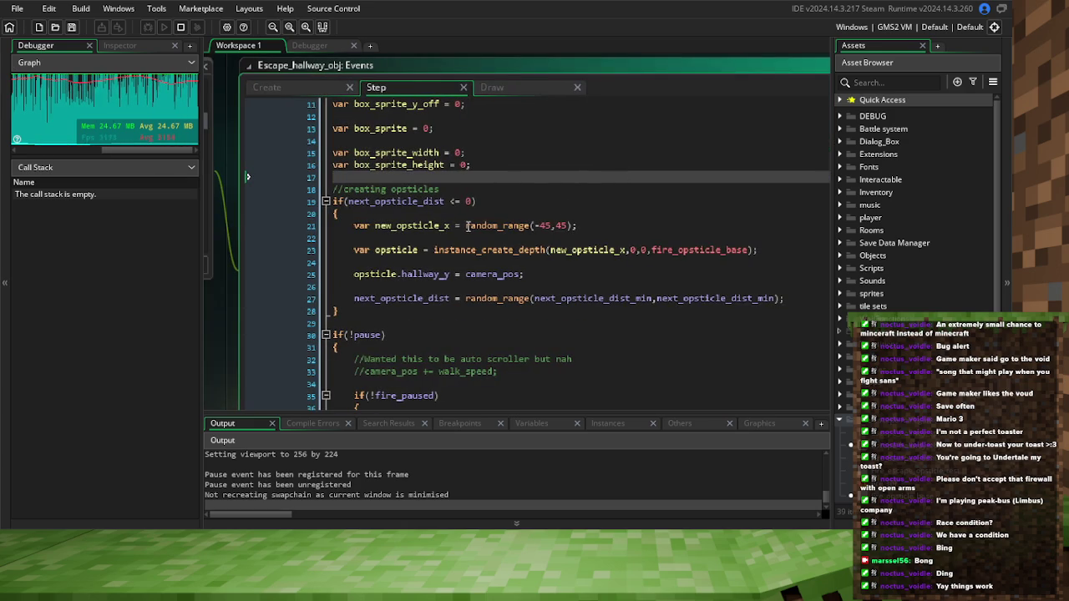
Make Step line 21 read hallway_x+random_range(-45,45), save, and relaunch the game
click(465, 226)
key(ctrl+v)
text(+)
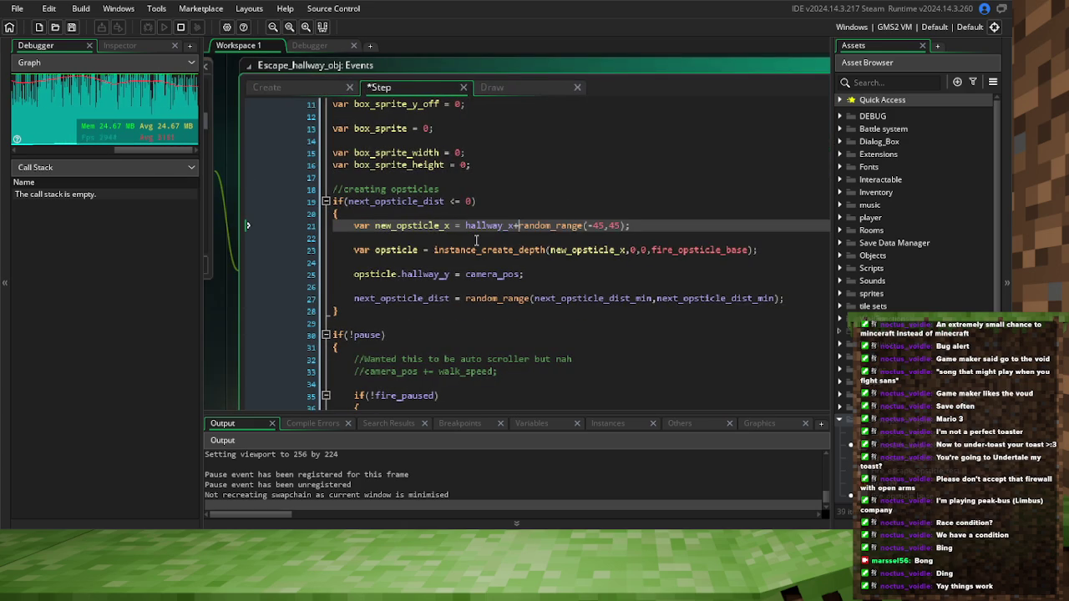
key(ctrl+s)
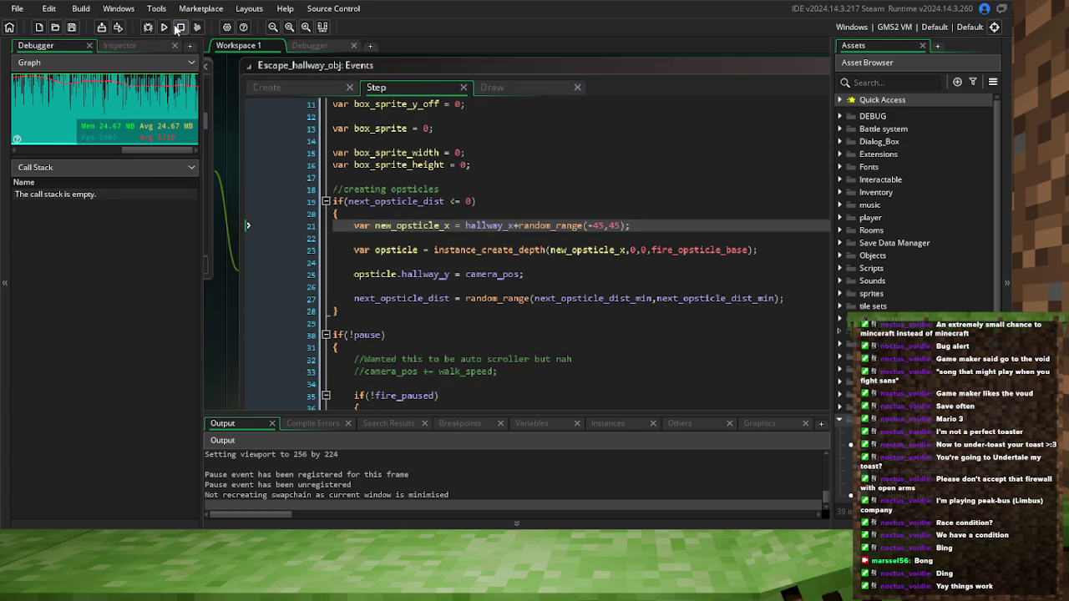
click(150, 28)
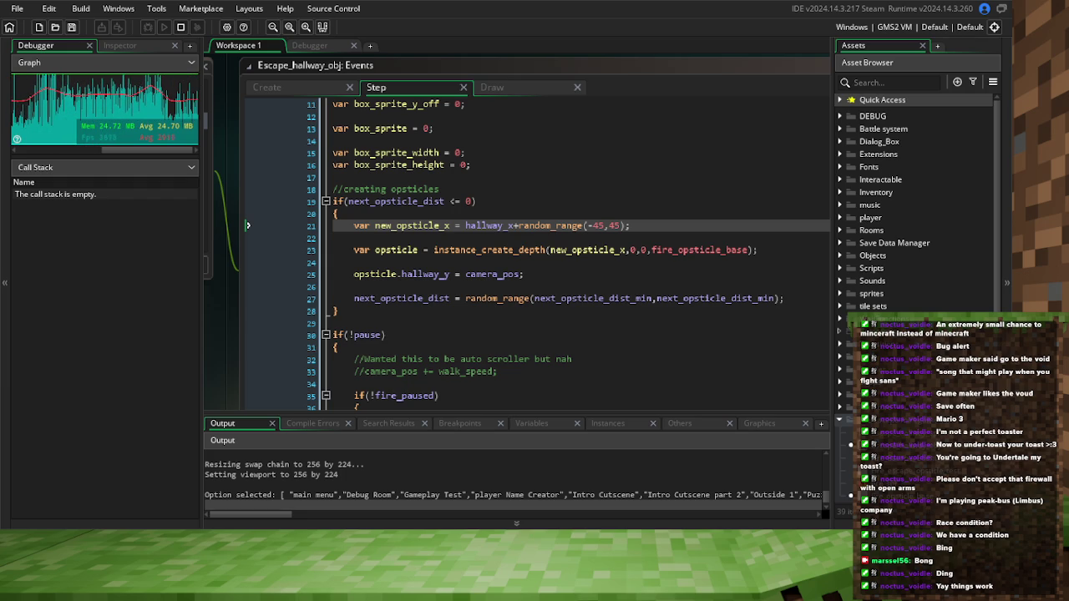
Change line 21's spawn offset to hallway_x+random_range(0,90), save, and rebuild the game
double_click(614, 226)
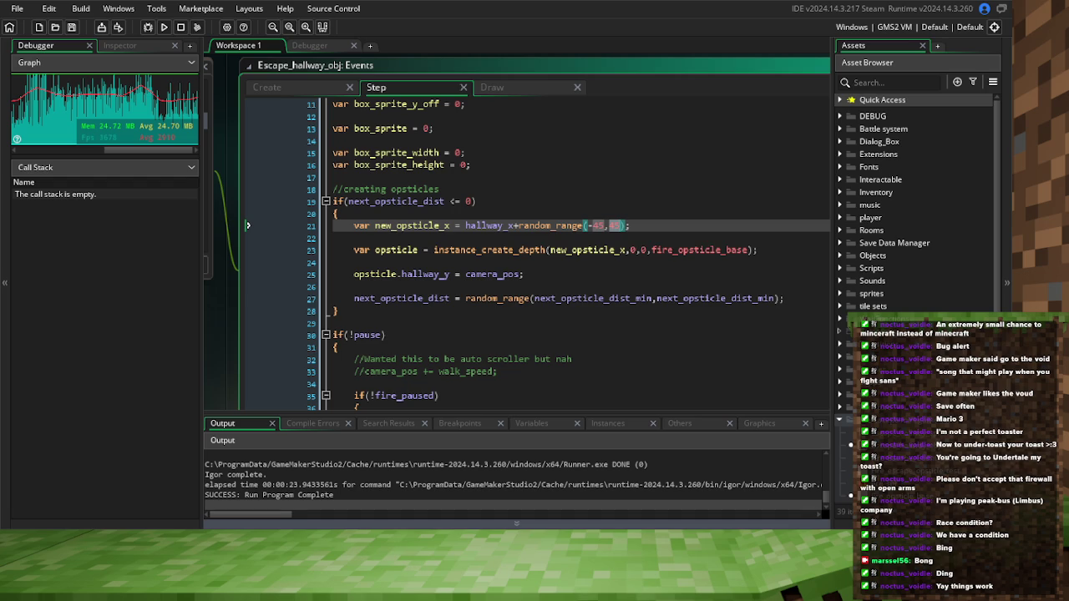
click(71, 27)
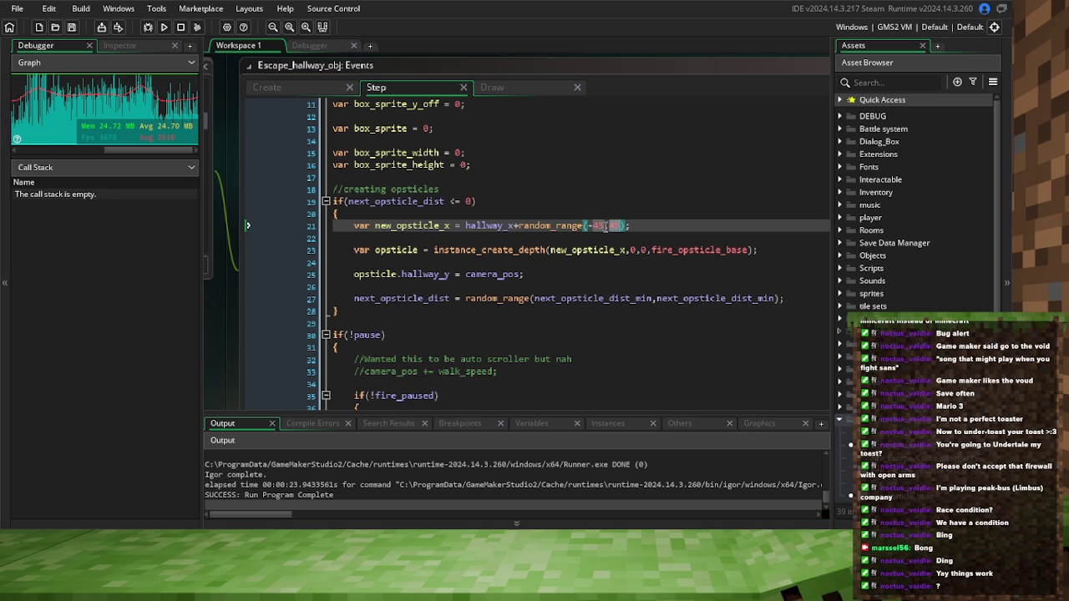
text(90)
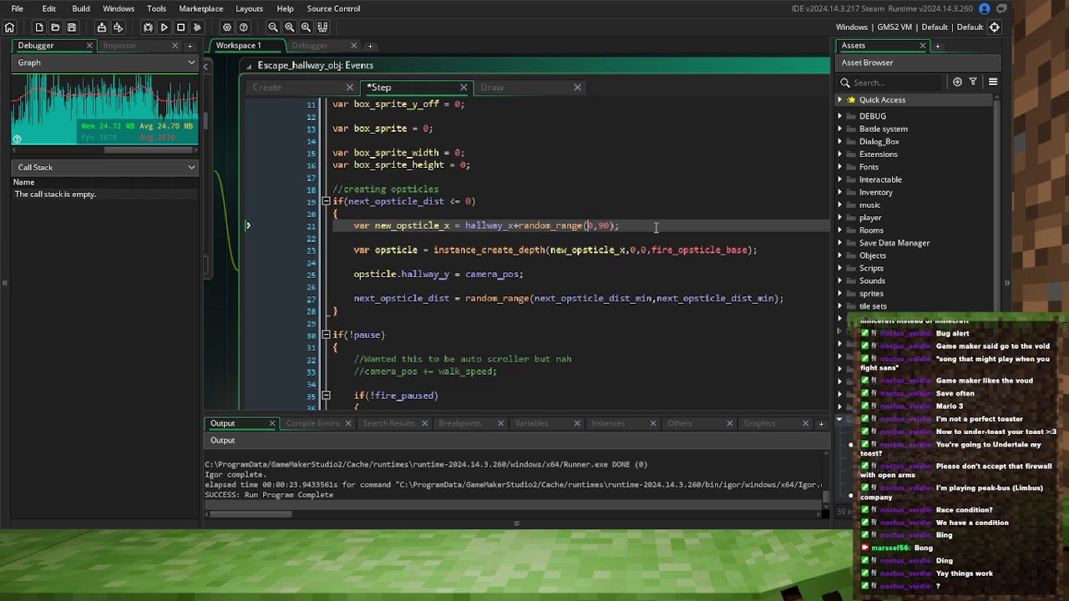
key(F6)
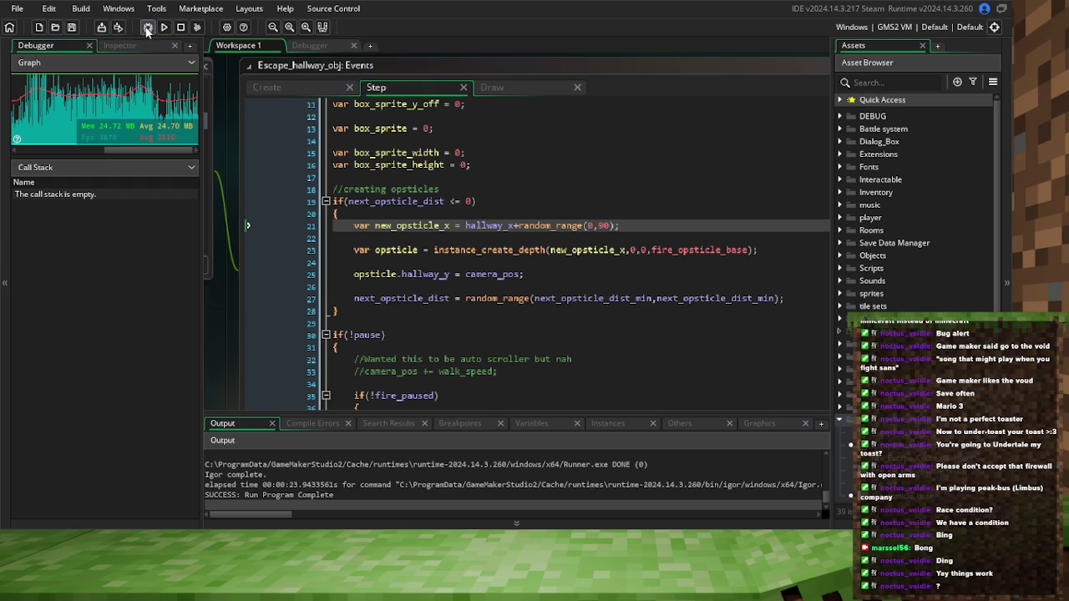
click(216, 46)
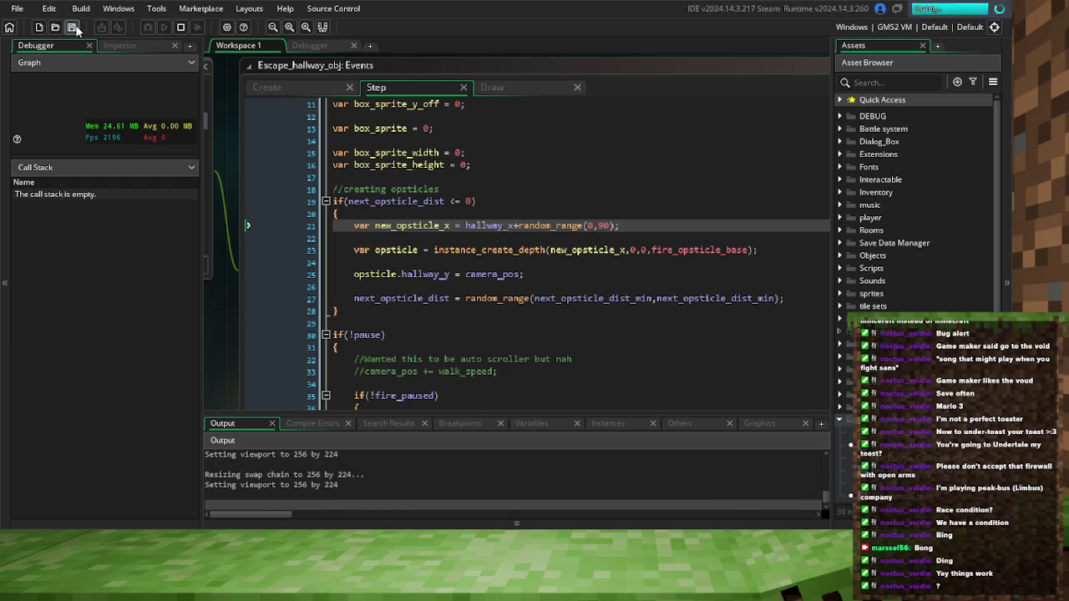
Inspect the hallway Draw code's misspelled hallway_widht variable
click(519, 90)
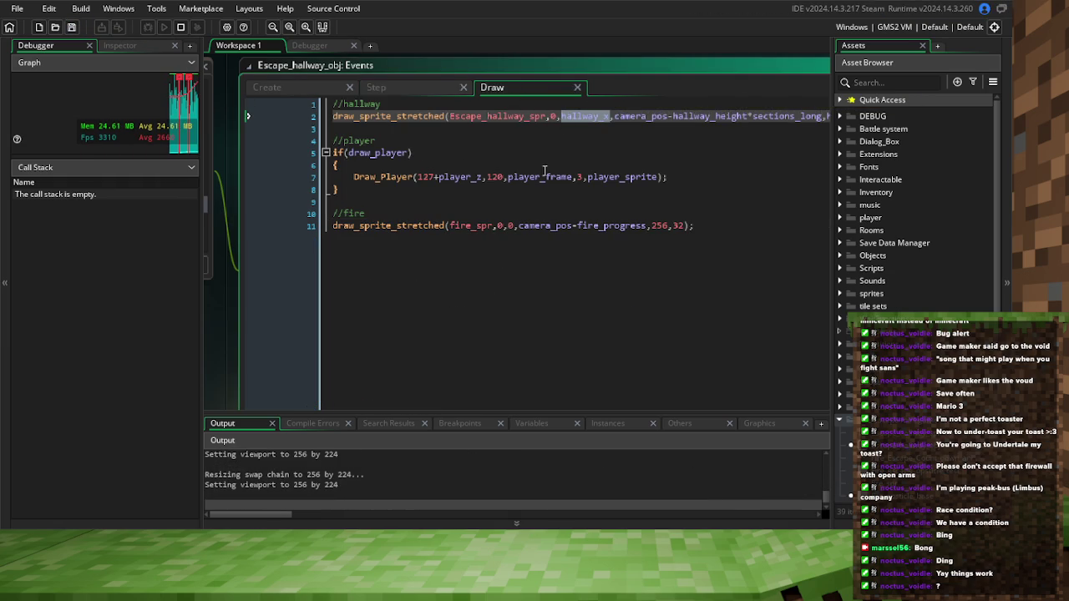
click(636, 165)
drag(636, 164, 442, 191)
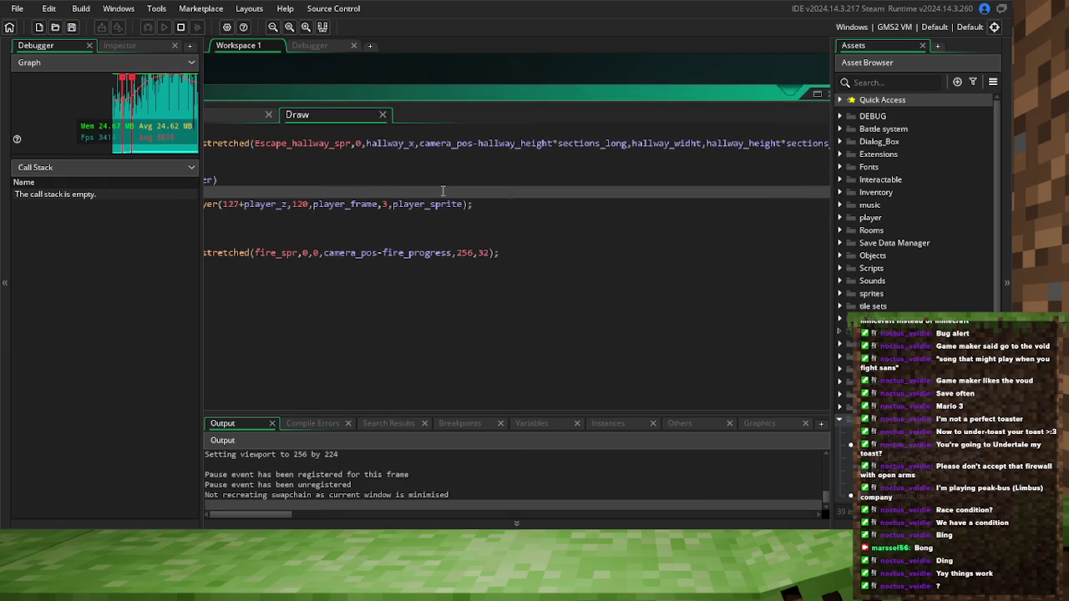
click(648, 143)
double_click(649, 143)
drag(279, 162, 456, 108)
Add a hallway_width line above fire_start_wait in the hallway Create code
click(455, 100)
scroll(500, 187, up, 7)
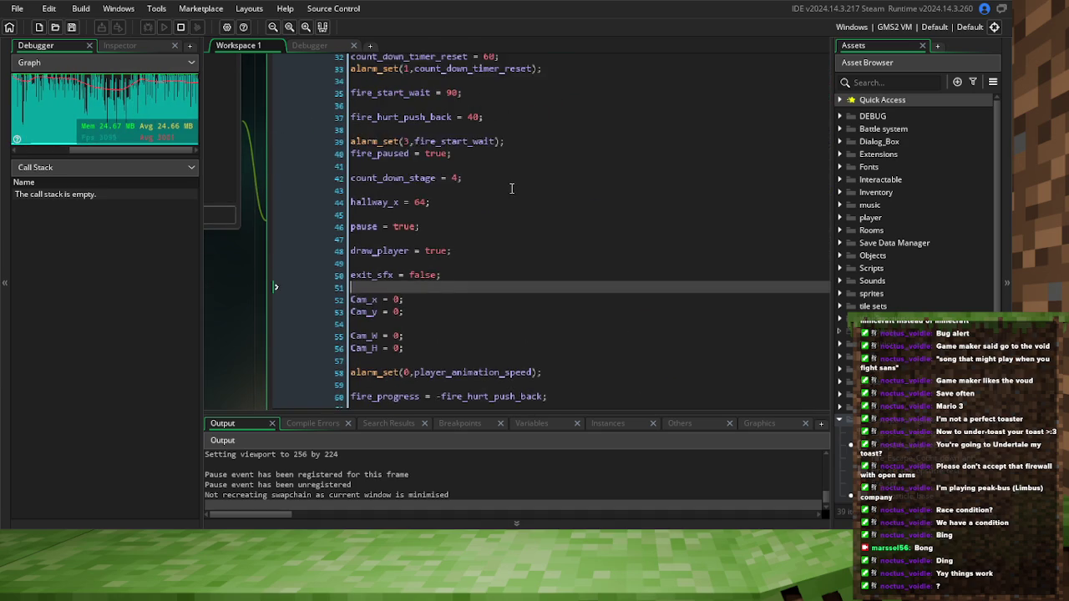
click(434, 215)
drag(435, 214, 438, 269)
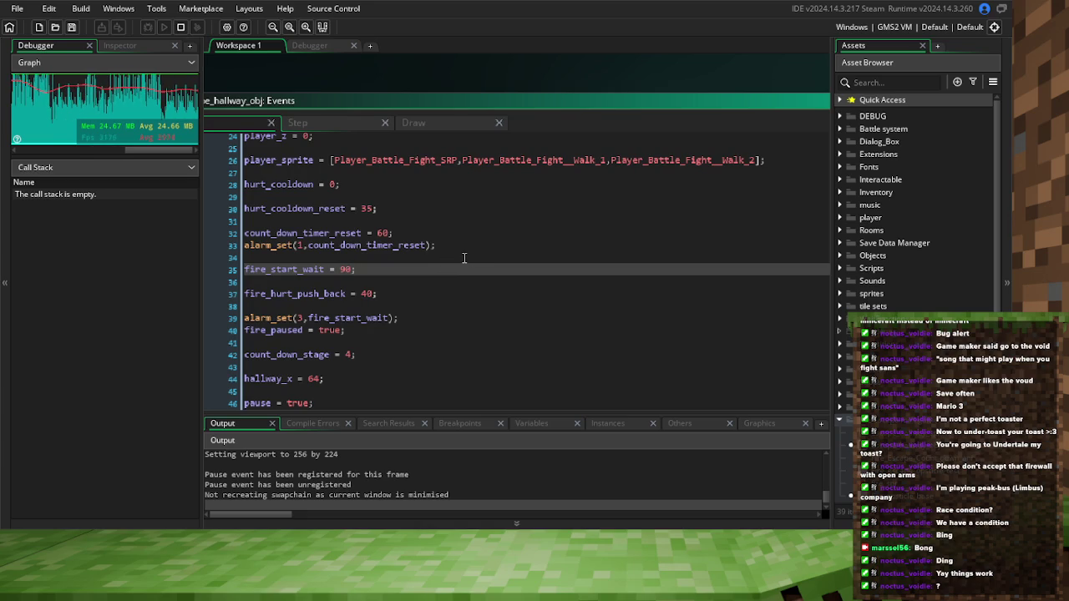
key(Home)
key(Return)
key(Up)
text(hallway_width)
double_click(338, 256)
scroll(338, 255, down, 2)
scroll(338, 255, down, 5)
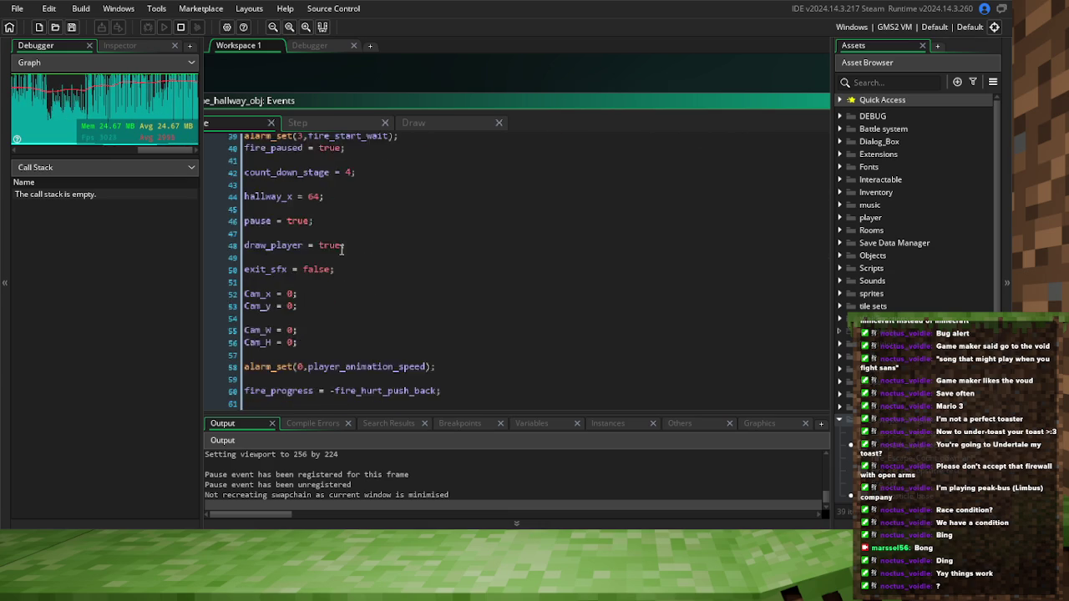
scroll(342, 249, up, 8)
scroll(341, 249, up, 6)
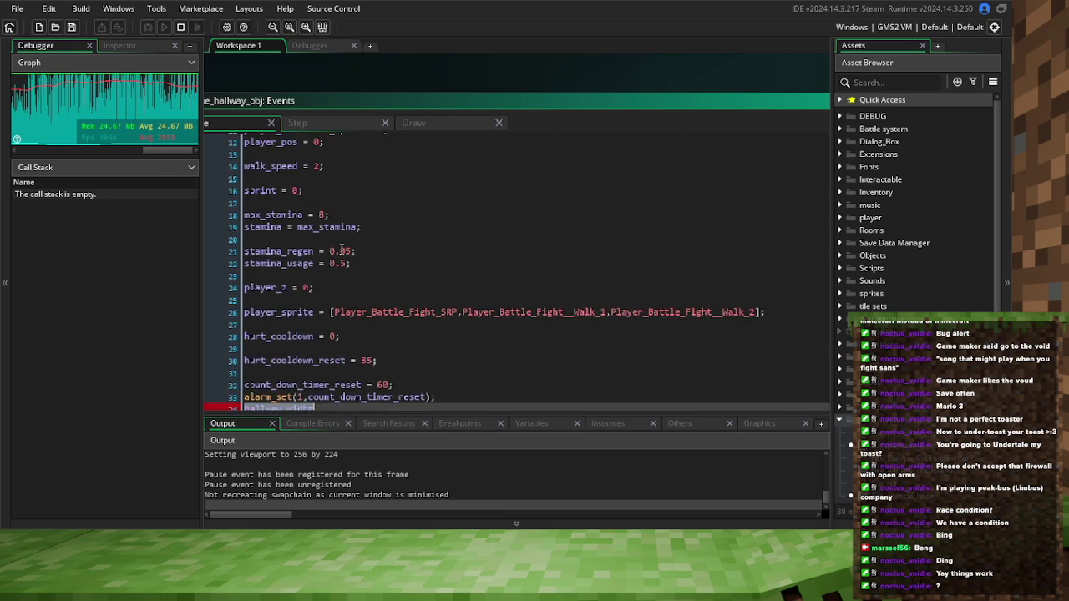
Review the Create code's hallway width value 127 and the Step code, then run the game
click(405, 198)
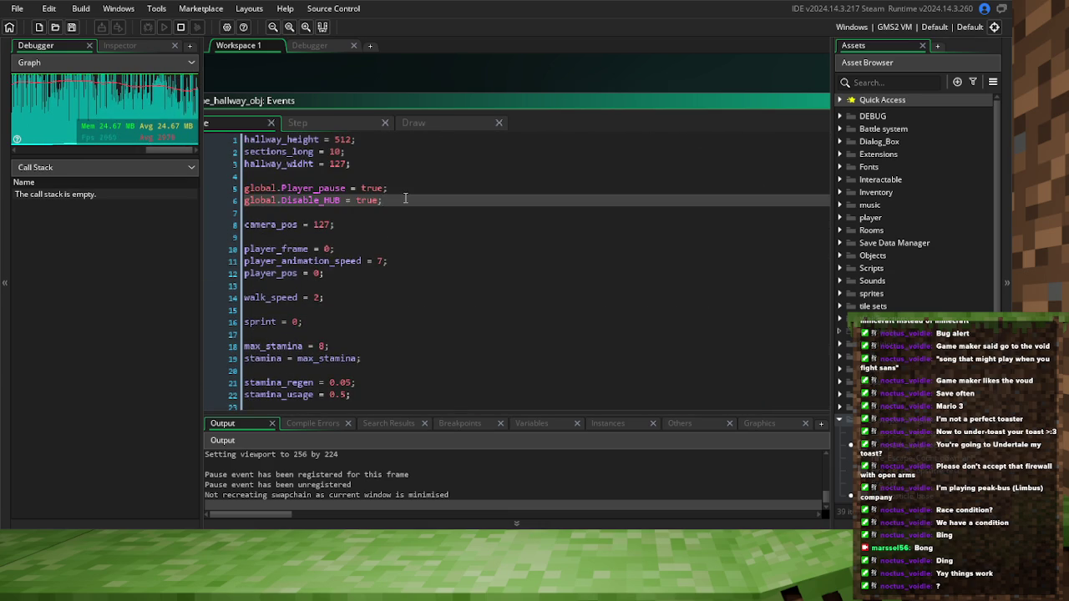
key(ctrl+End)
scroll(407, 199, up, 5)
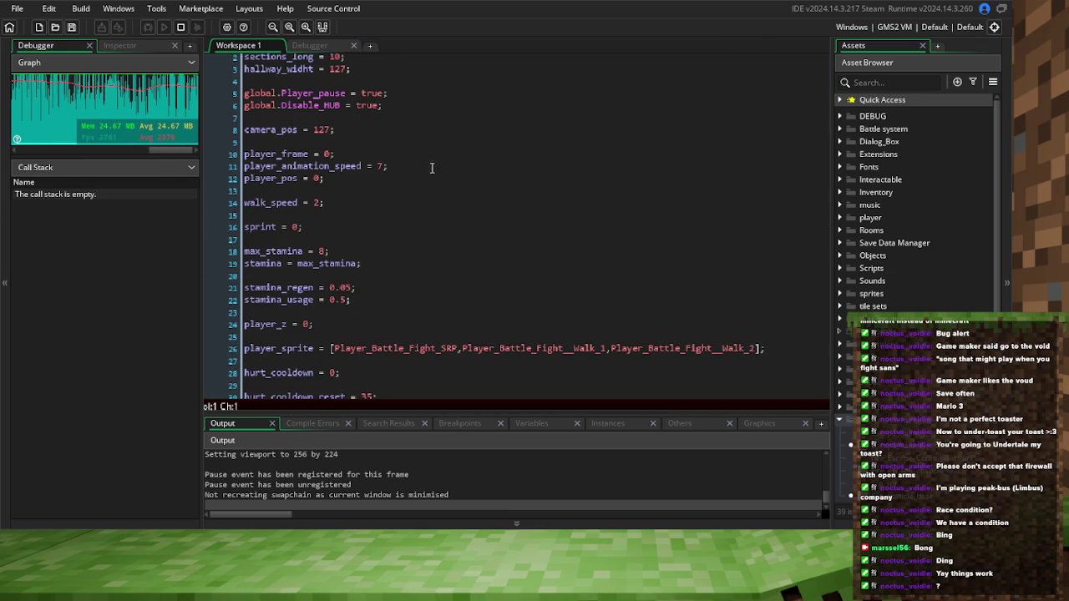
click(324, 154)
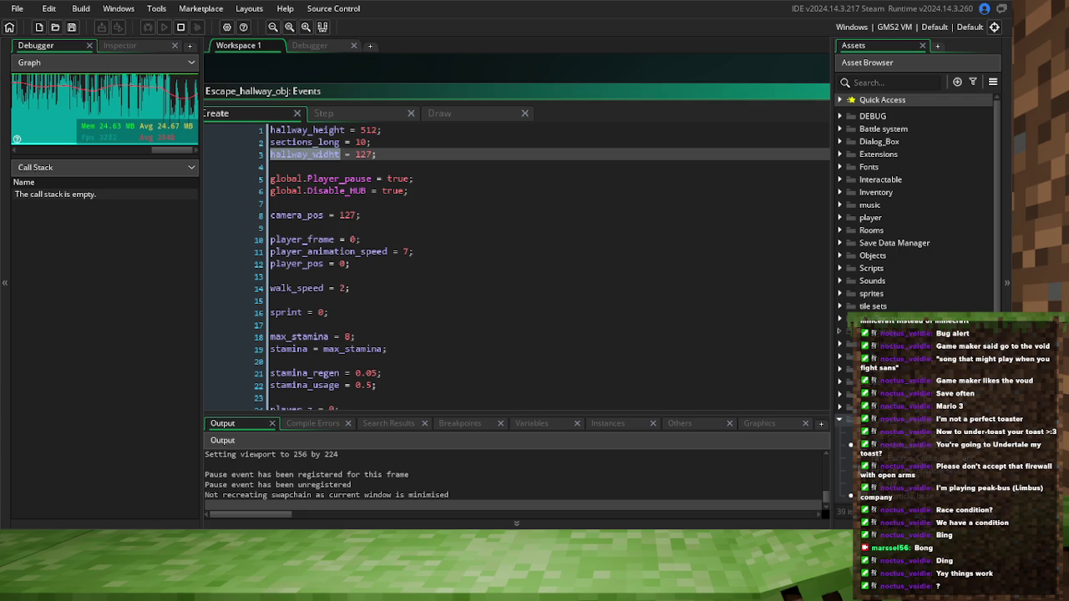
click(359, 155)
double_click(362, 154)
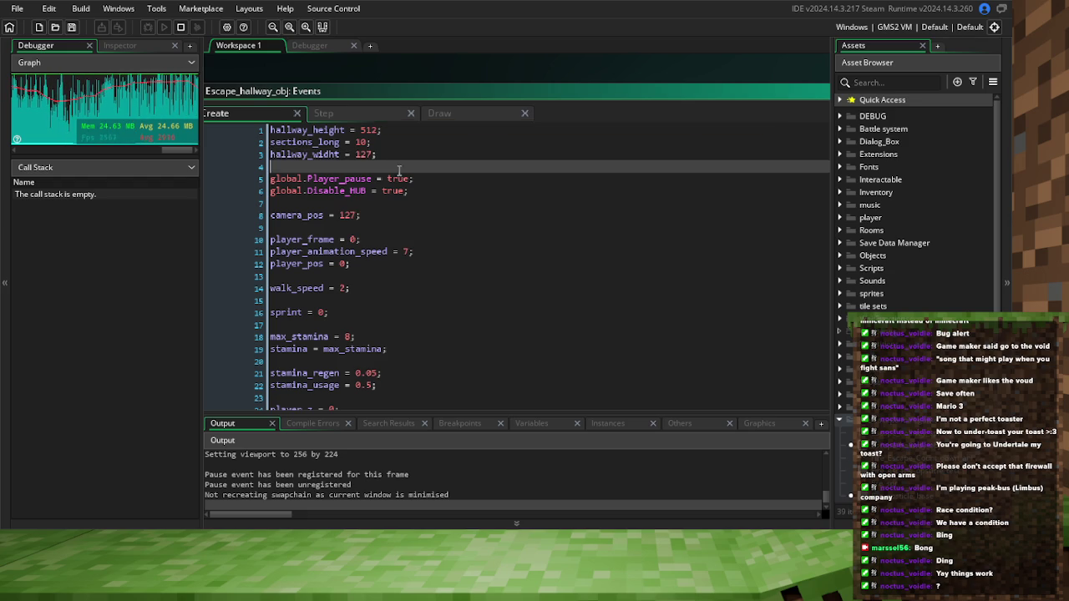
click(334, 114)
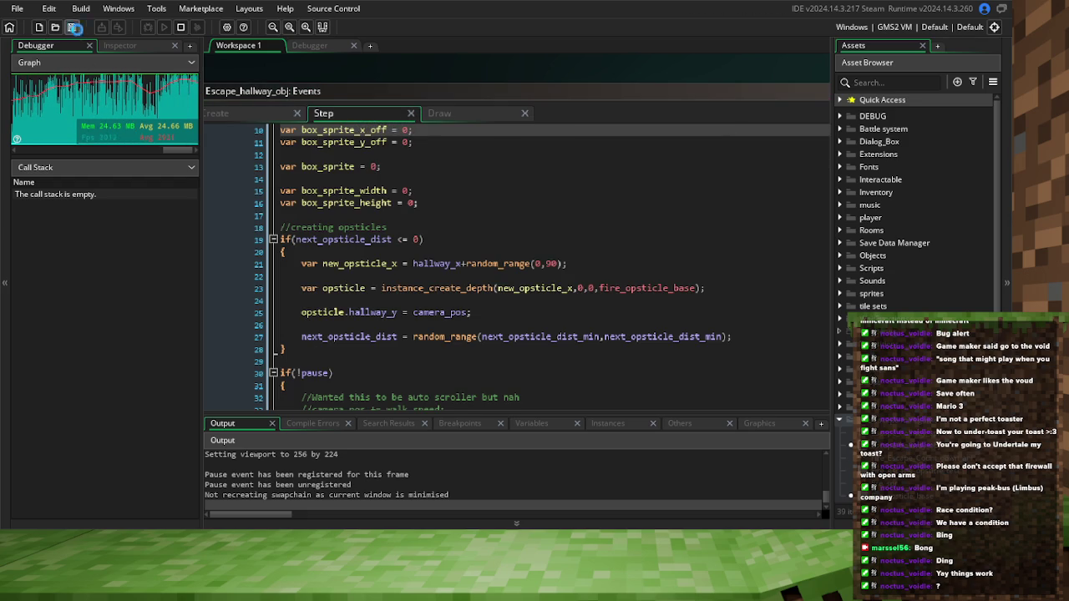
key(ctrl+z)
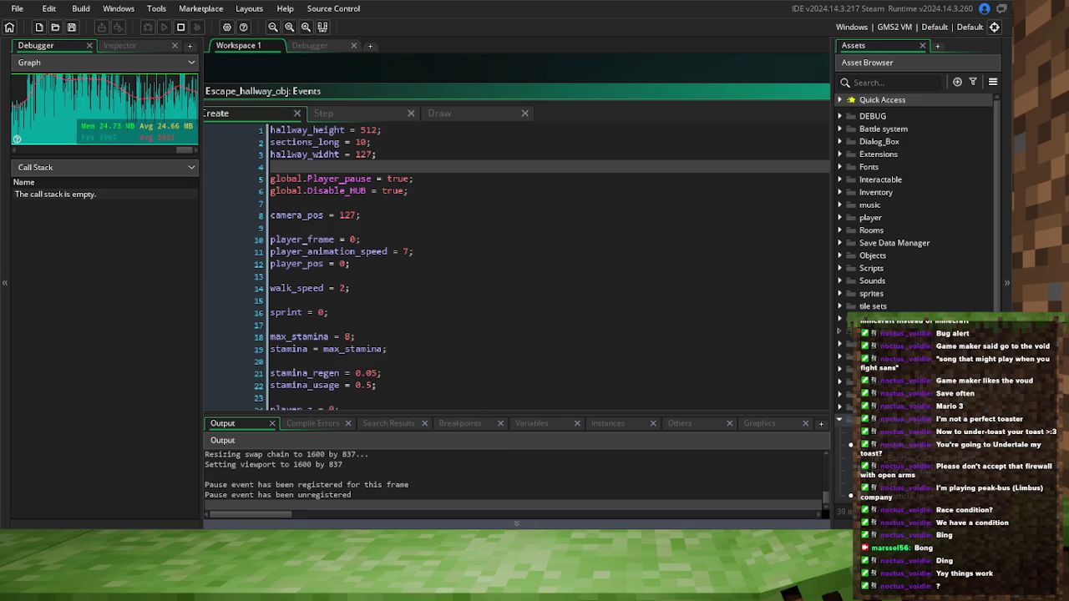
key(alt+Tab)
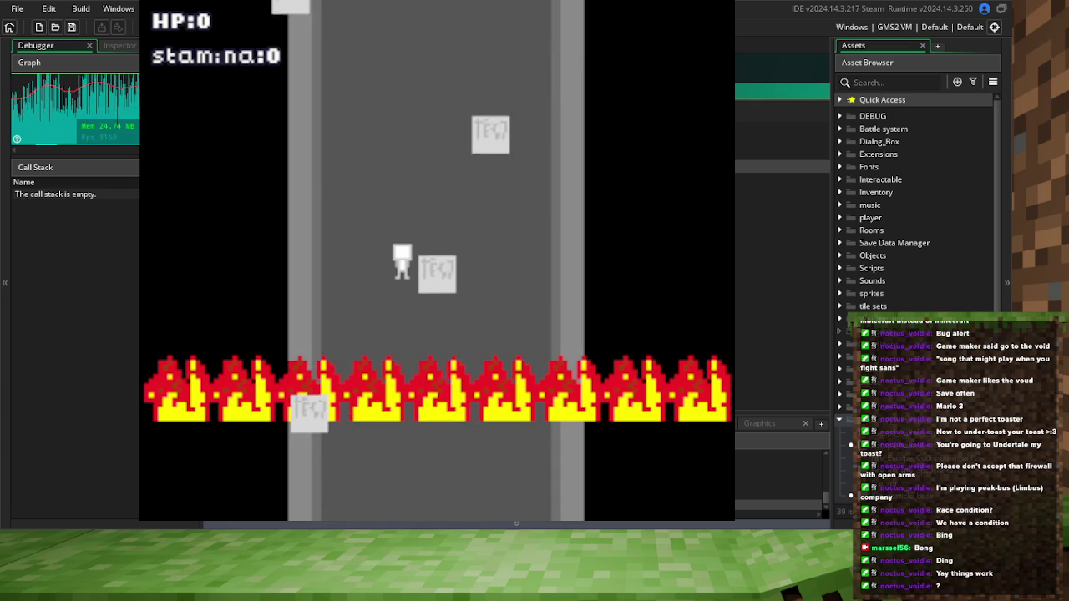
Steer the player left and right between the falling obstacle blocks until the run fails
key(Right)
key(Right)
key(Left)
key(Left)
key(Right)
key(Left)
key(Right)
key(Left)
key(Right)
key(Left)
key(Right)
key(Left)
key(Right)
key(Left)
key(Right)
key(Left)
key(Right)
key(Left)
key(Left)
key(Right)
key(Left)
key(Right)
key(Left)
key(Right)
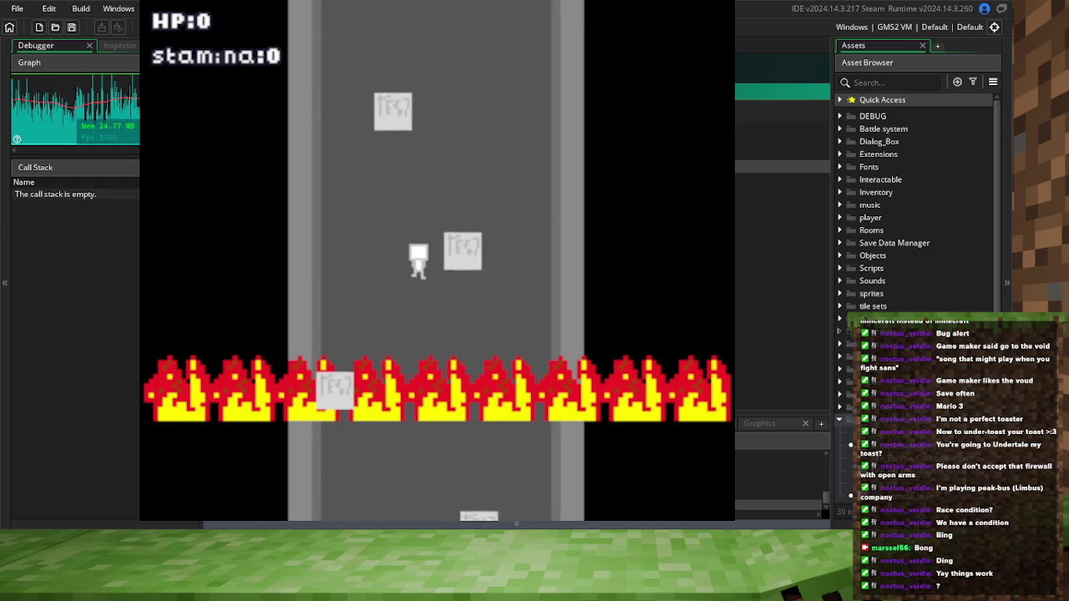
key(Right)
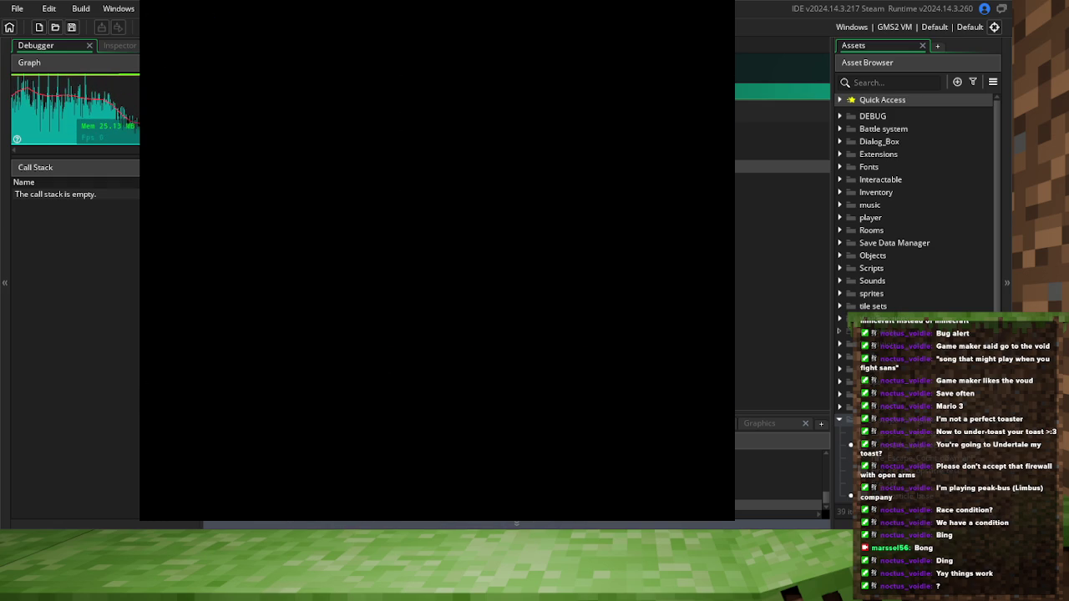
key(Down)
key(Down)
key(Down)
key(Down)
key(Down)
key(Down)
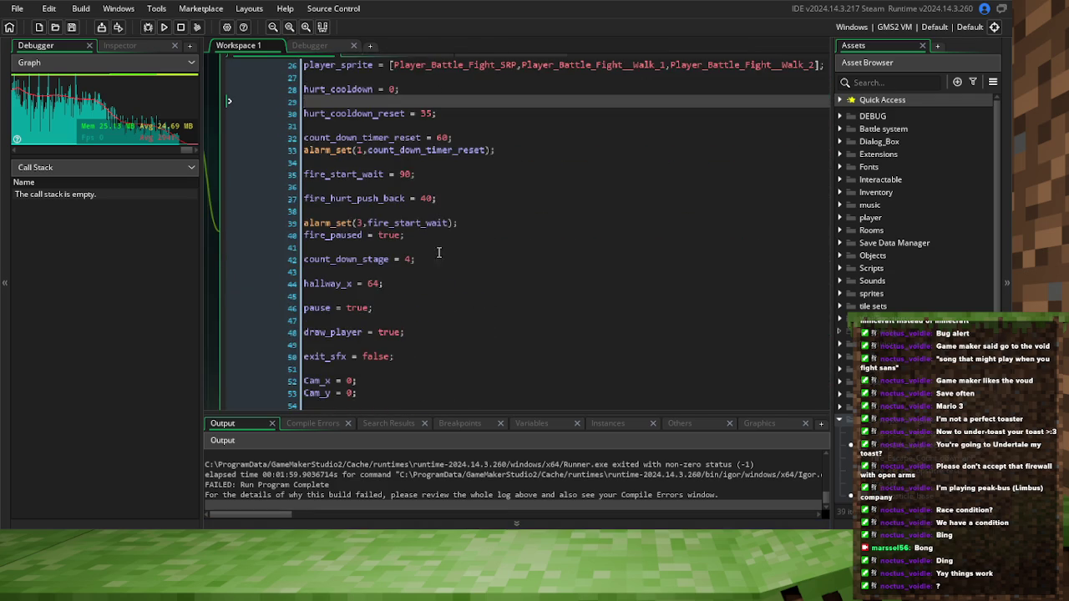
Measure the Escape_hallway_spr wall as 14 px with rectangle select, then close the sprite editor
key(Down)
key(Down)
key(Down)
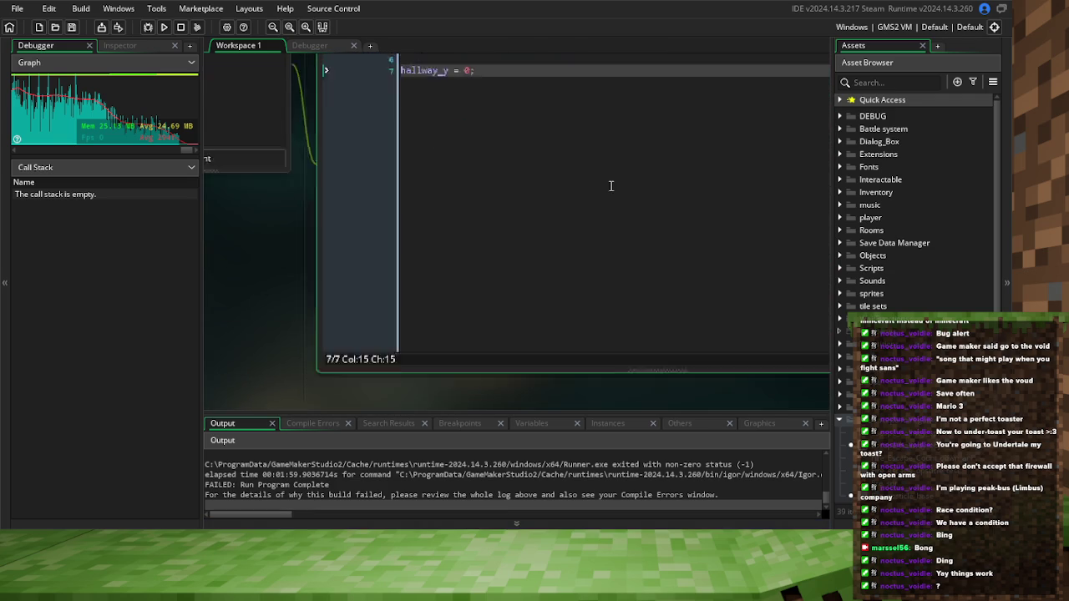
scroll(614, 209, down, 2)
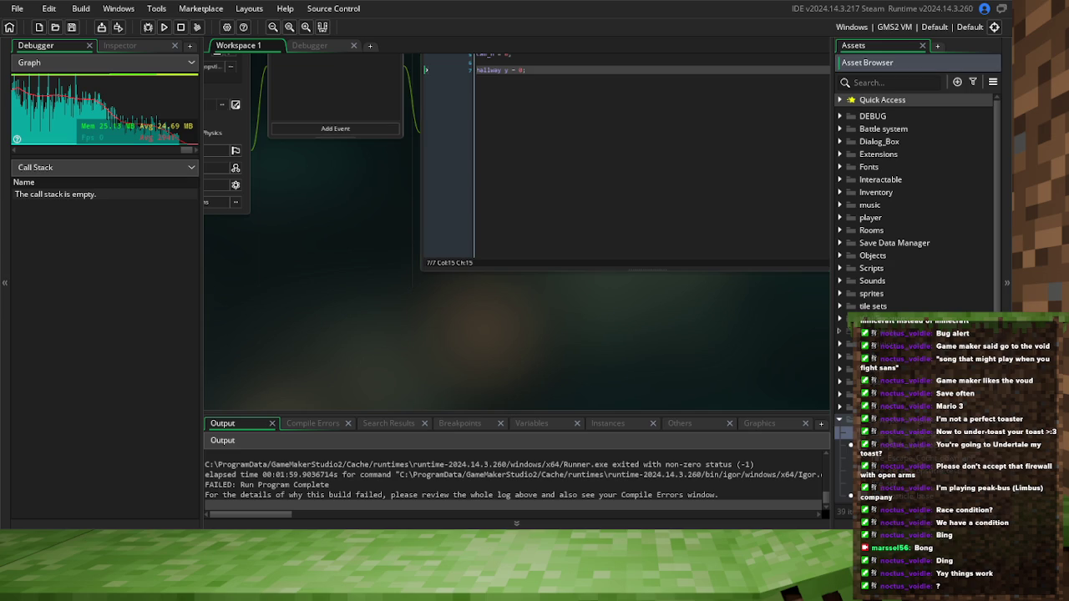
click(268, 193)
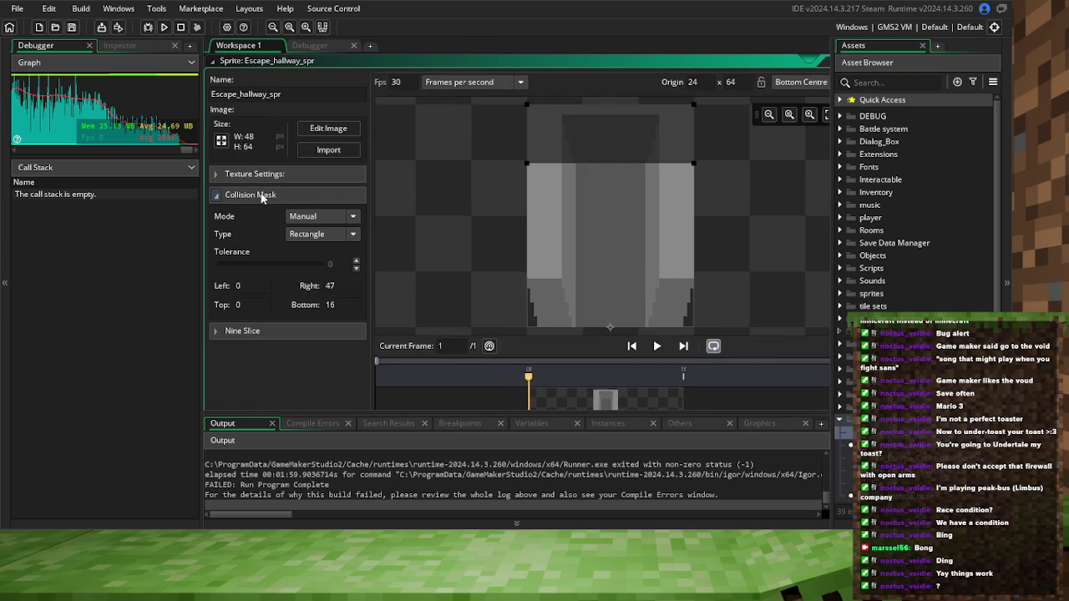
click(255, 194)
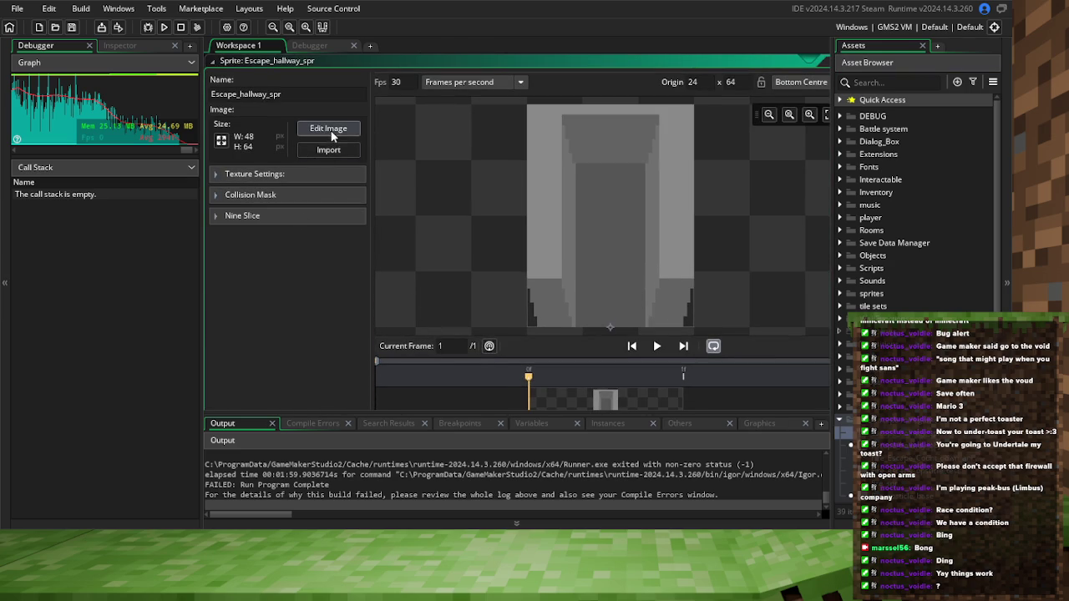
double_click(397, 197)
scroll(368, 255, up, 3)
key(s)
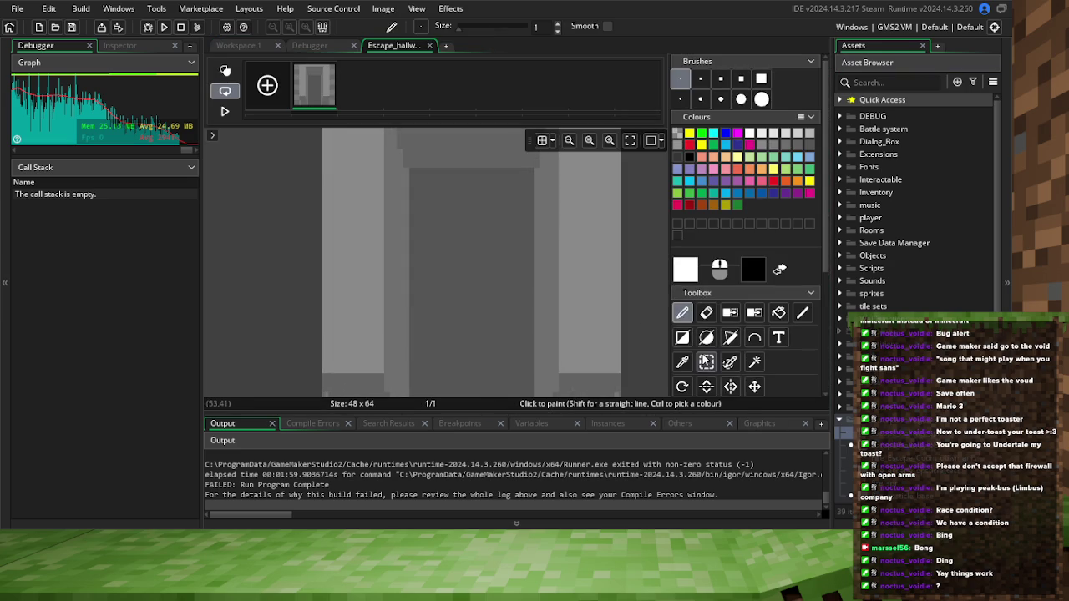
click(398, 327)
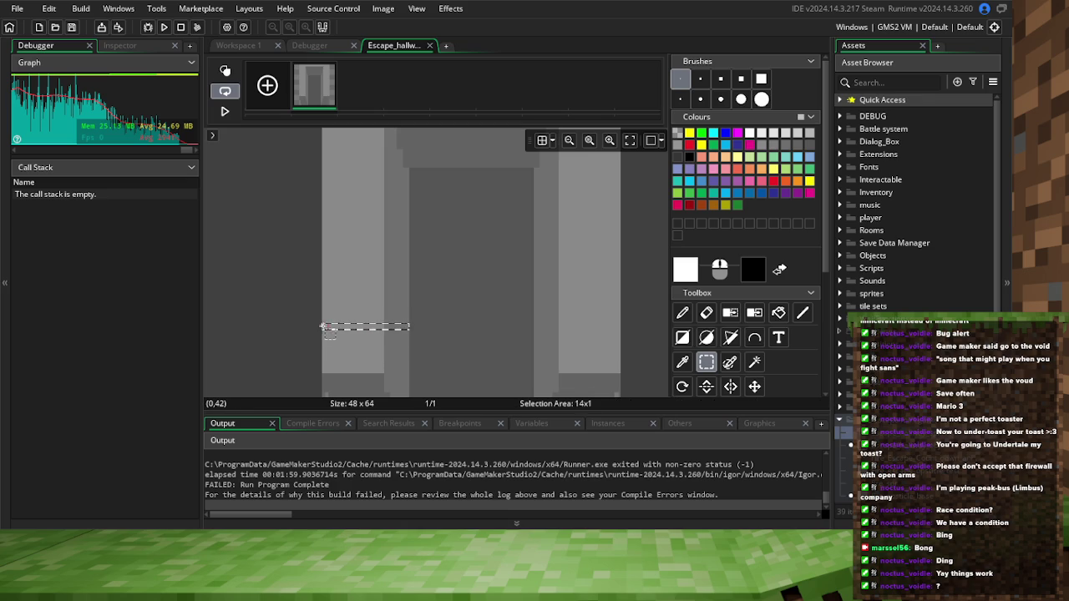
click(288, 184)
click(250, 47)
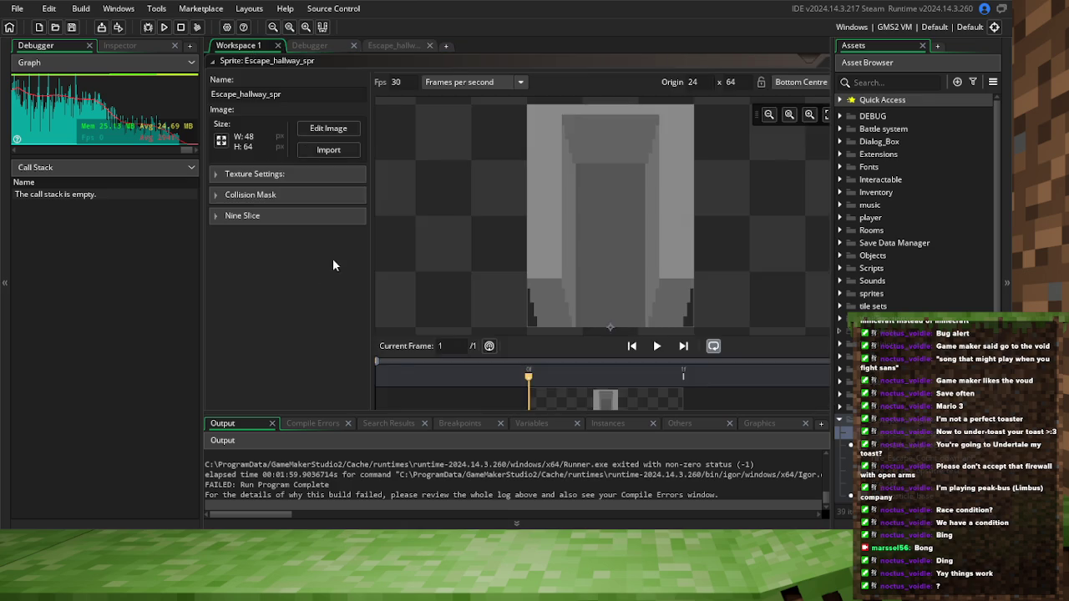
click(720, 217)
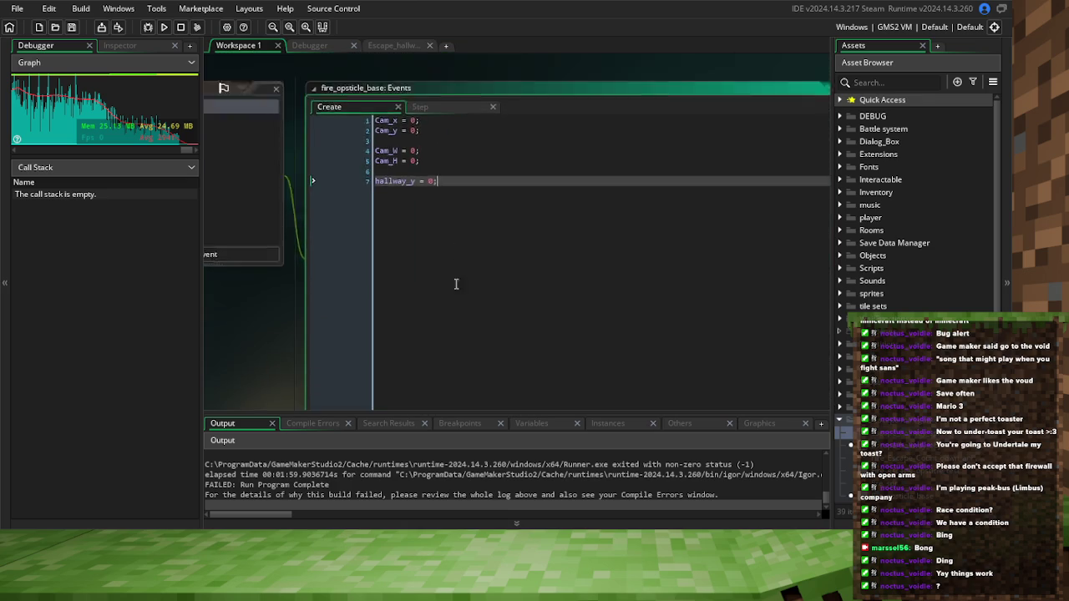
Insert line 71 and paste a copy of the next_opsticle_dist_min name onto it
scroll(501, 251, down, 5)
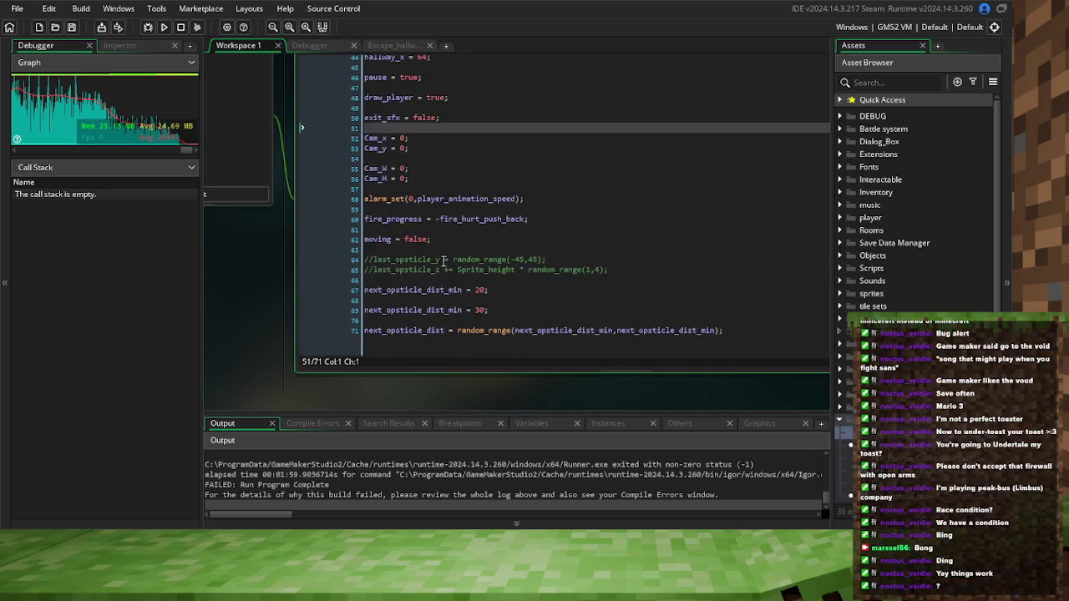
click(503, 318)
key(Return)
key(Return)
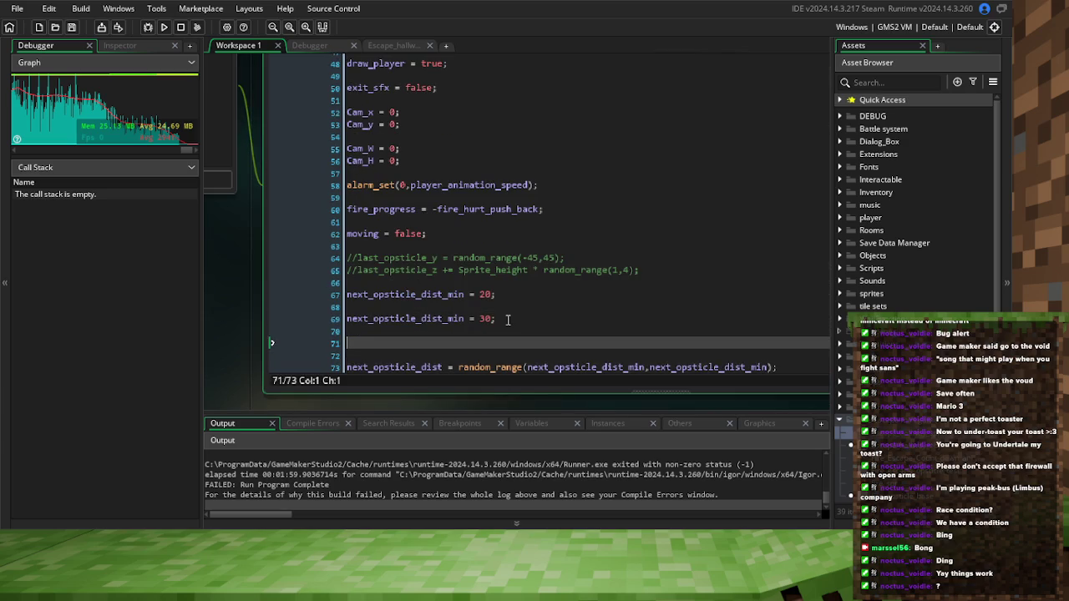
text(w)
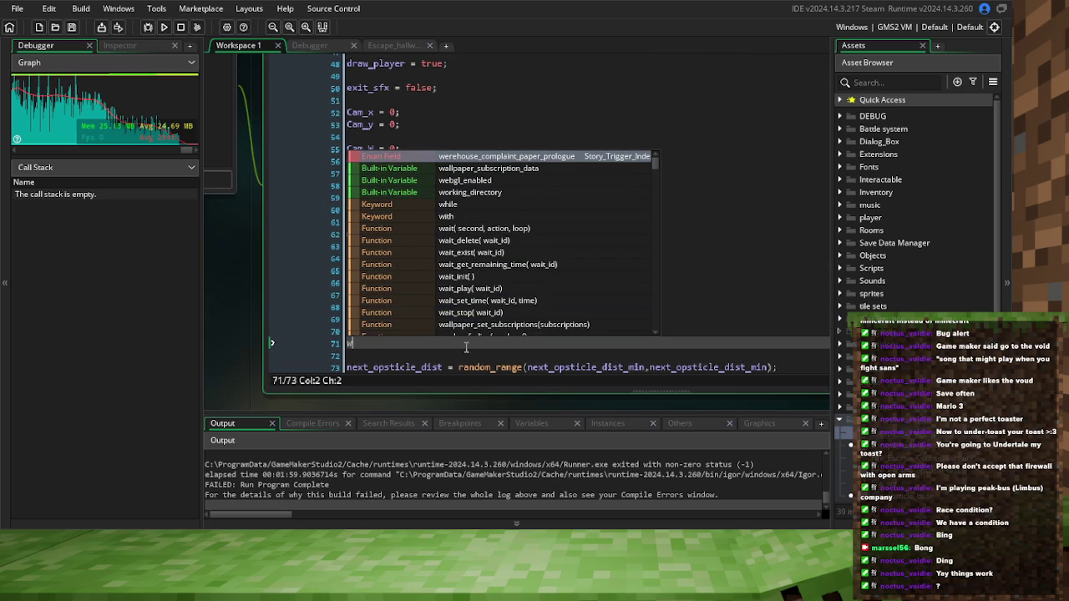
click(518, 355)
double_click(405, 318)
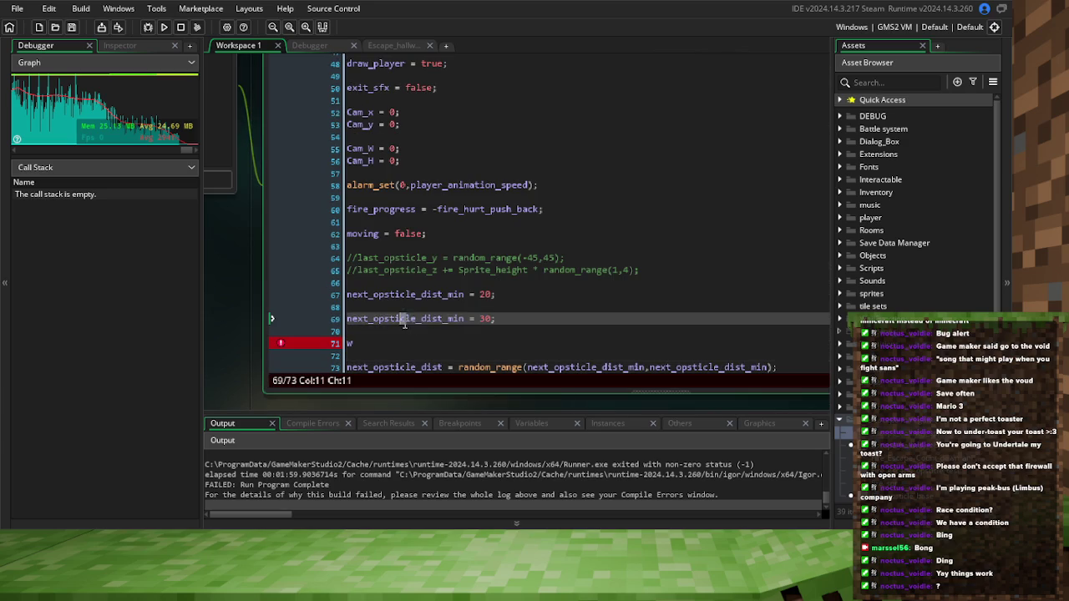
key(ctrl+c)
click(341, 358)
click(404, 344)
key(BackSpace)
key(ctrl+v)
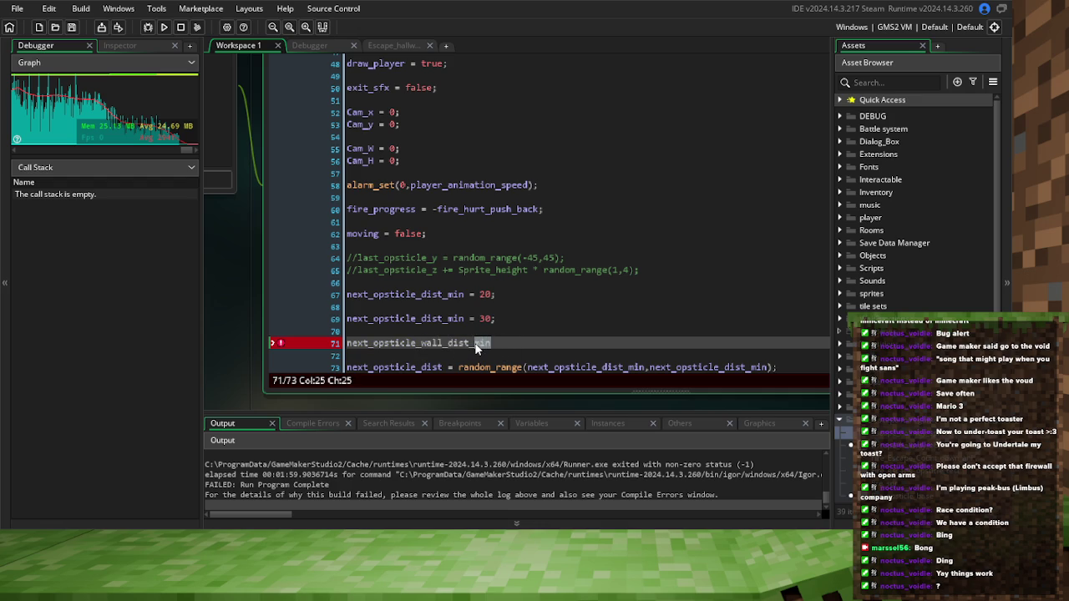
Finish line 71 as next_opsticle_wall_dist = 14 + 16;
text(14)
key(BackSpace)
key(BackSpace)
key(BackSpace)
text(4 +)
text( 32;)
scroll(303, 235, down, 5)
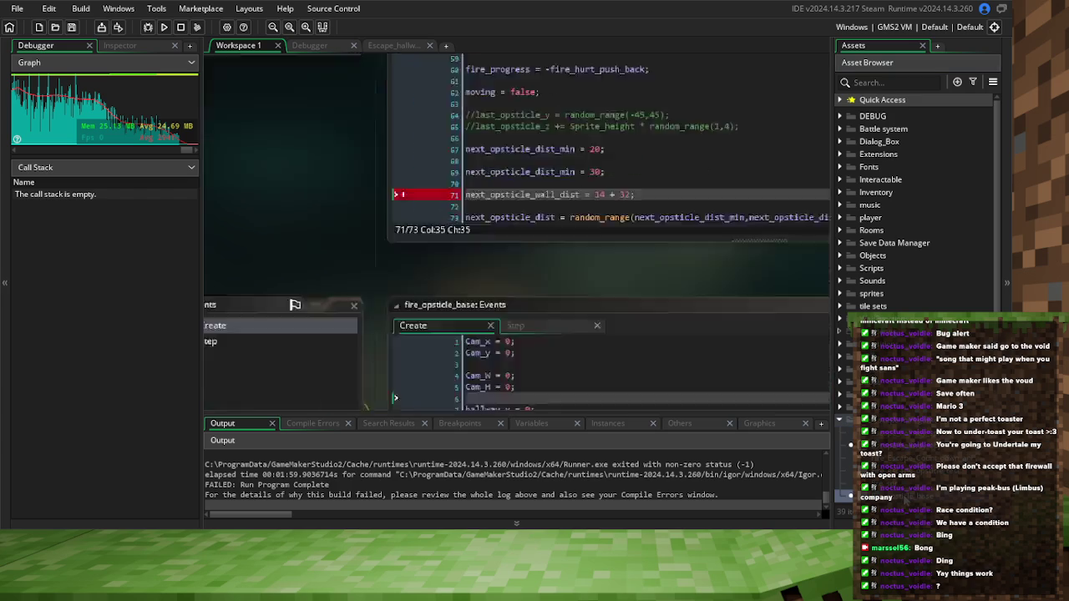
scroll(436, 166, up, 5)
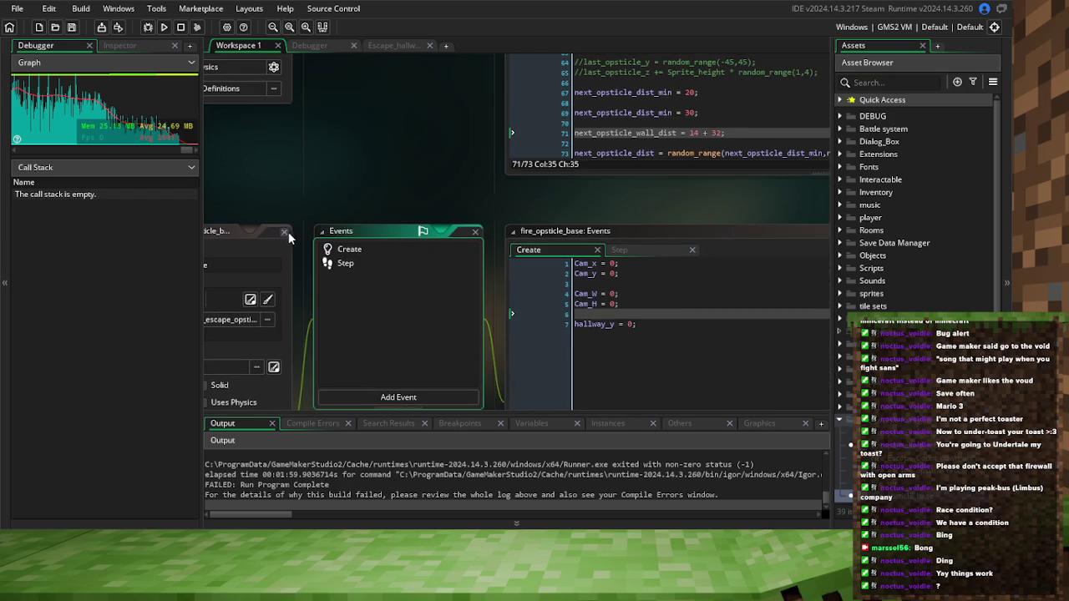
click(584, 250)
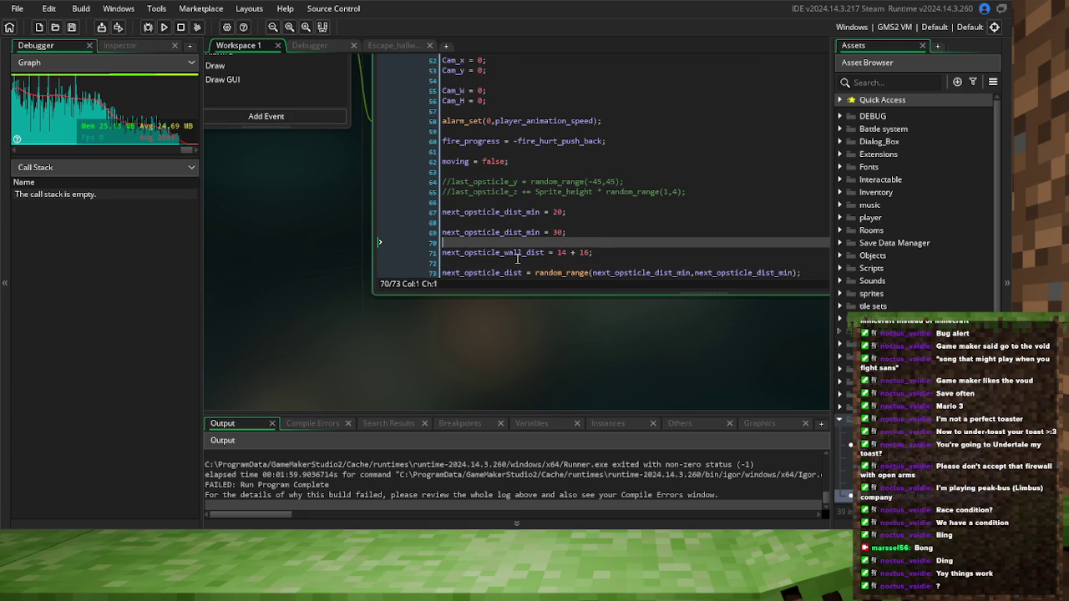
click(646, 207)
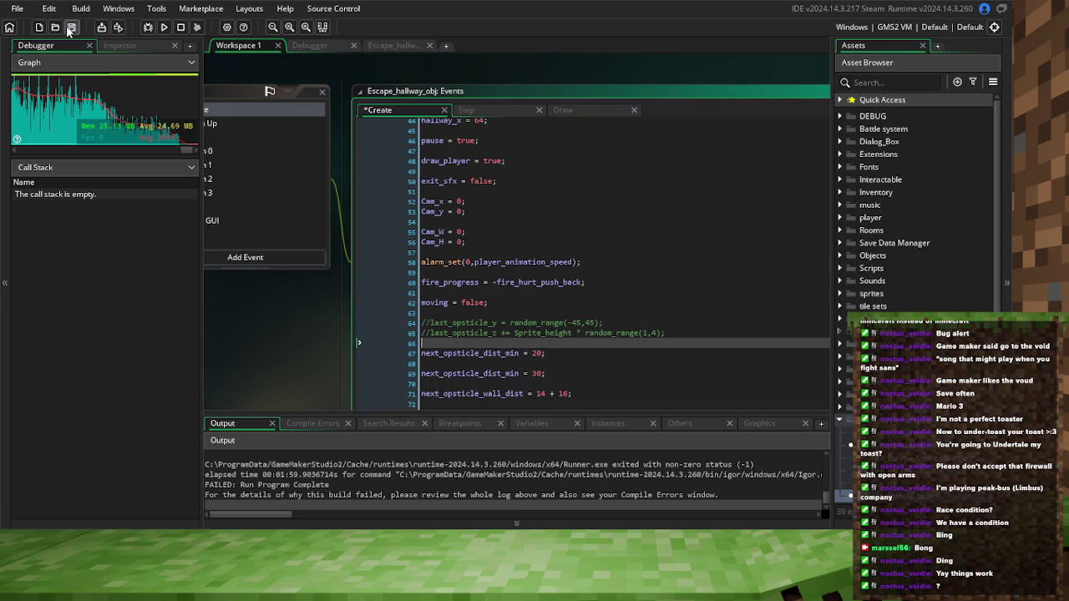
Save the Create code and select the next_opsticle_wall_dist name
click(70, 28)
click(538, 390)
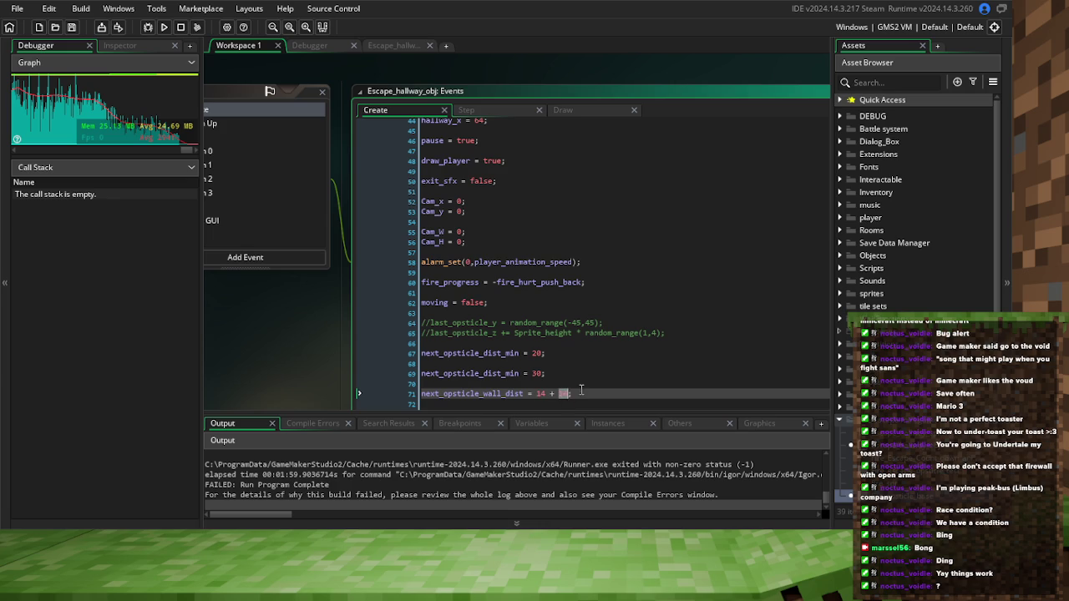
double_click(474, 394)
click(537, 394)
double_click(478, 394)
Prefix Step line 21's x formula with next_opsticle_wall_dist+ and run the game
click(494, 116)
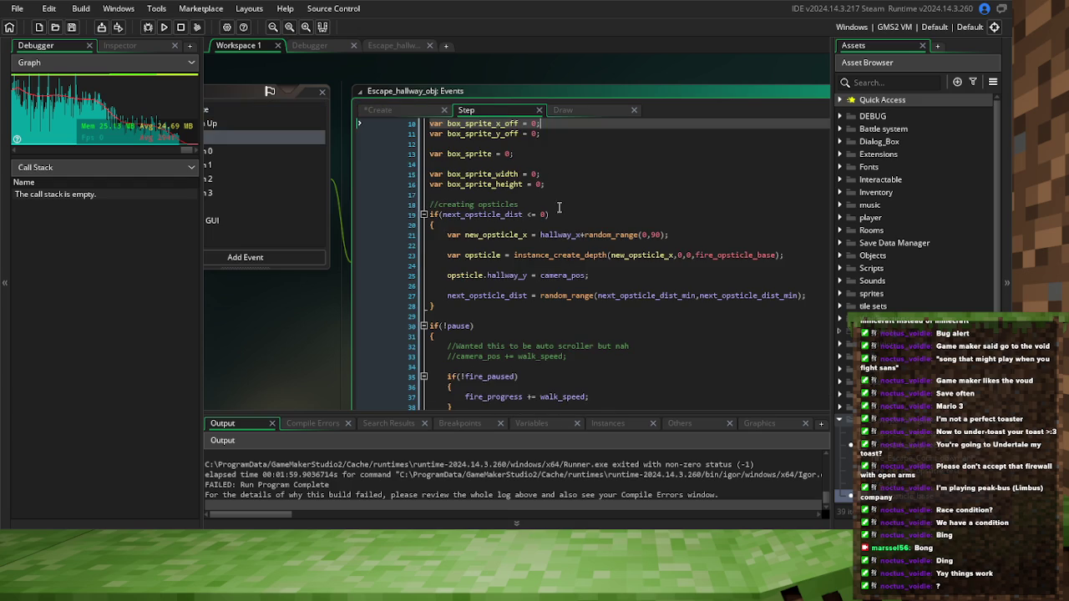
click(541, 235)
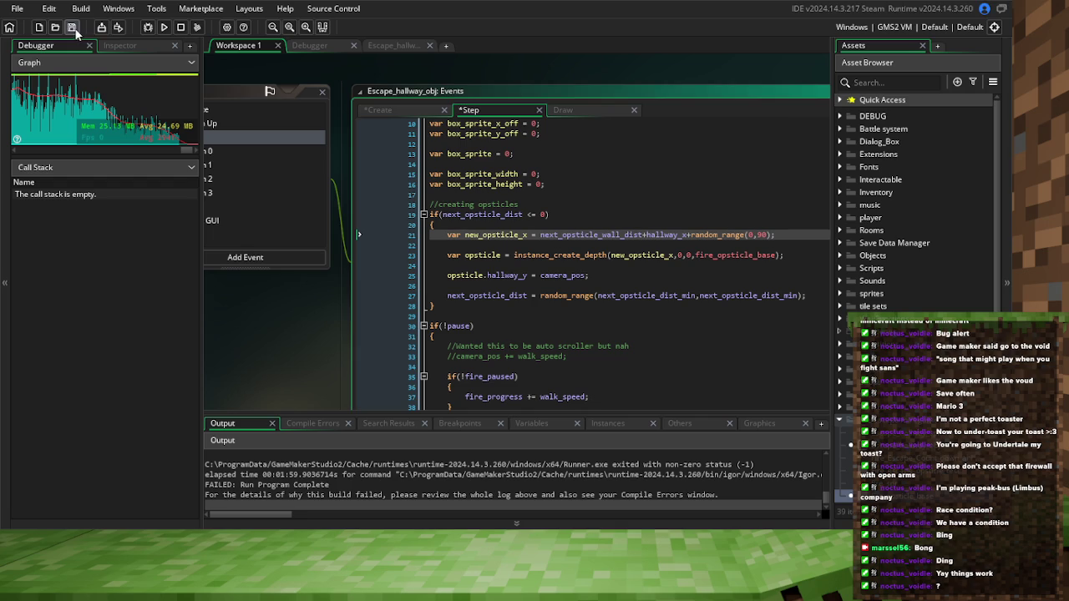
key(F6)
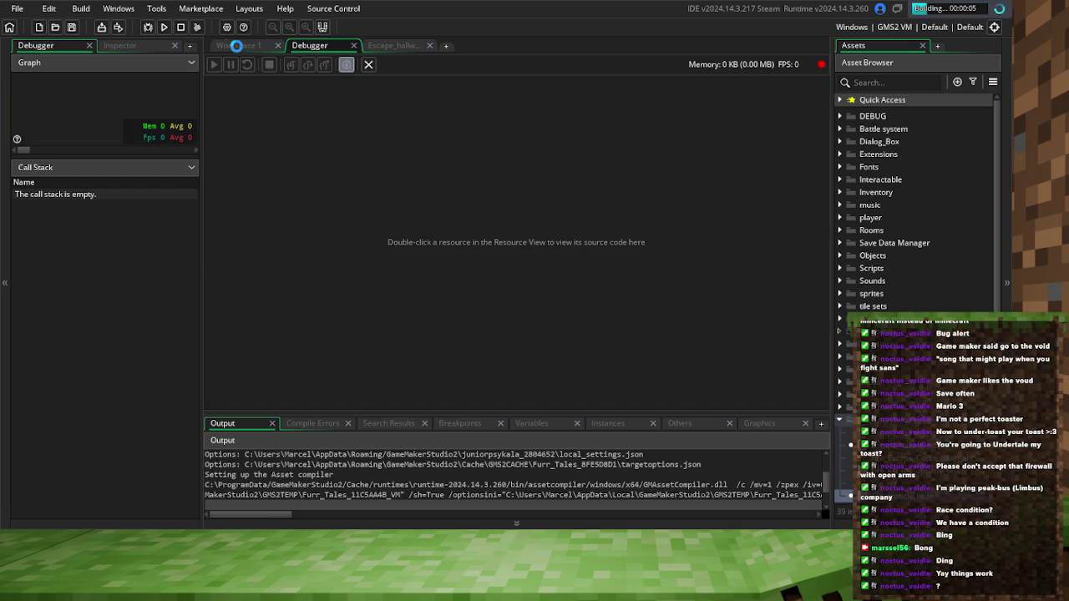
Back in Workspace 1, start the Fire Escape Test room from the game's room menu
click(228, 45)
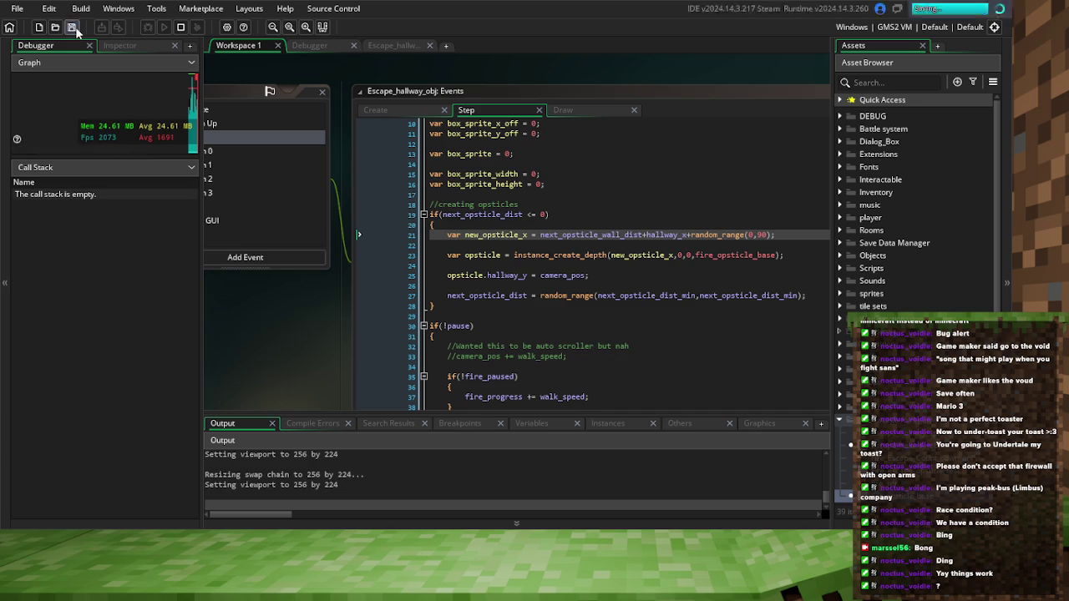
key(Down)
key(Down)
key(Down)
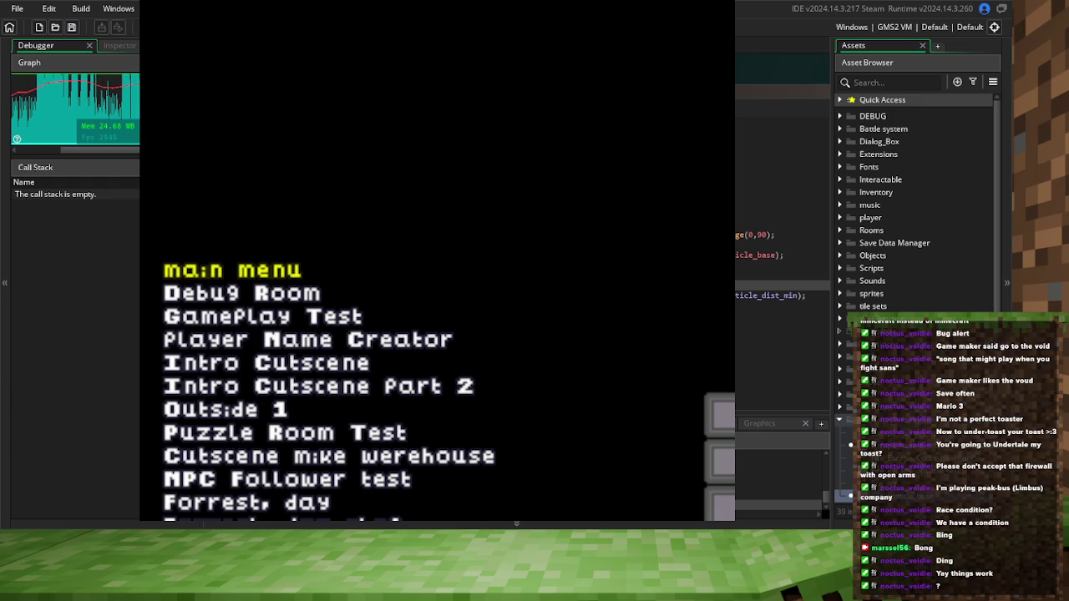
key(Up)
key(Up)
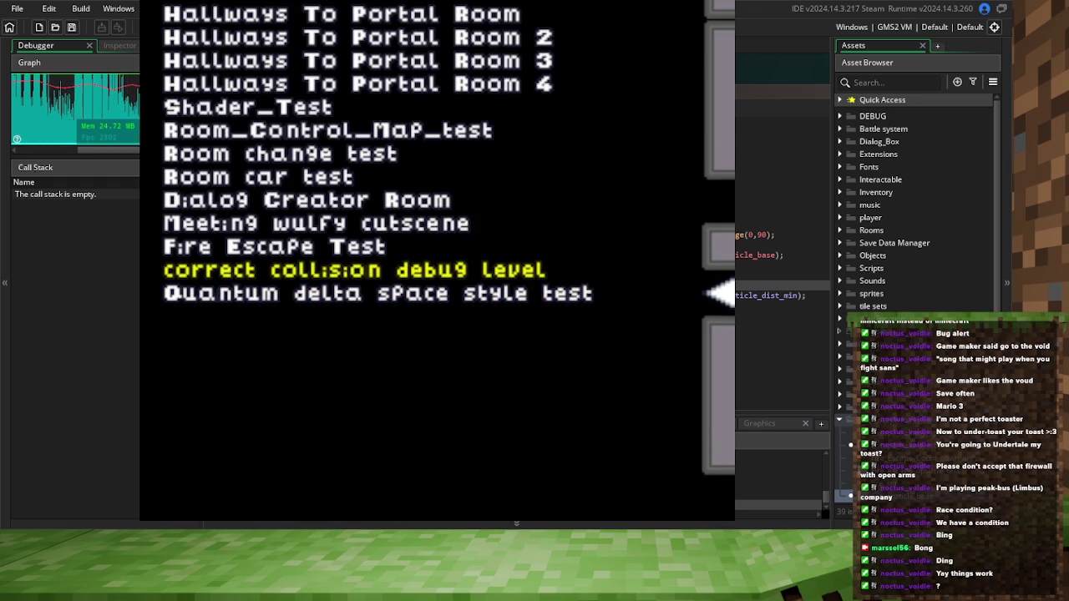
key(Up)
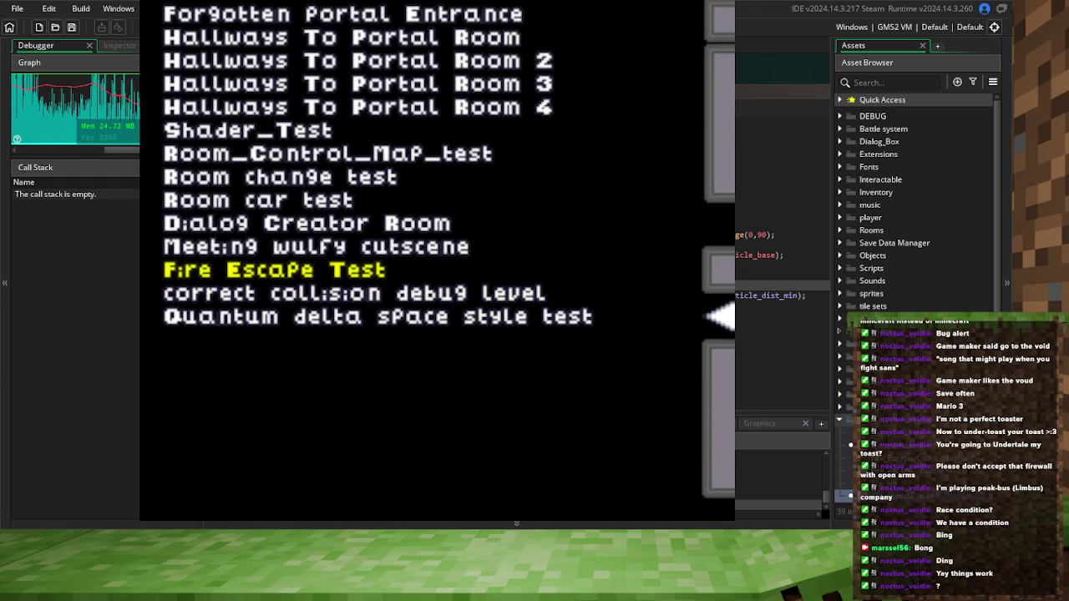
key(Return)
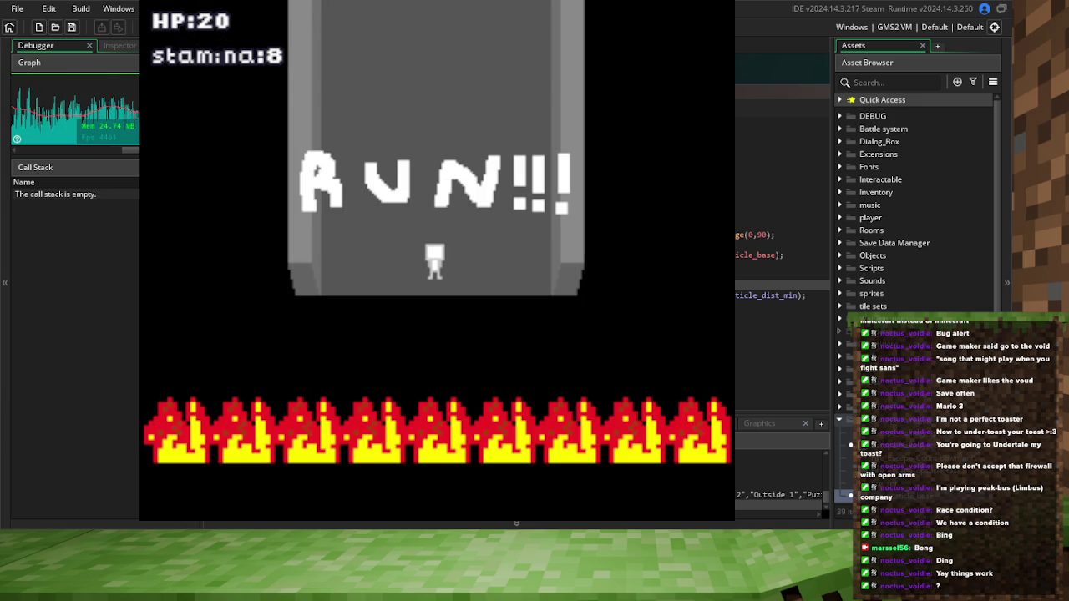
Run the player up the corridor dodging the scrolling obstacles, then quit the game
key(shift+Up)
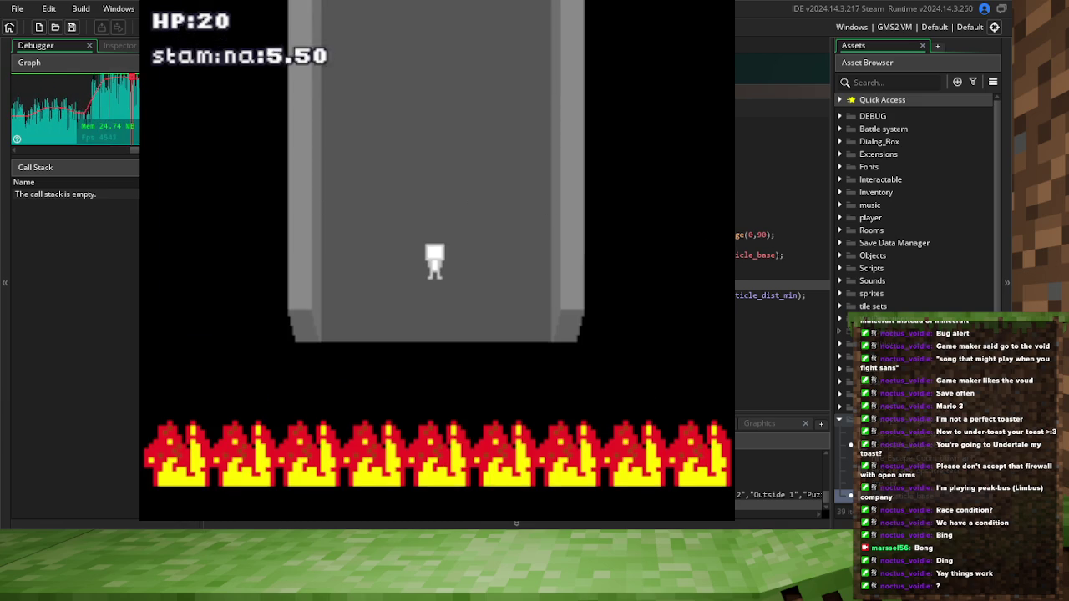
key(Right)
key(Left)
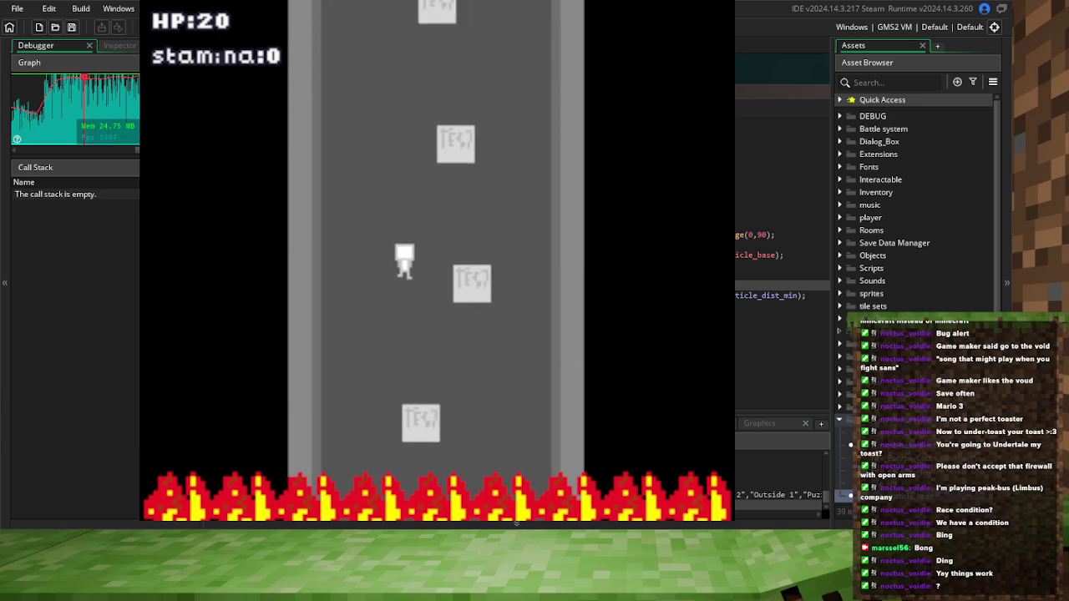
key(Right)
key(Left)
key(Right)
key(Left)
key(Right)
key(Left)
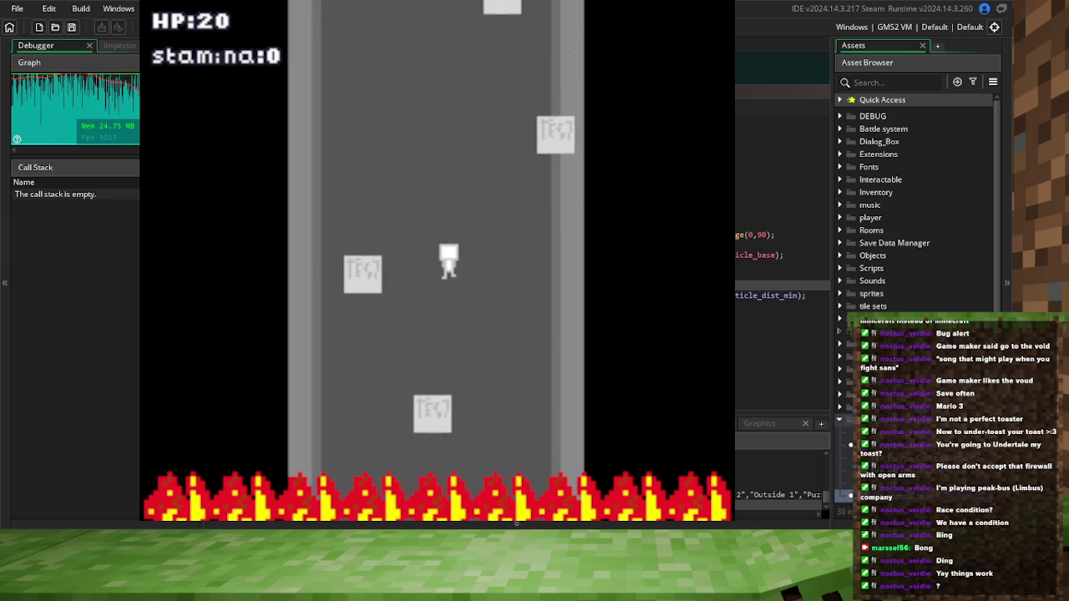
key(Right)
key(Left)
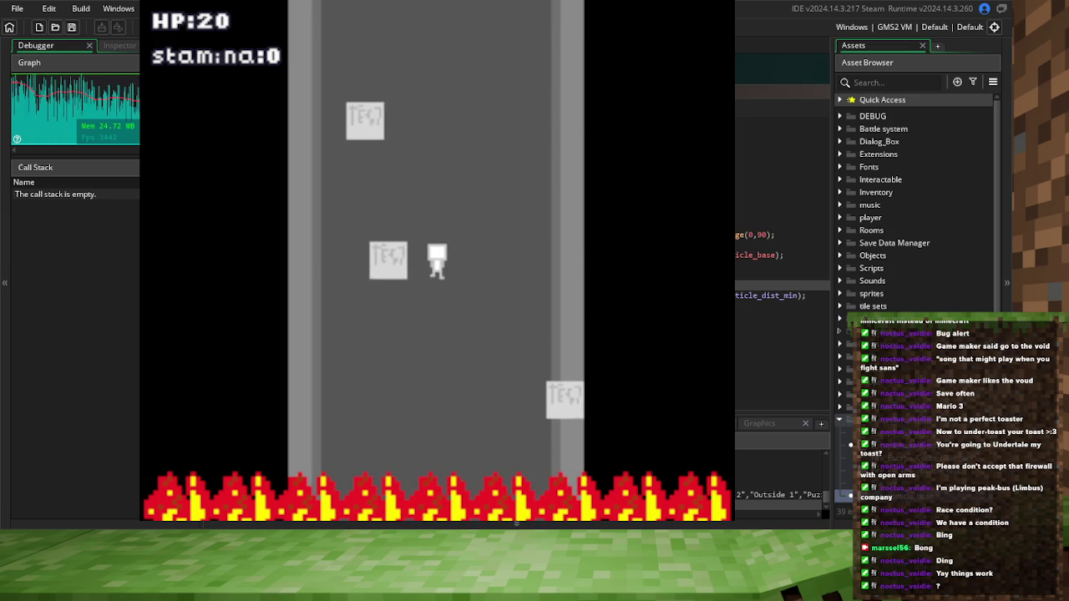
key(Left)
key(Right)
key(Left)
key(Left)
key(Right)
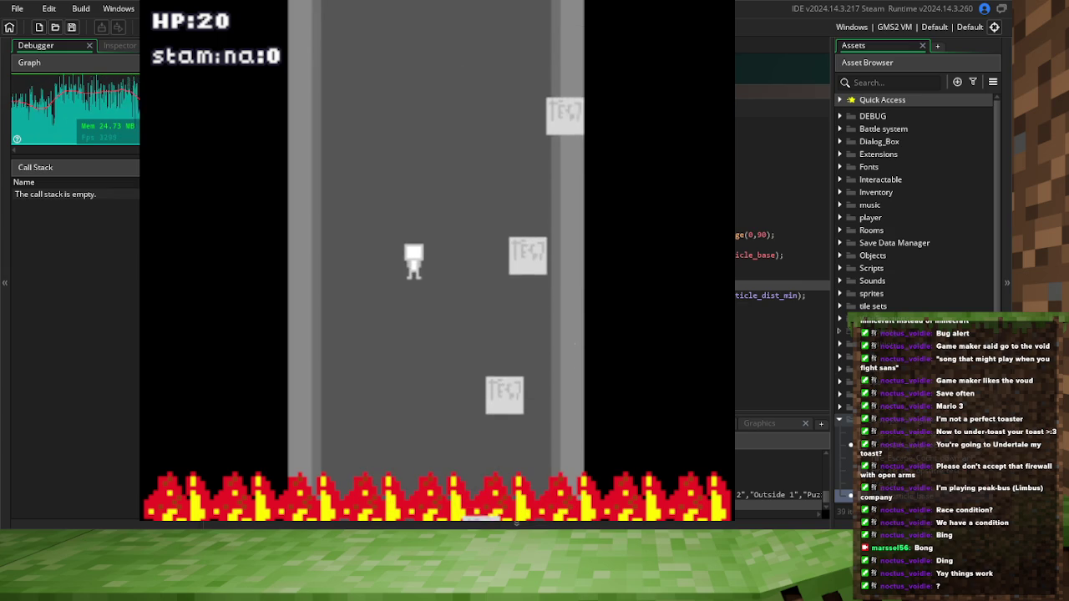
key(Left)
key(Right)
key(Left)
key(Right)
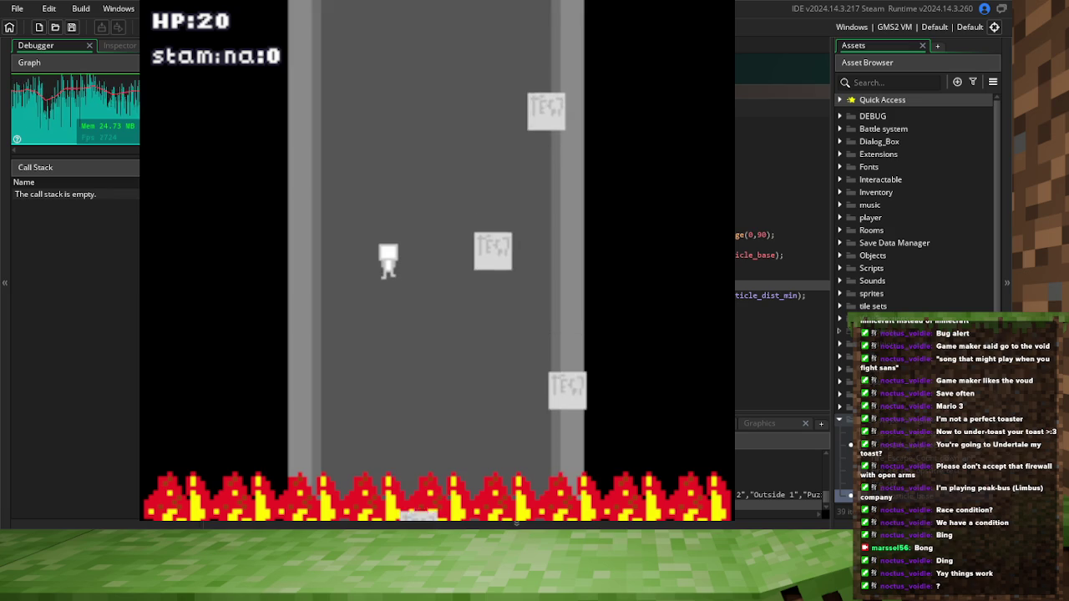
key(Right)
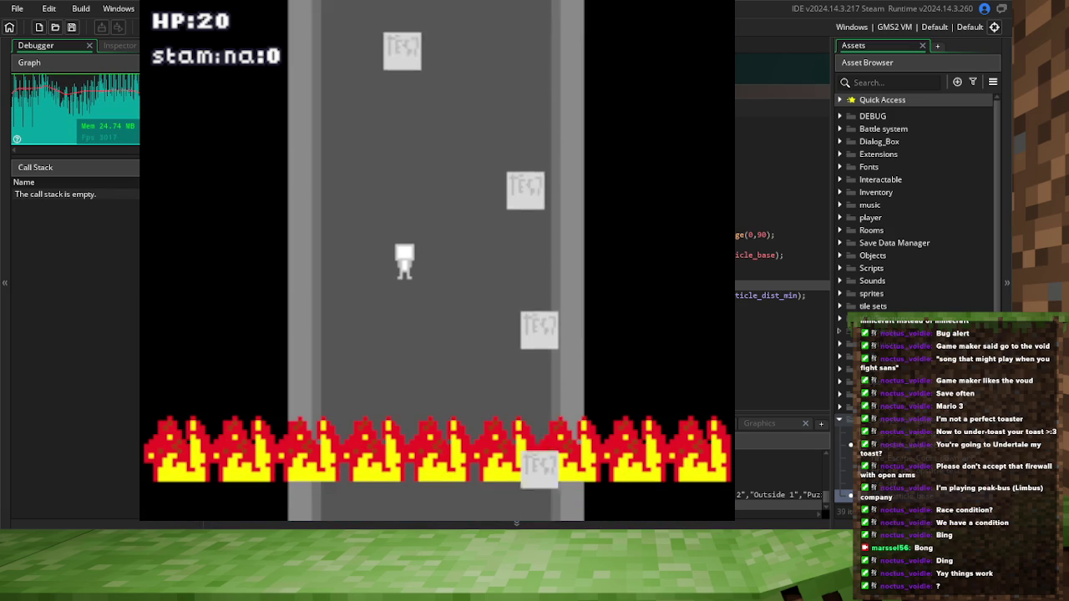
key(Right)
key(Escape)
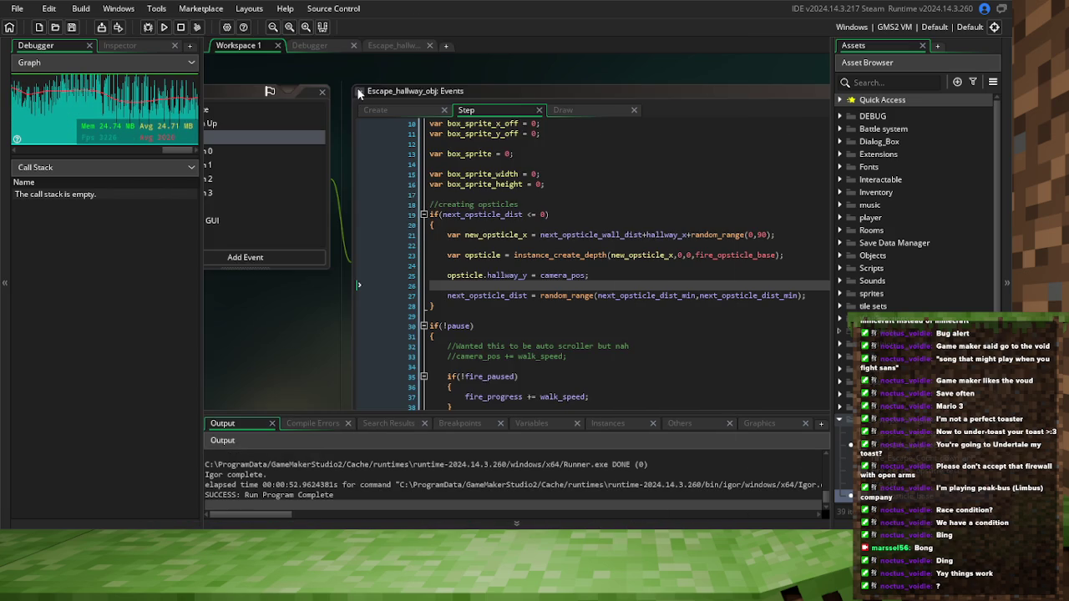
Change next_opsticle_wall_dist from 15 to 14 on line 71, save, and rerun the game
click(375, 107)
double_click(541, 374)
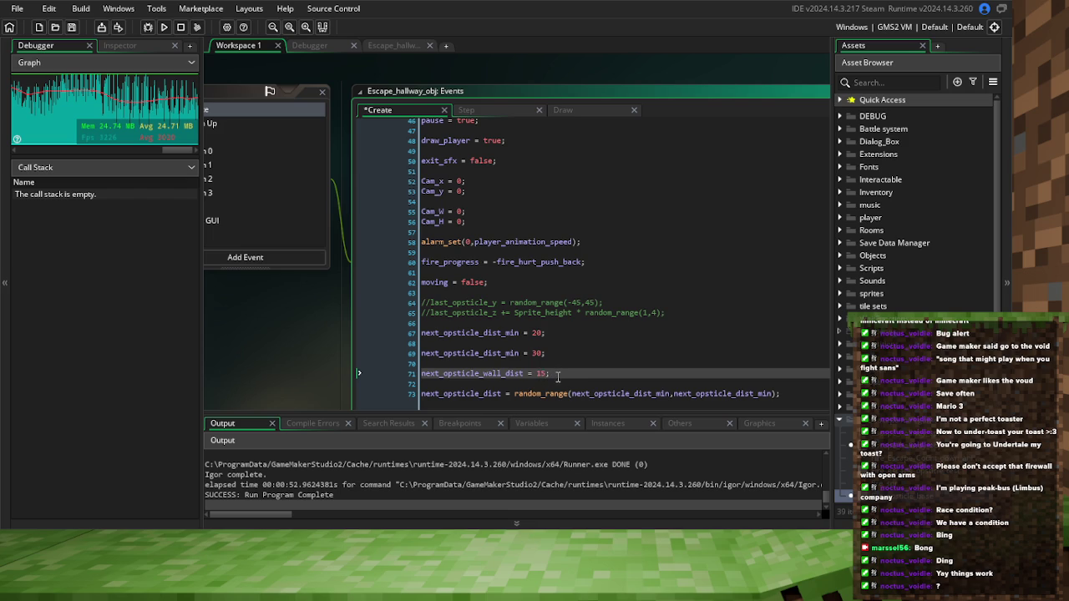
text(4)
drag(558, 377, 532, 396)
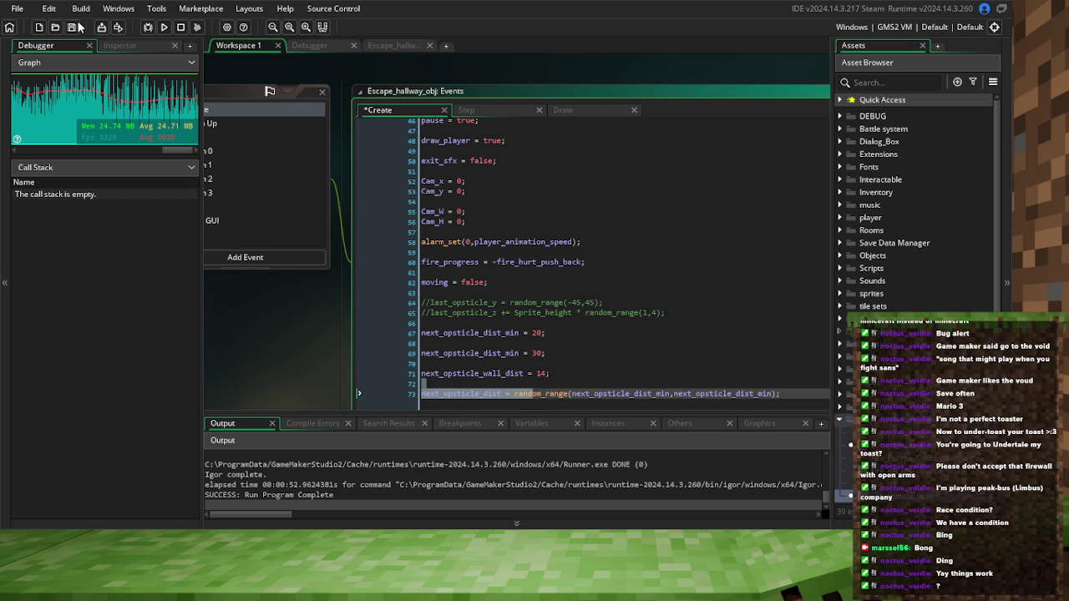
click(79, 26)
click(547, 353)
key(F6)
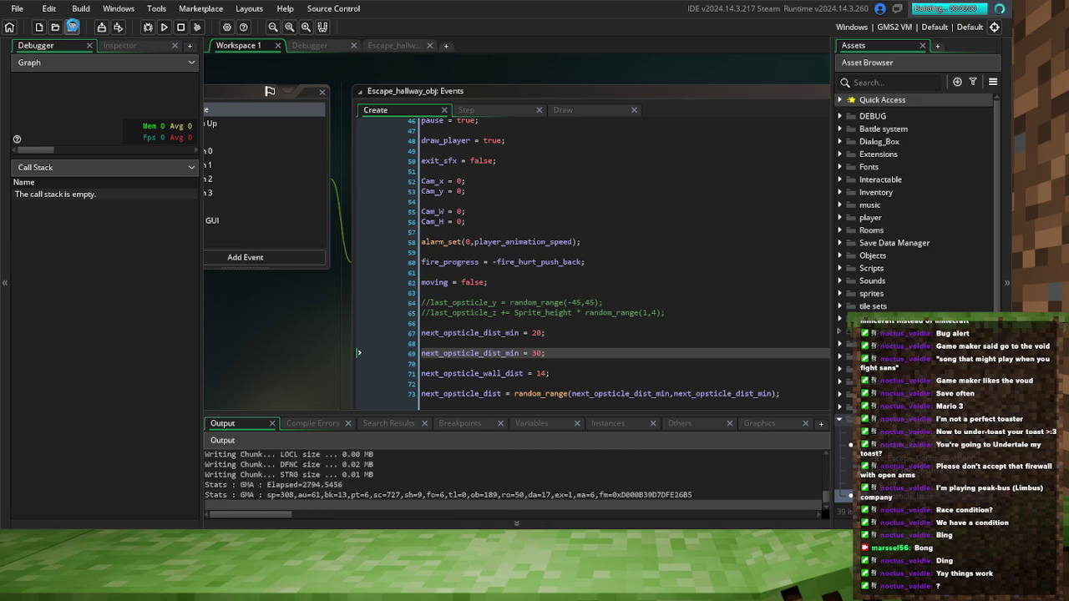
click(251, 137)
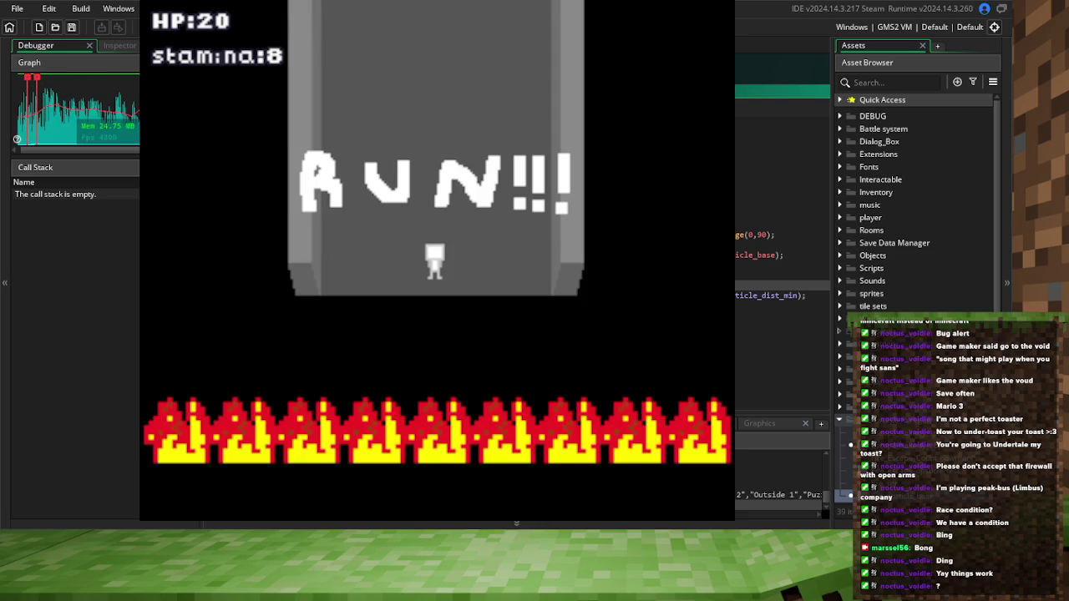
Dodge the falling blocks up the hallway with the 14-pixel wall offset, then stop the game
key(Up)
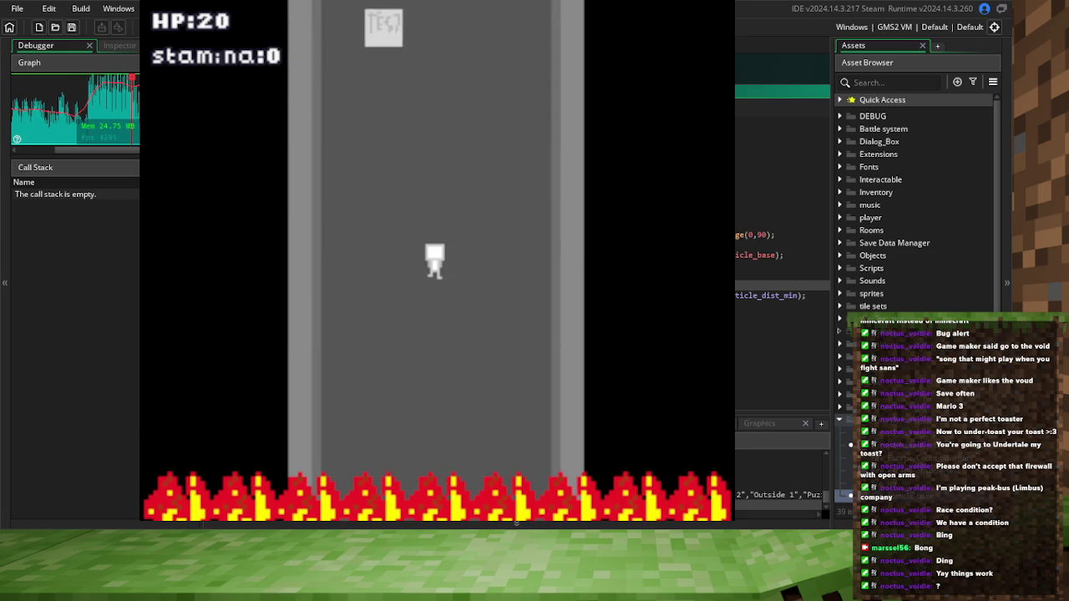
key(Left)
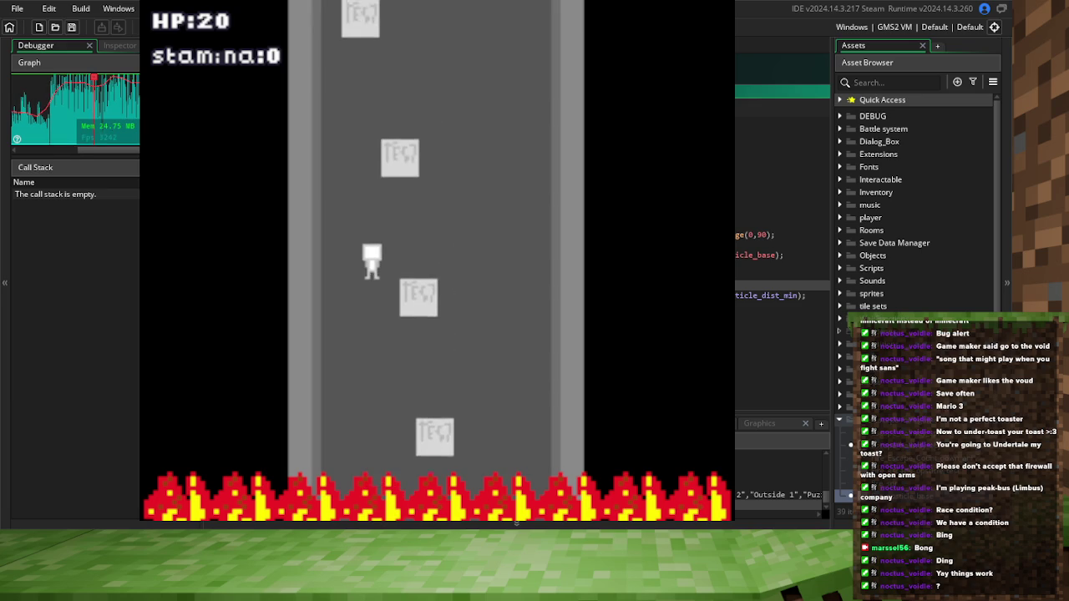
key(Right)
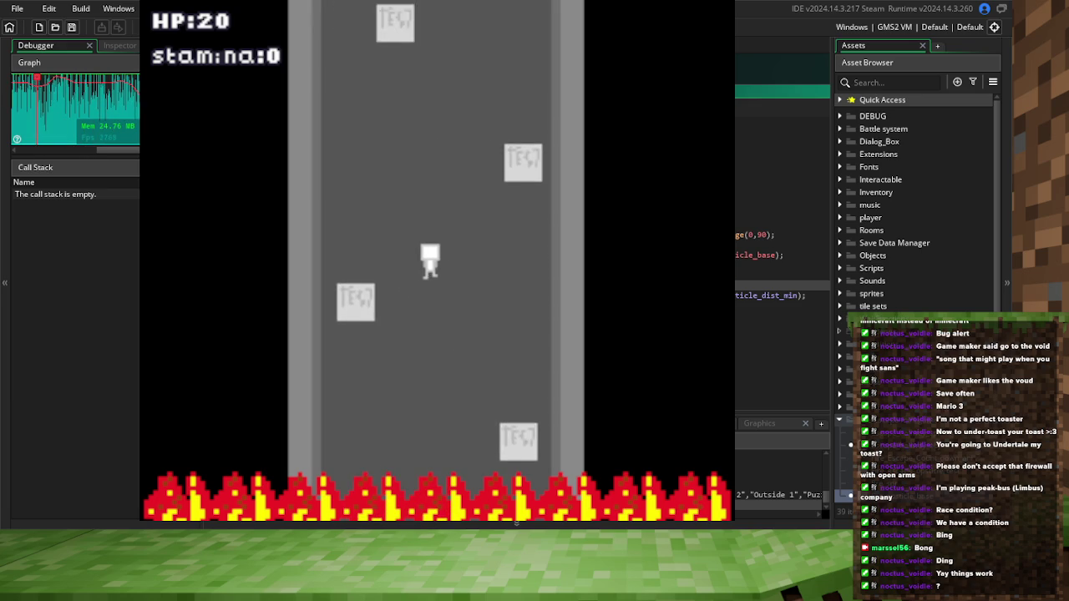
key(Right)
key(Left)
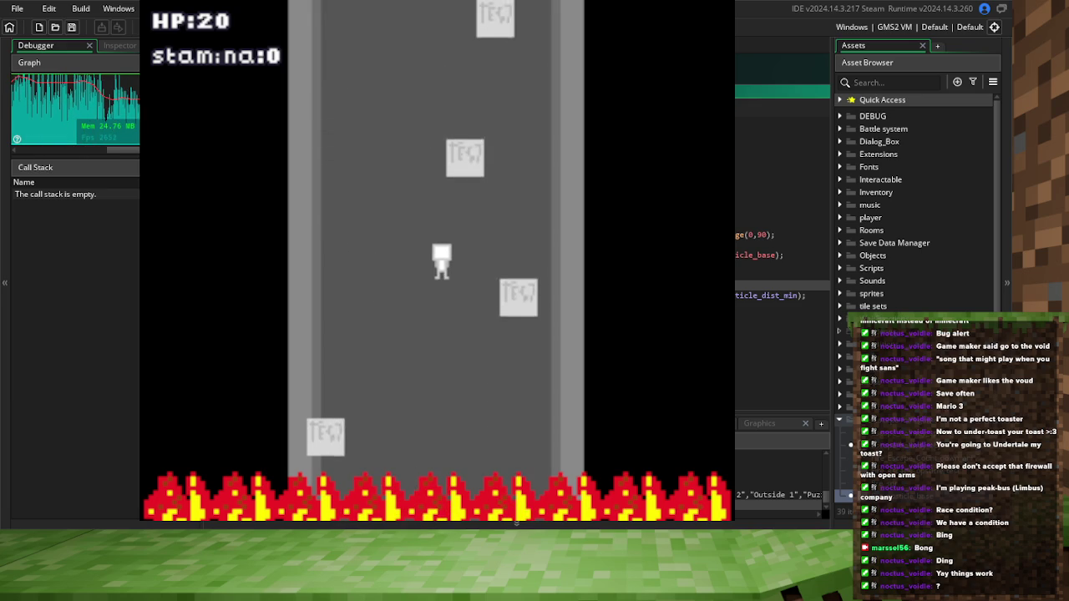
key(Left)
key(Left)
key(Right)
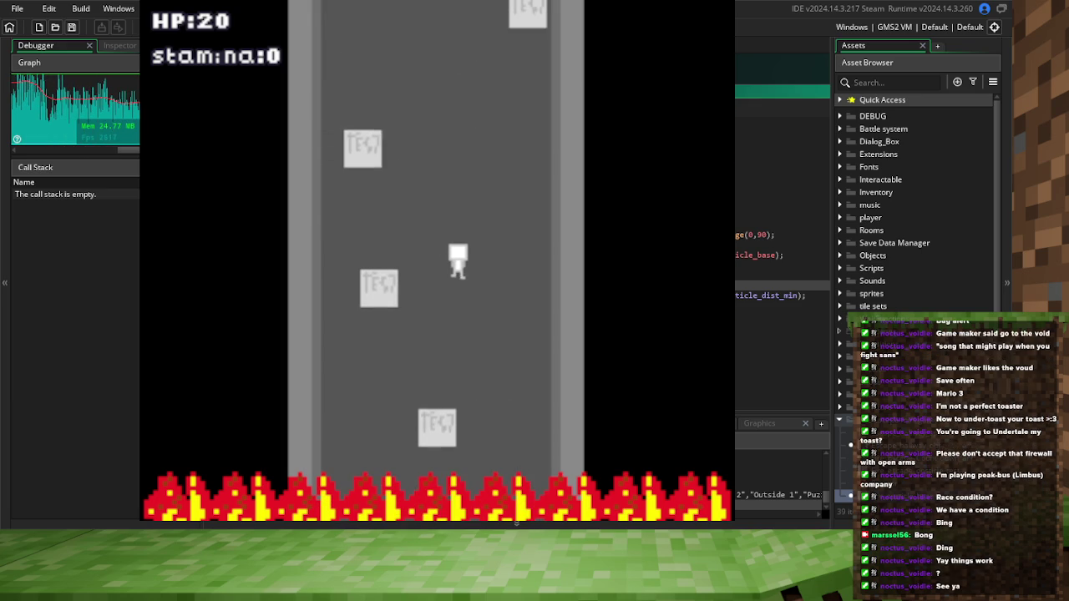
key(Left)
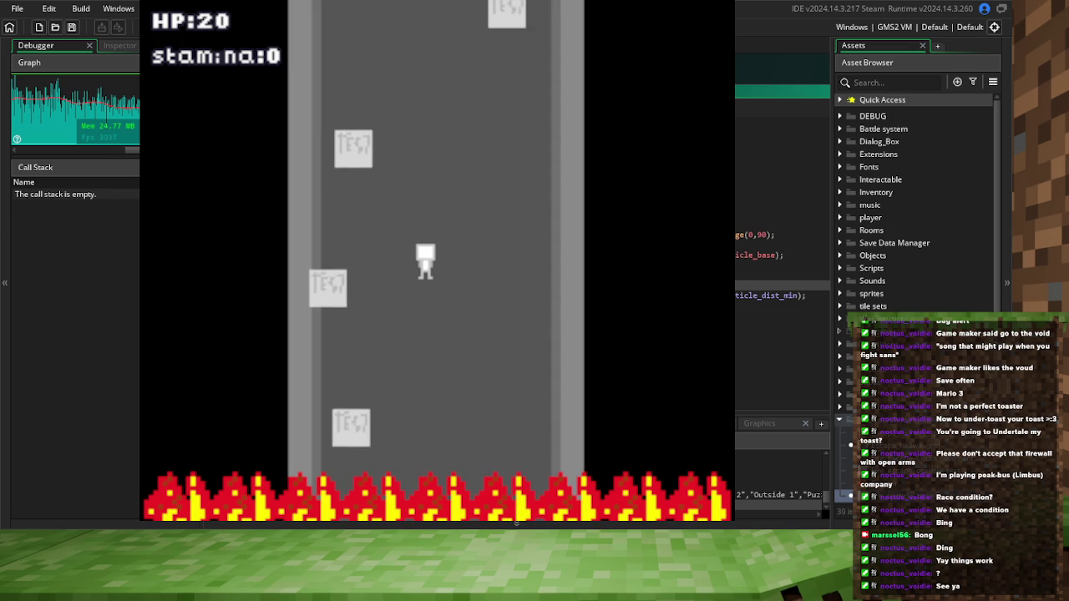
key(Left)
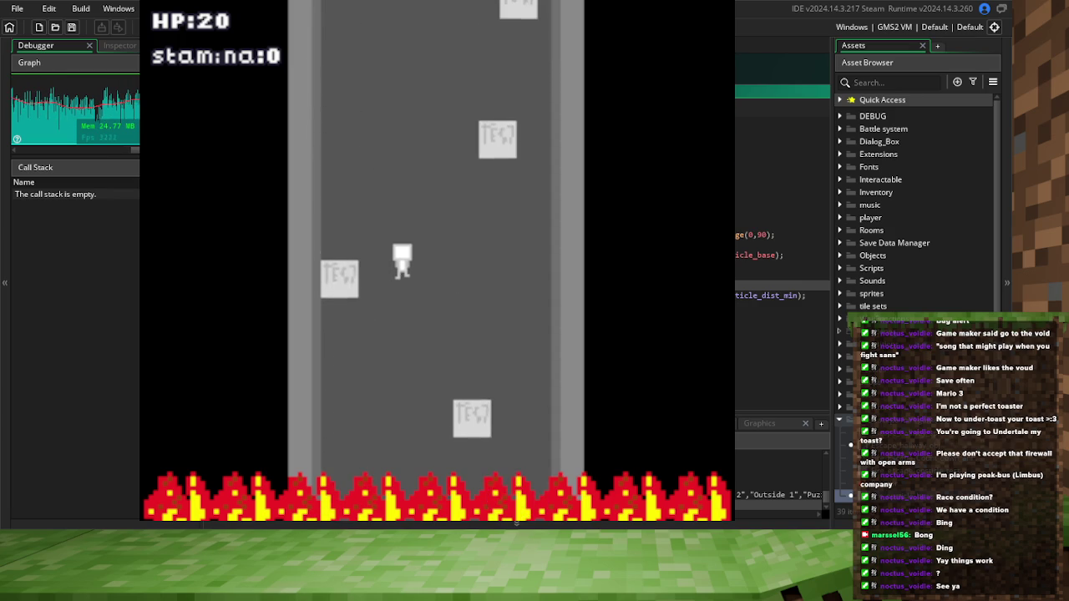
key(Right)
key(Left)
key(Right)
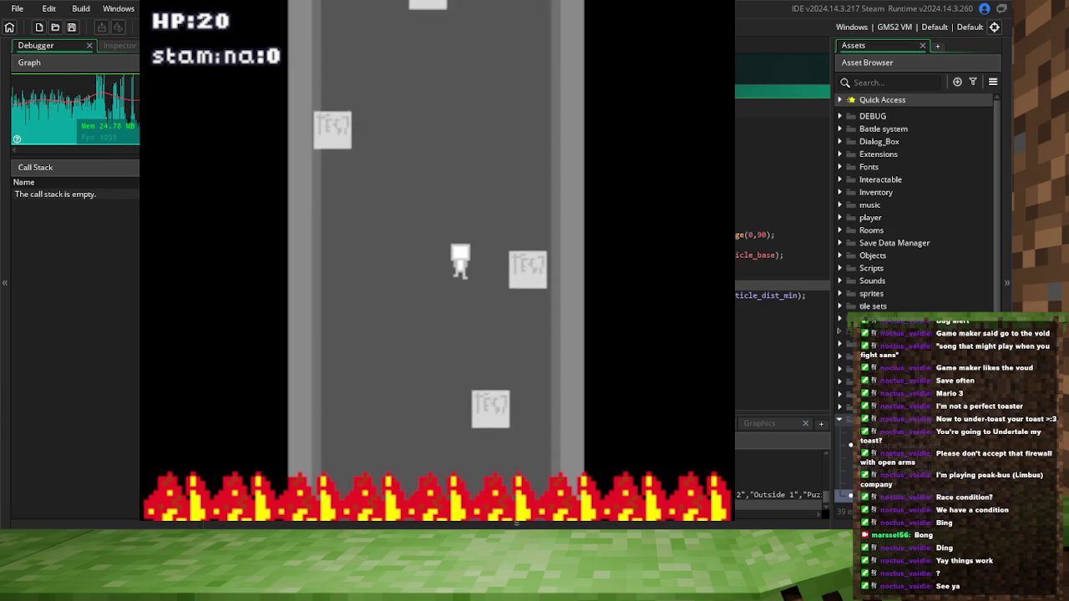
key(Right)
key(Left)
key(Left)
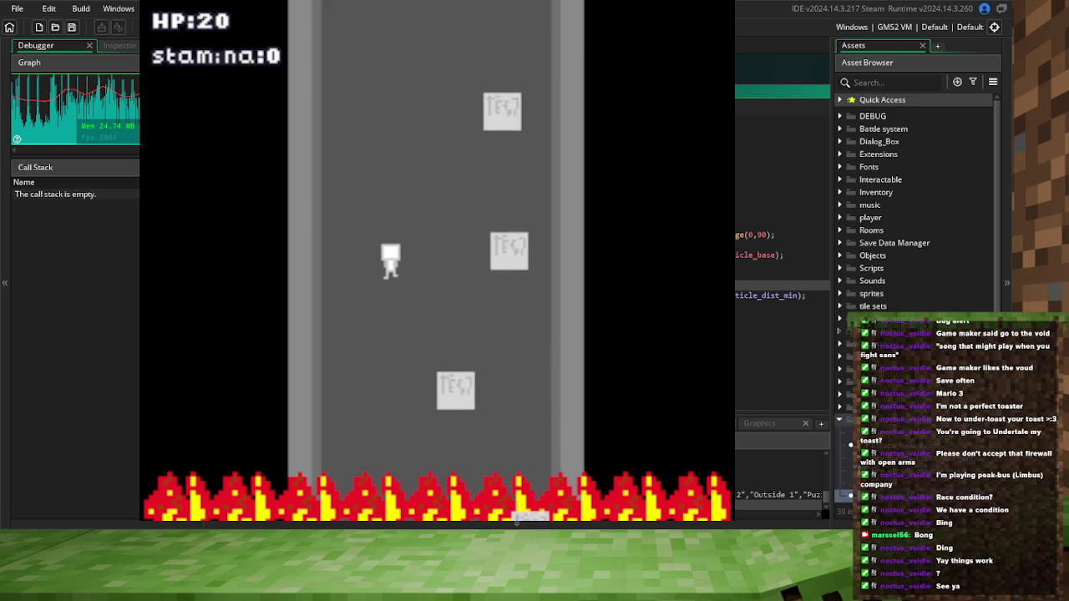
key(Right)
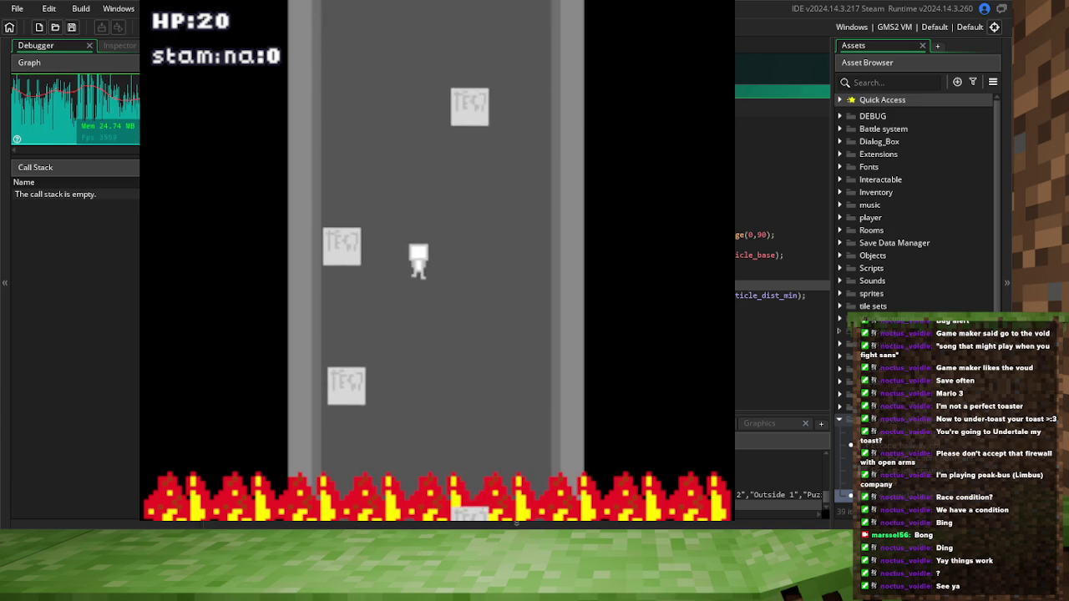
key(Left)
key(Right)
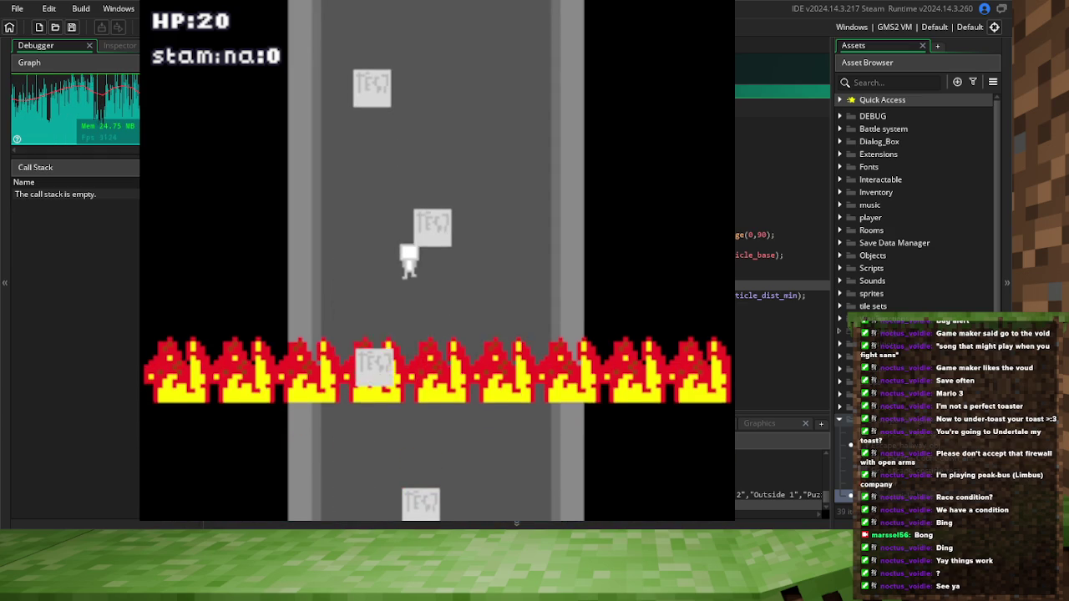
key(Escape)
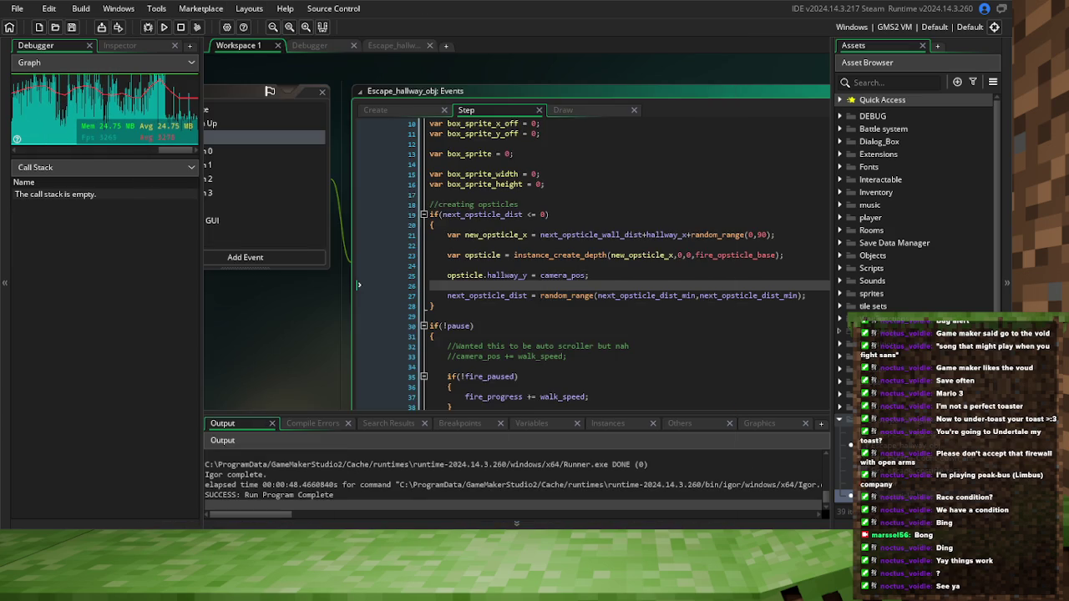
Change next_opsticle_dist_min on line 67 from 20 to 16, save, and run the game
click(374, 110)
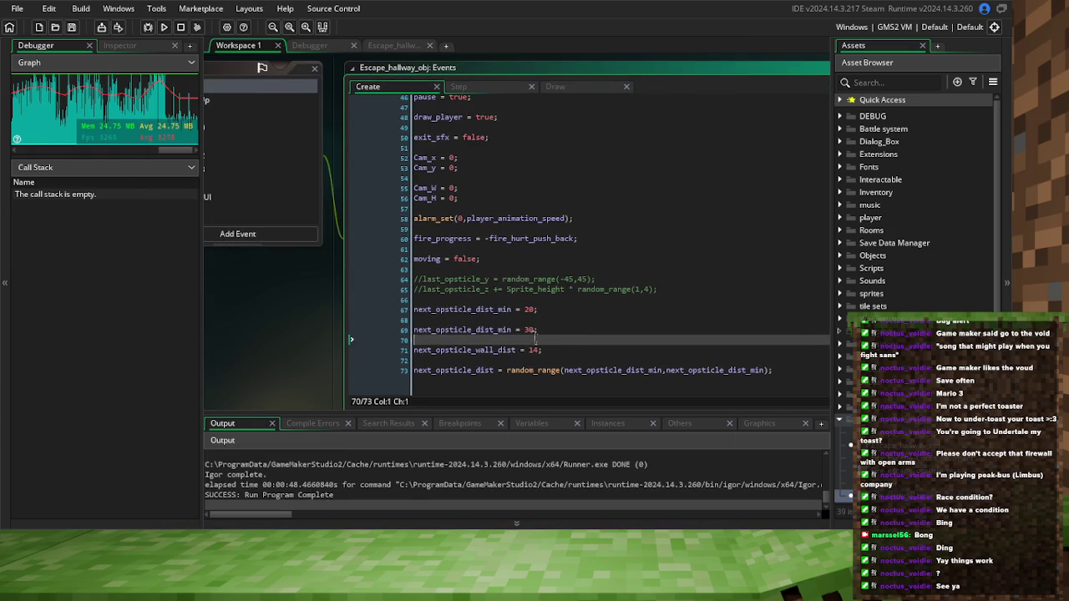
double_click(527, 310)
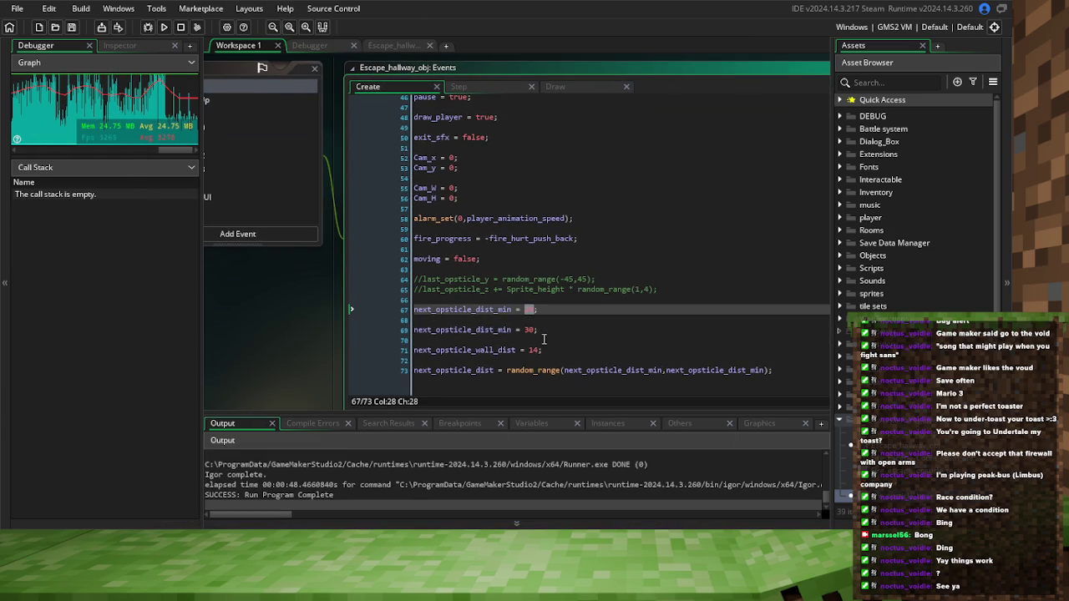
double_click(489, 311)
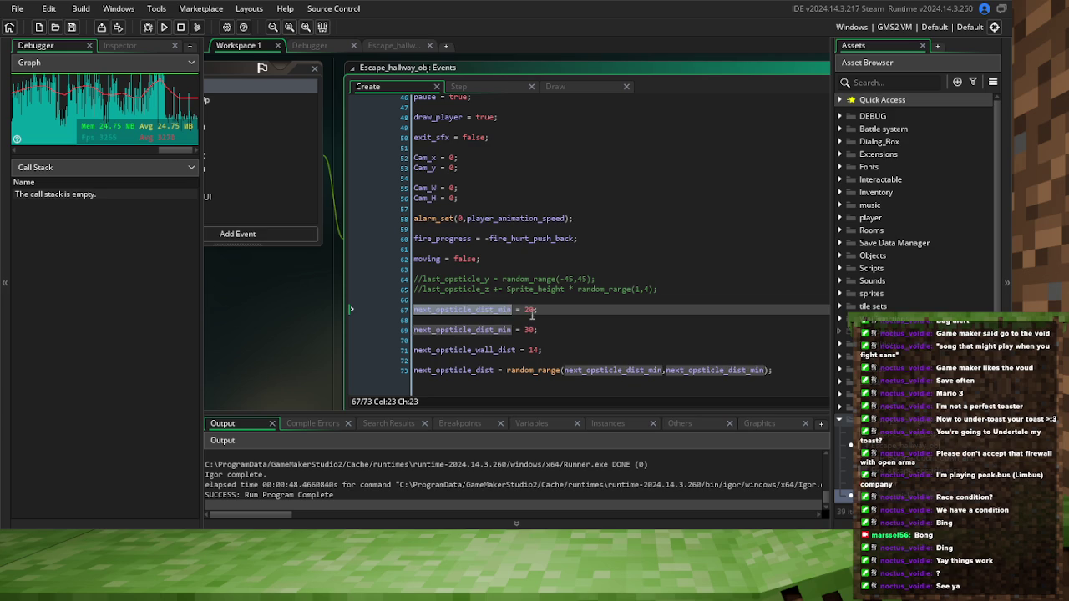
double_click(529, 311)
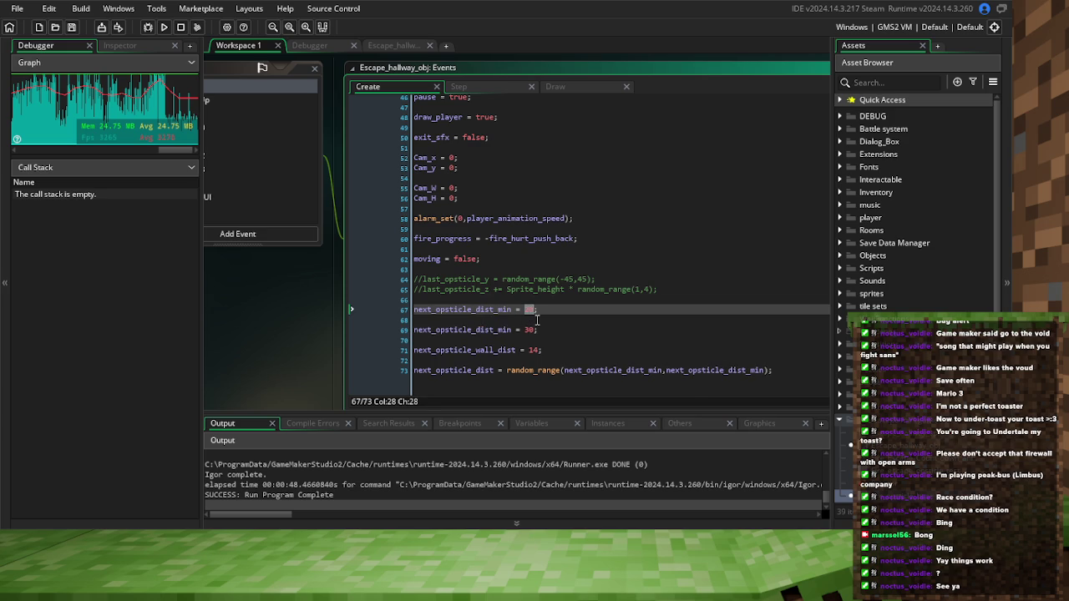
text(16)
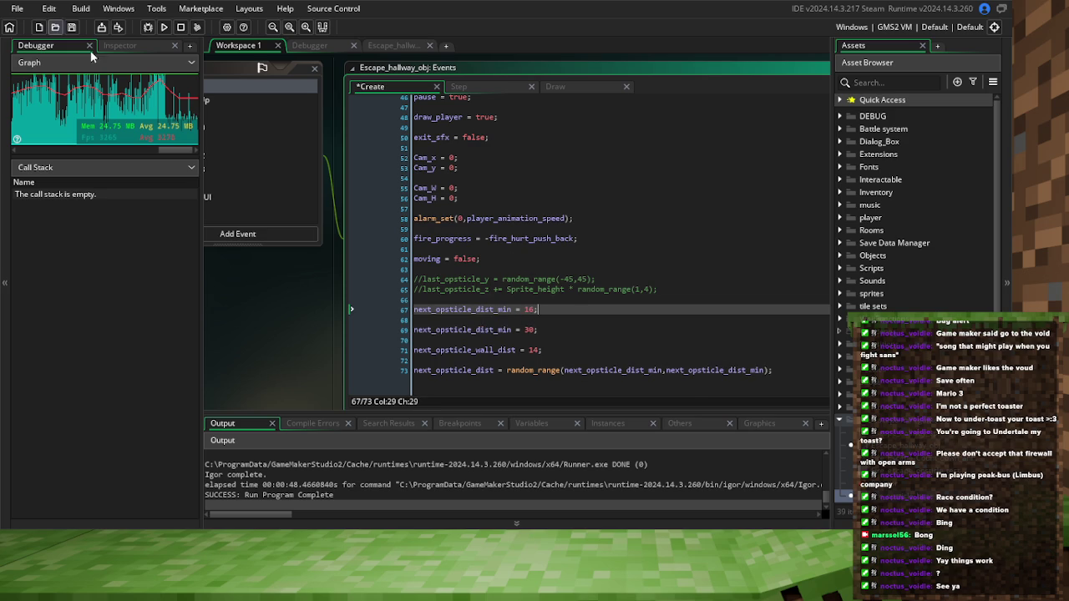
click(73, 34)
click(147, 30)
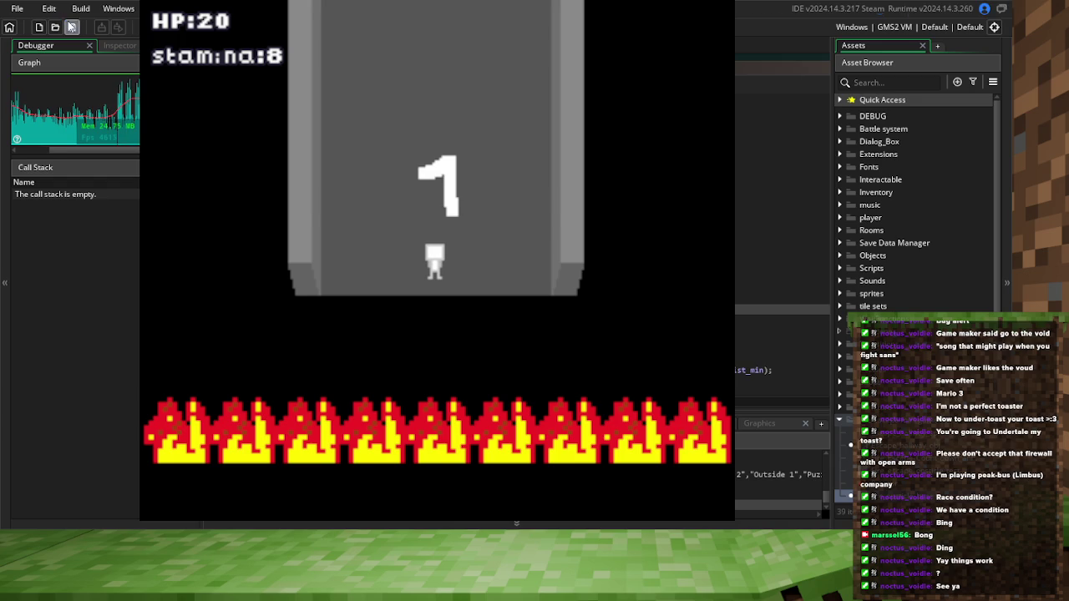
Weave the player up the corridor past the more closely spaced obstacles toward the hallway's end
click(71, 26)
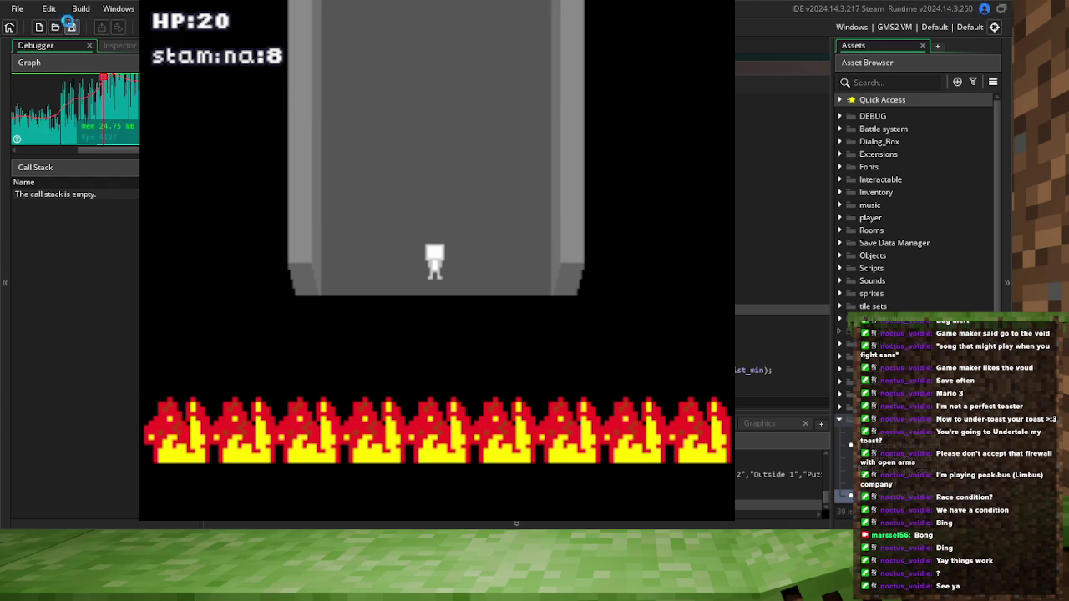
key(Up)
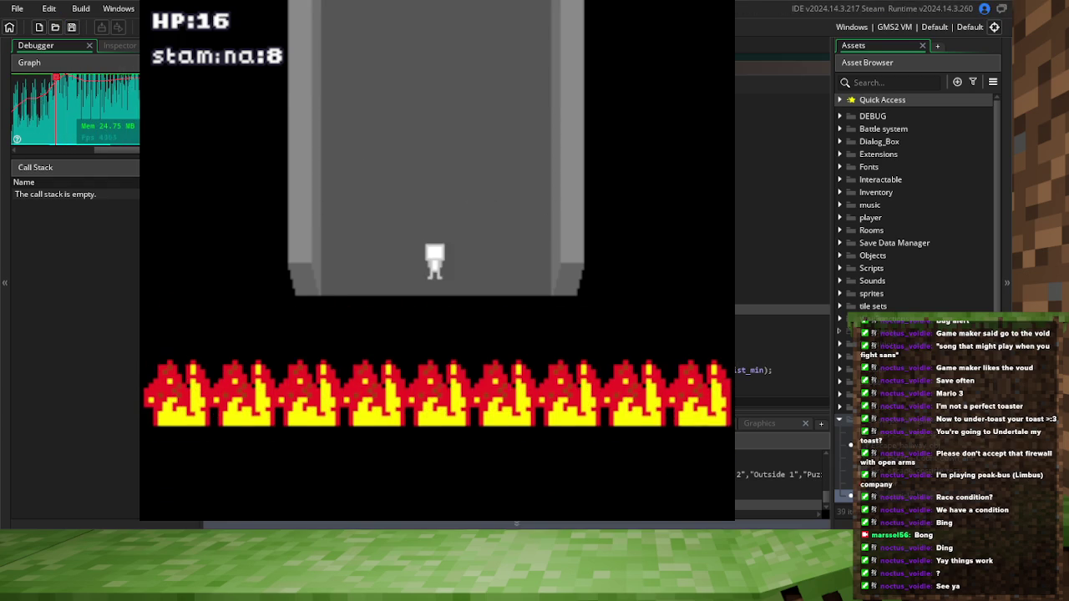
key(Left)
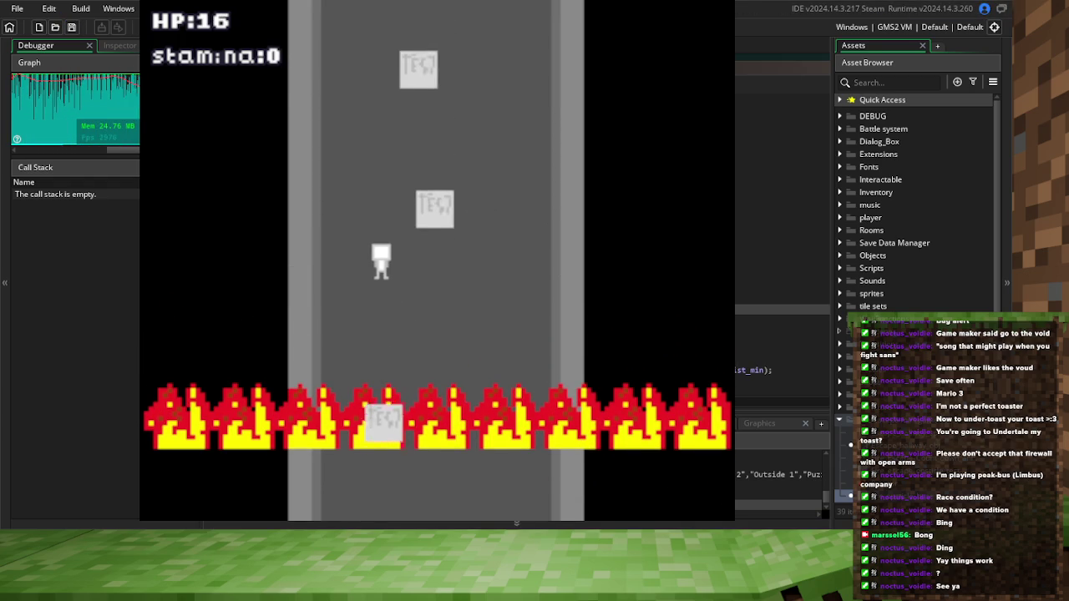
key(Right)
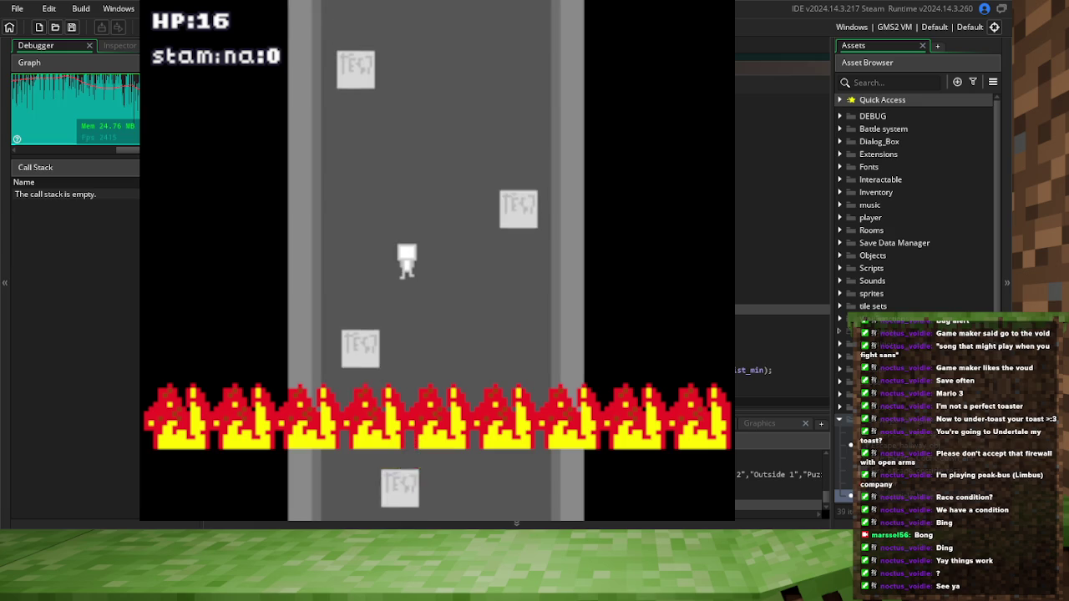
key(Right)
key(Left)
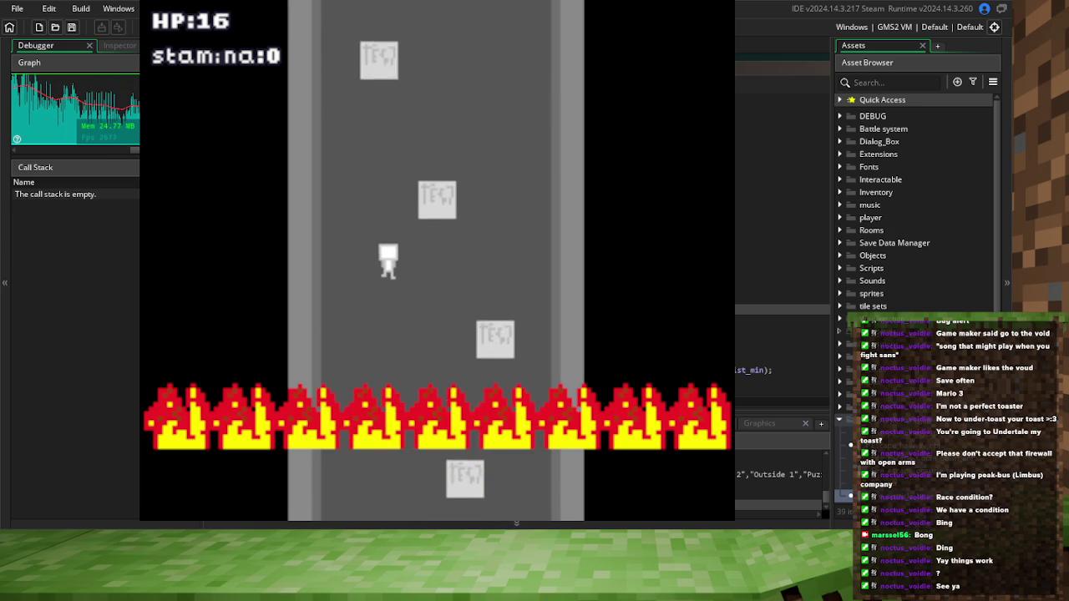
key(Right)
key(Left)
key(Right)
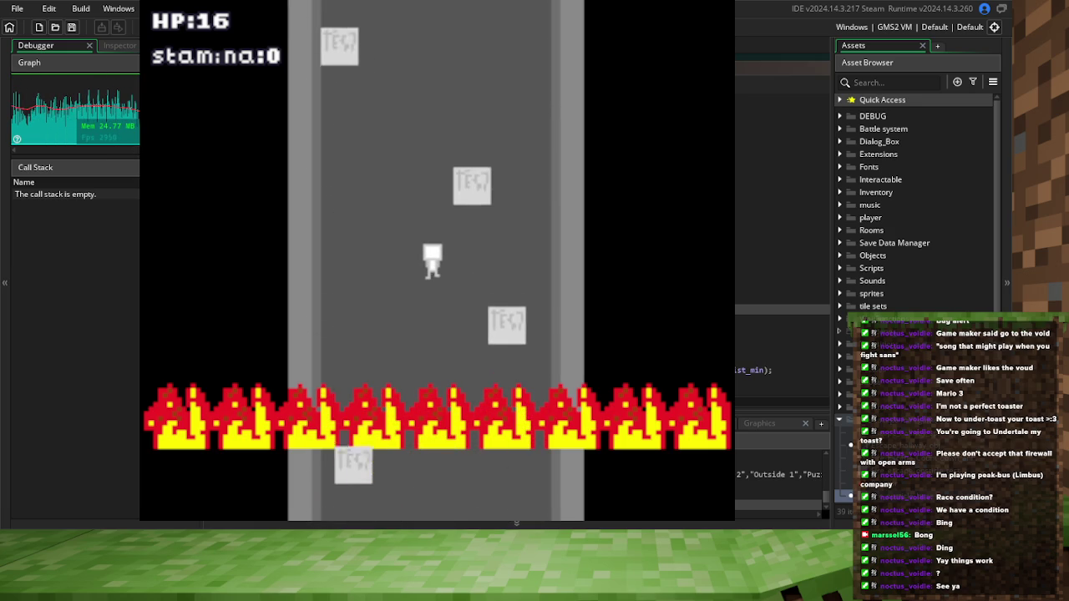
key(Left)
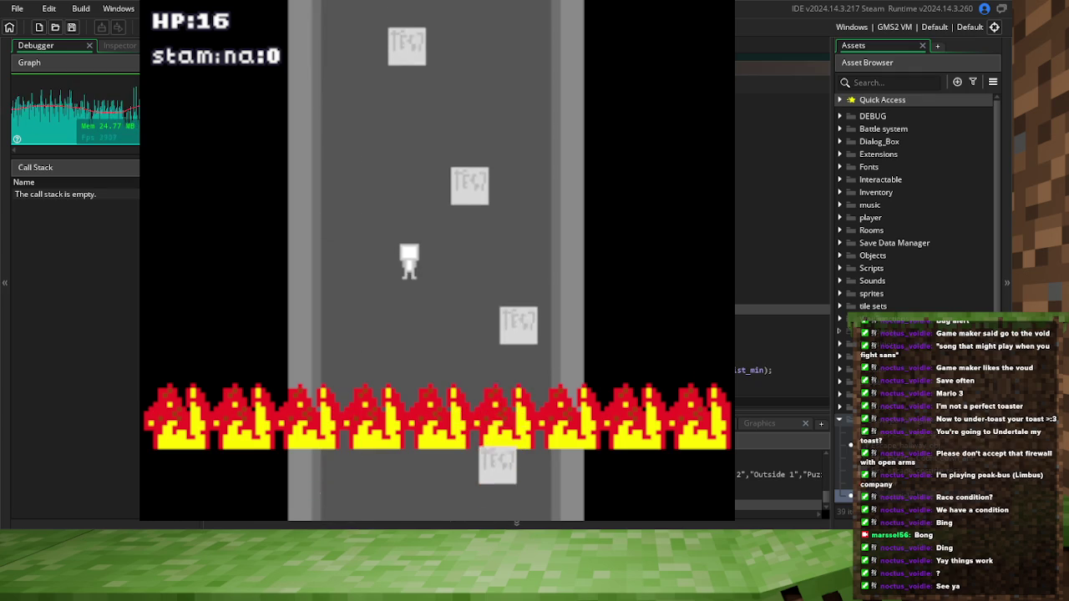
key(Right)
key(Left)
key(Right)
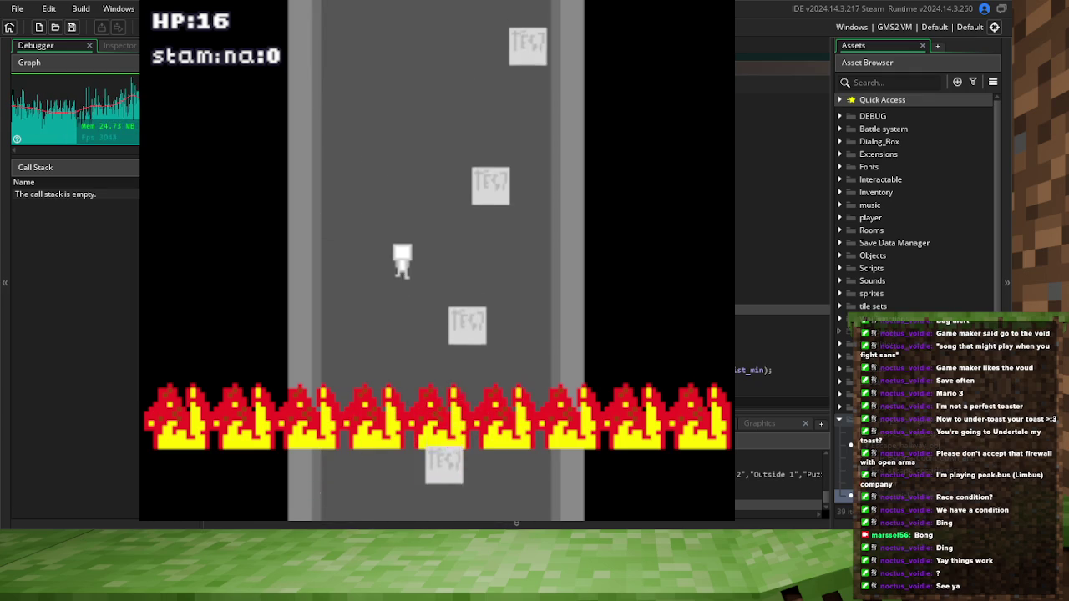
key(Left)
key(Right)
key(Left)
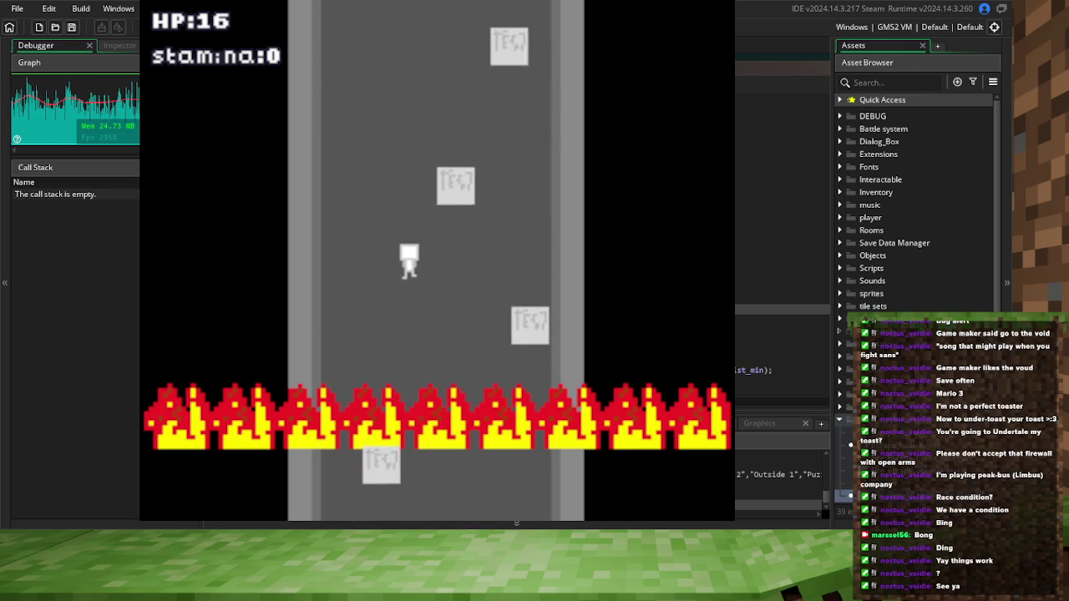
key(Right)
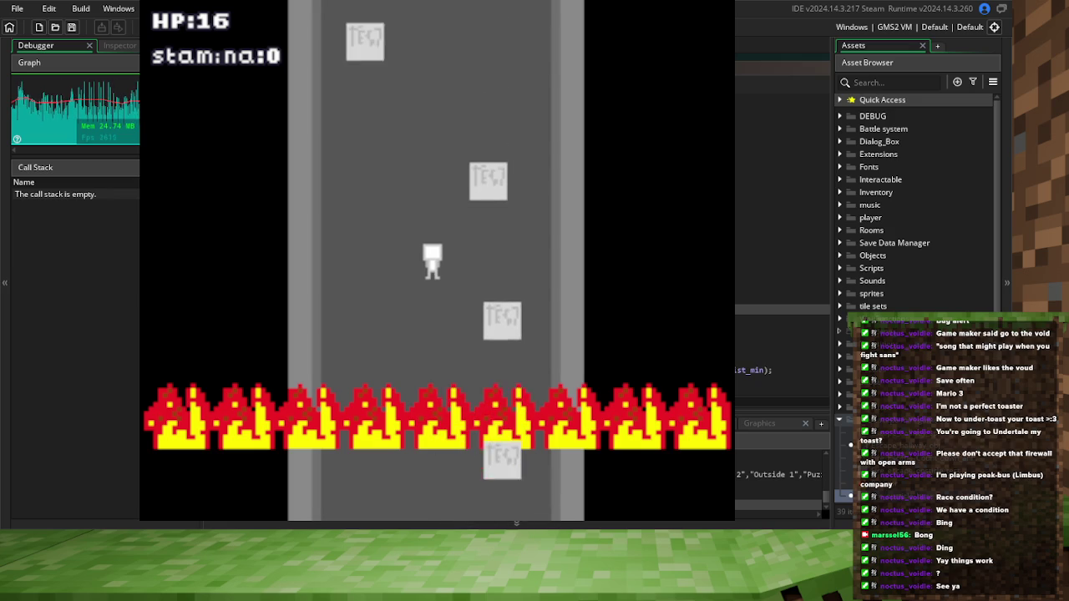
key(Right)
key(Left)
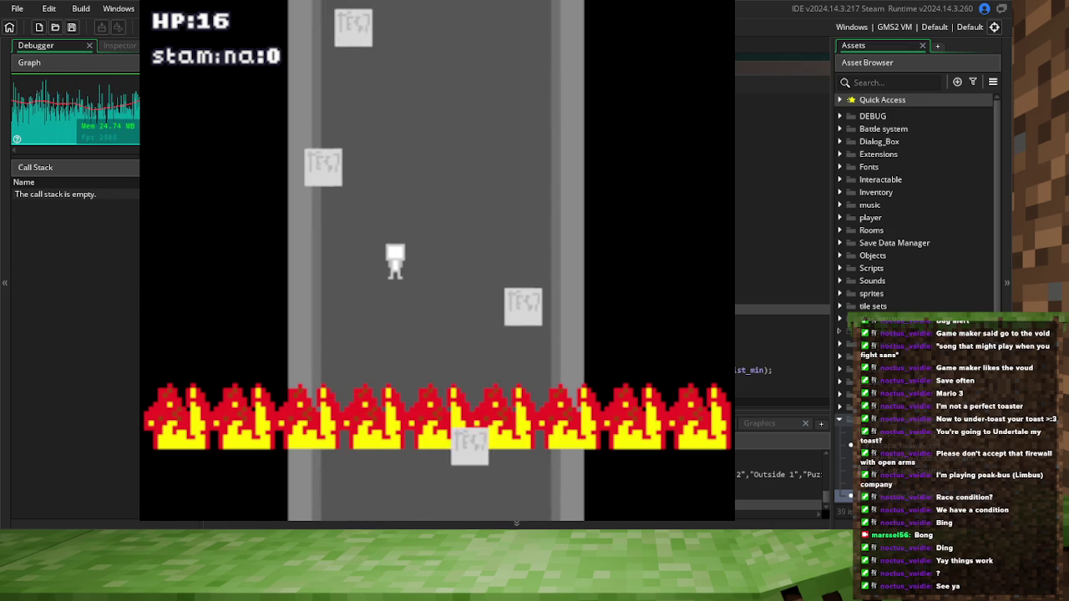
key(Left)
key(Right)
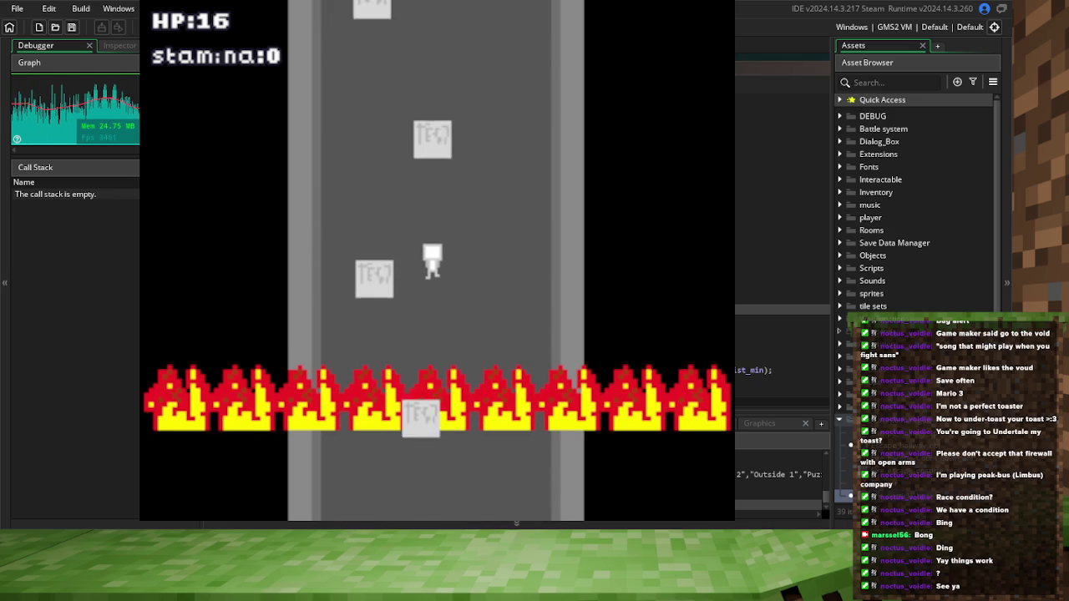
key(Left)
key(Left)
key(Right)
key(Left)
key(Right)
key(Left)
key(Right)
key(Right)
key(Left)
key(Right)
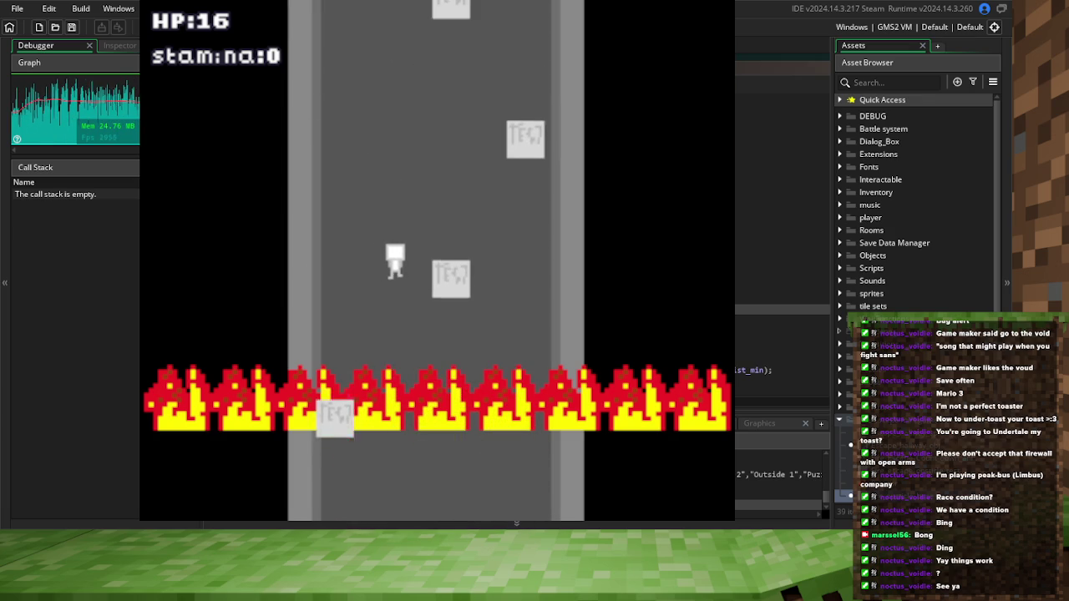
key(Left)
key(Left)
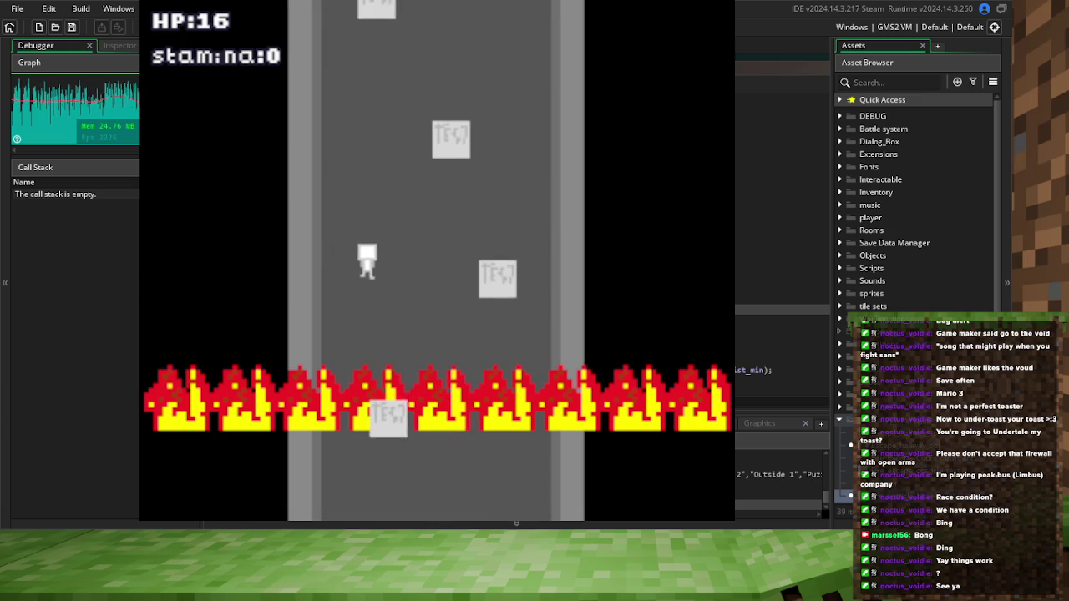
key(Right)
key(Left)
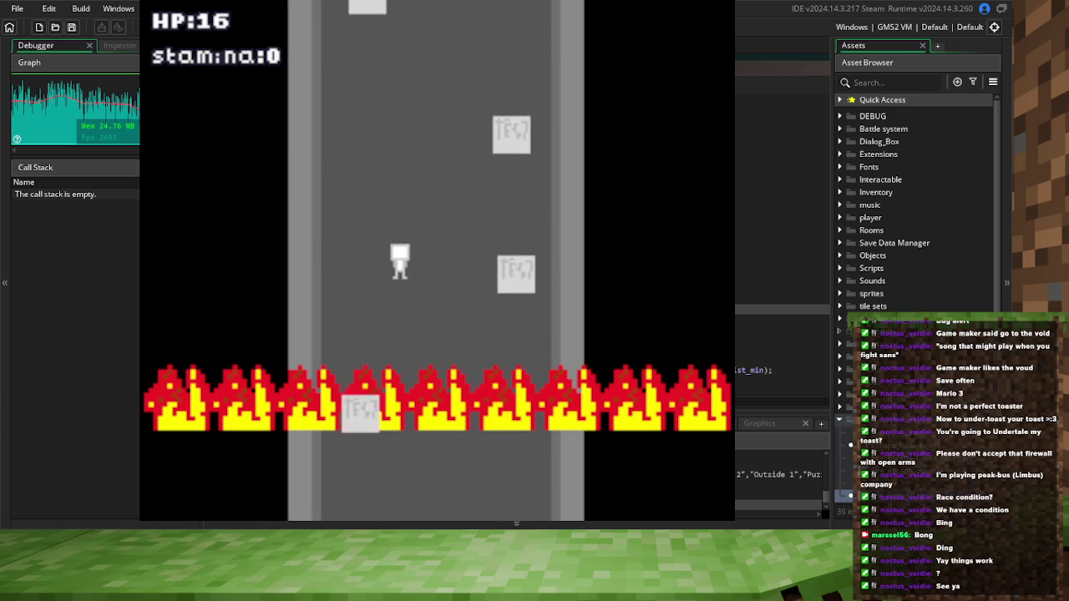
key(Right)
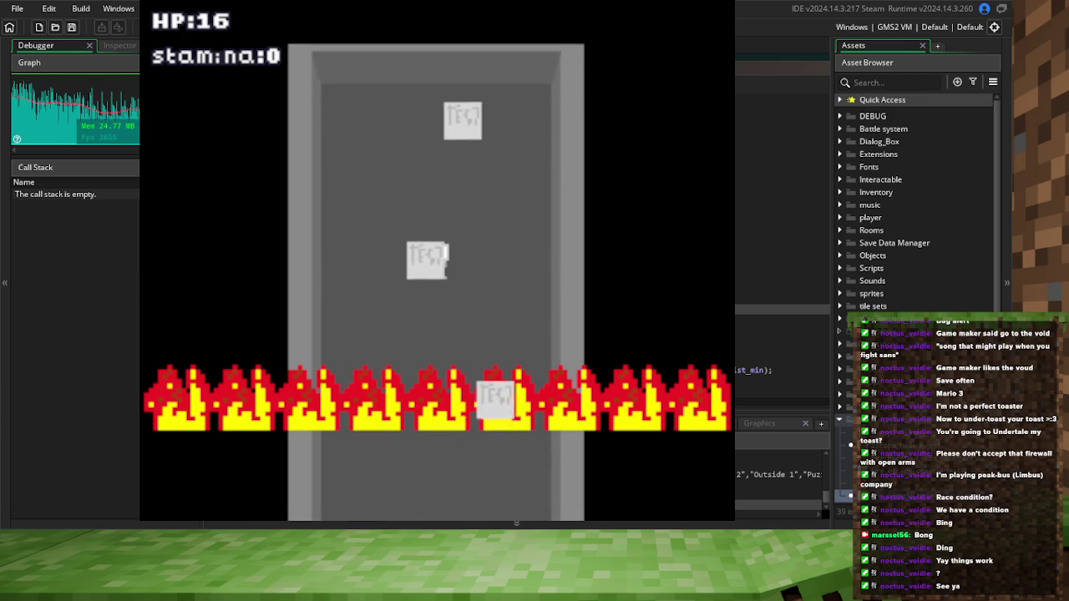
key(Right)
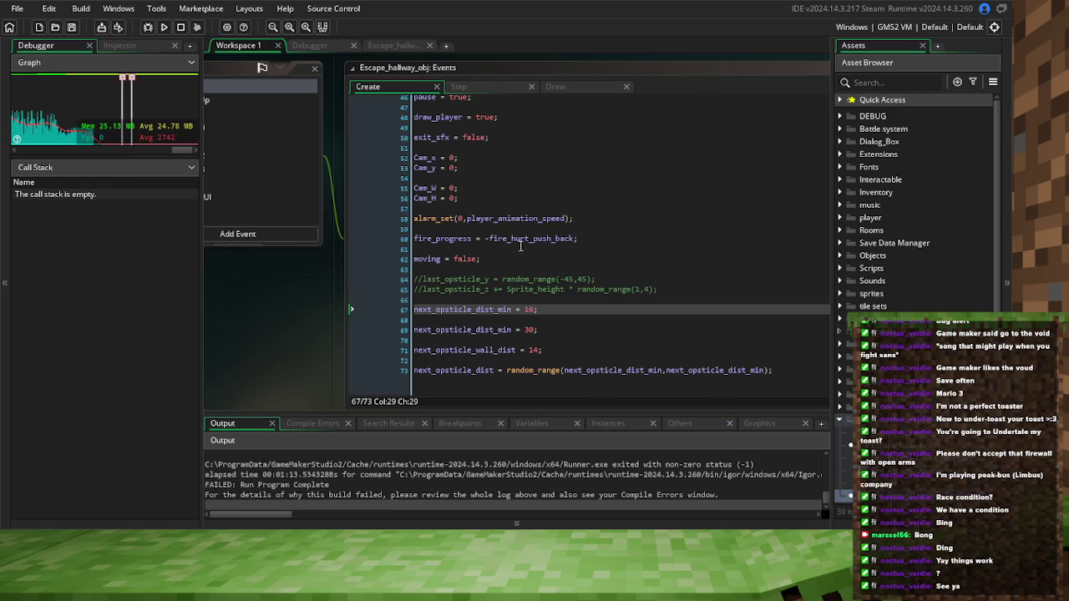
Focus the Create event code at the next_opsticle_wall_dist line and scroll down through it
click(519, 249)
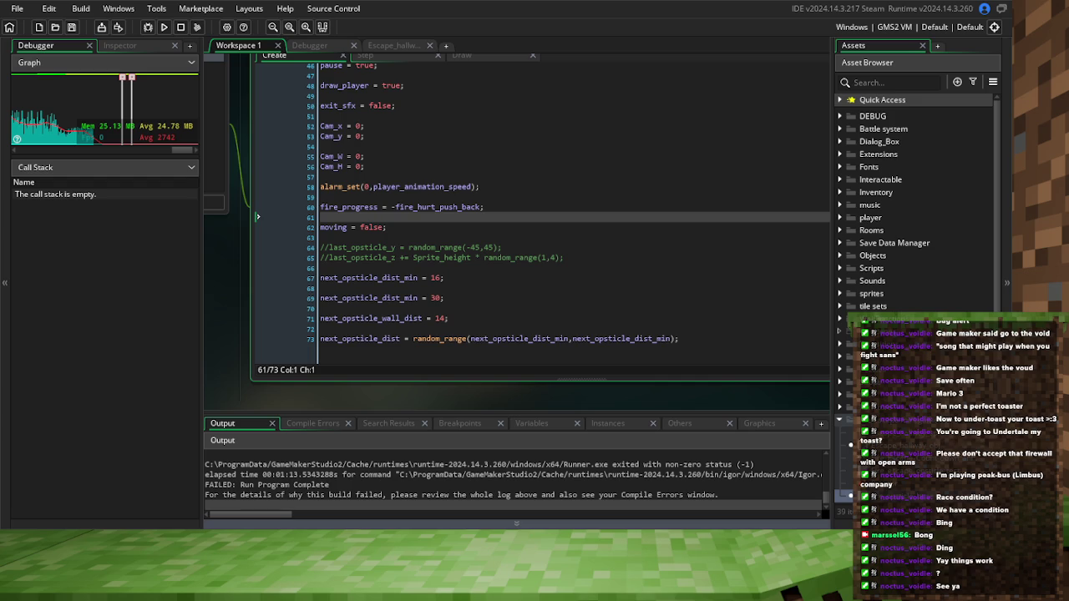
click(446, 177)
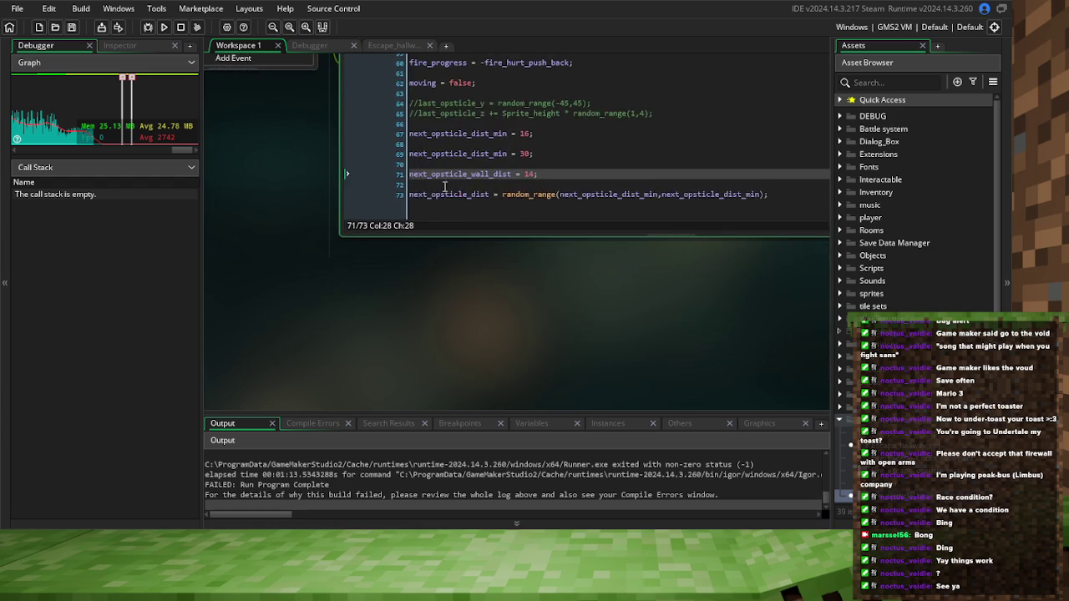
scroll(640, 295, down, 3)
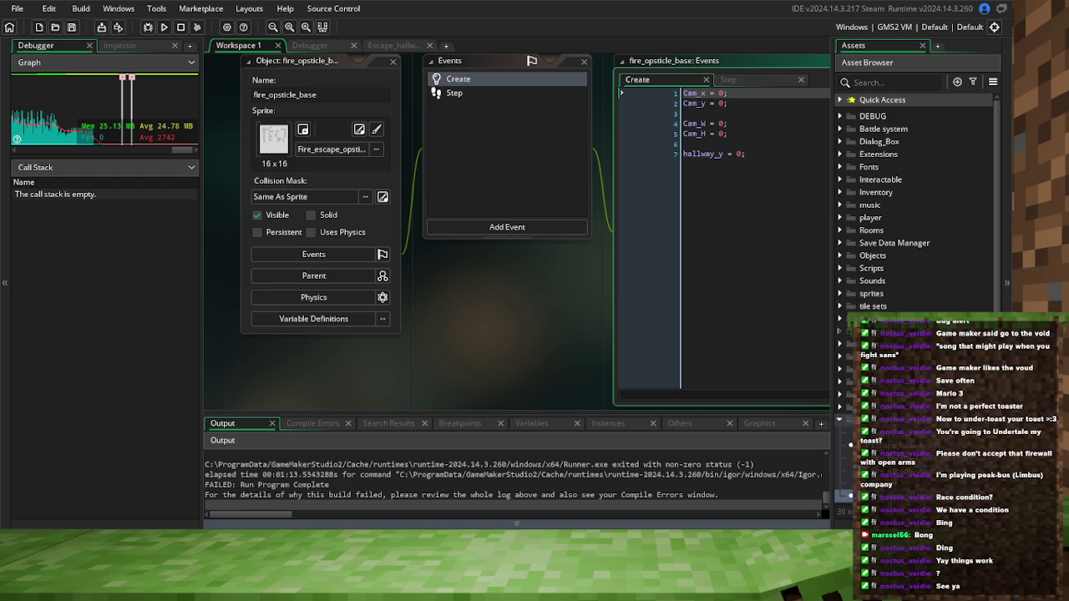
At the top of the obstacle's Step event, add an if(!instance_exists(Escape_hallway_obj)) block
click(715, 192)
click(557, 127)
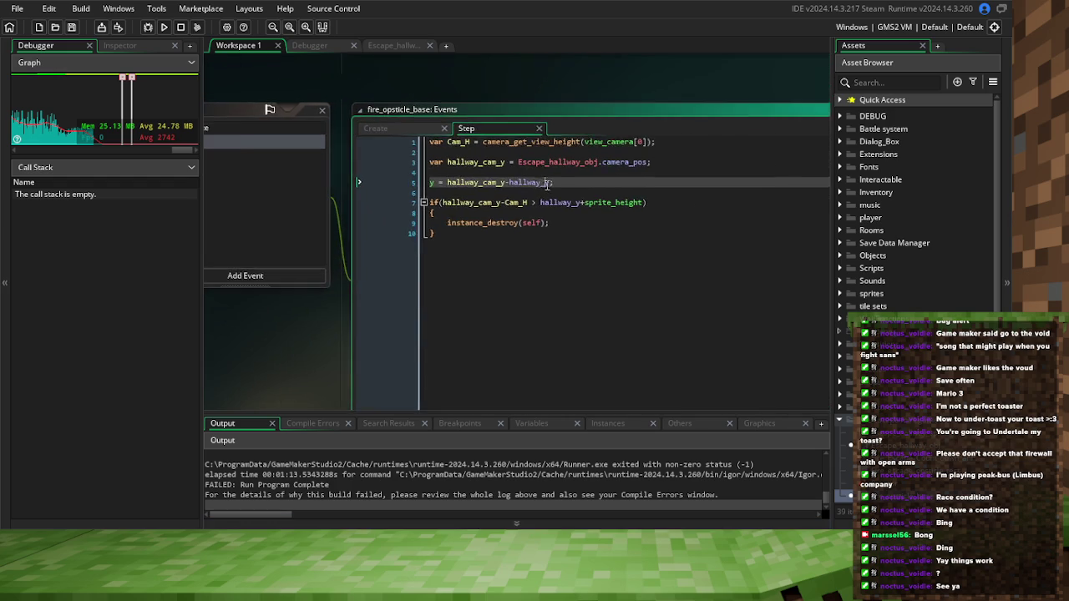
click(446, 145)
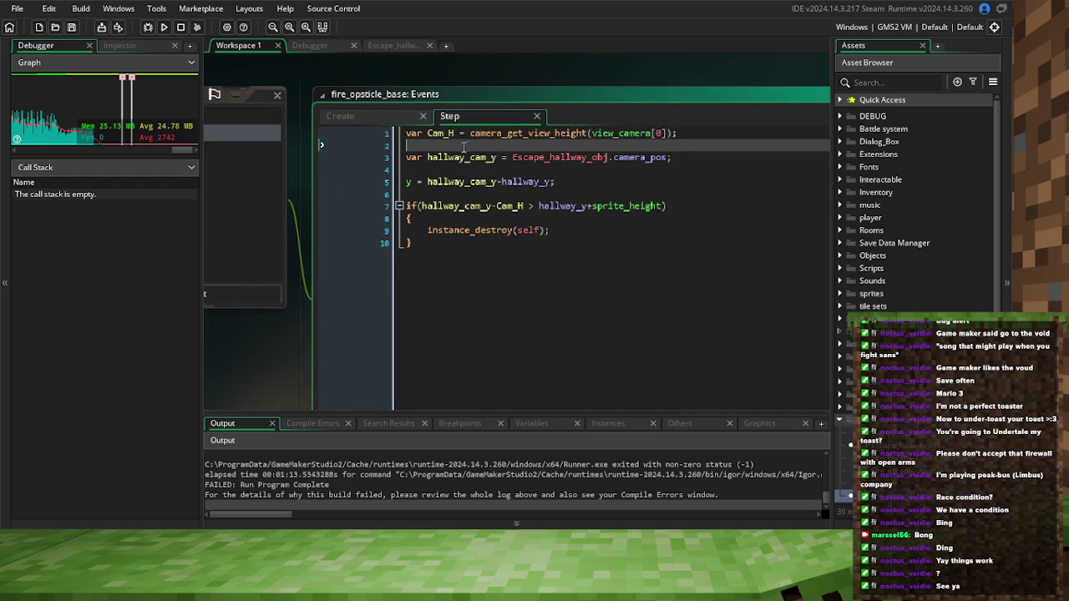
key(Return)
key(Return)
click(446, 156)
text(f()
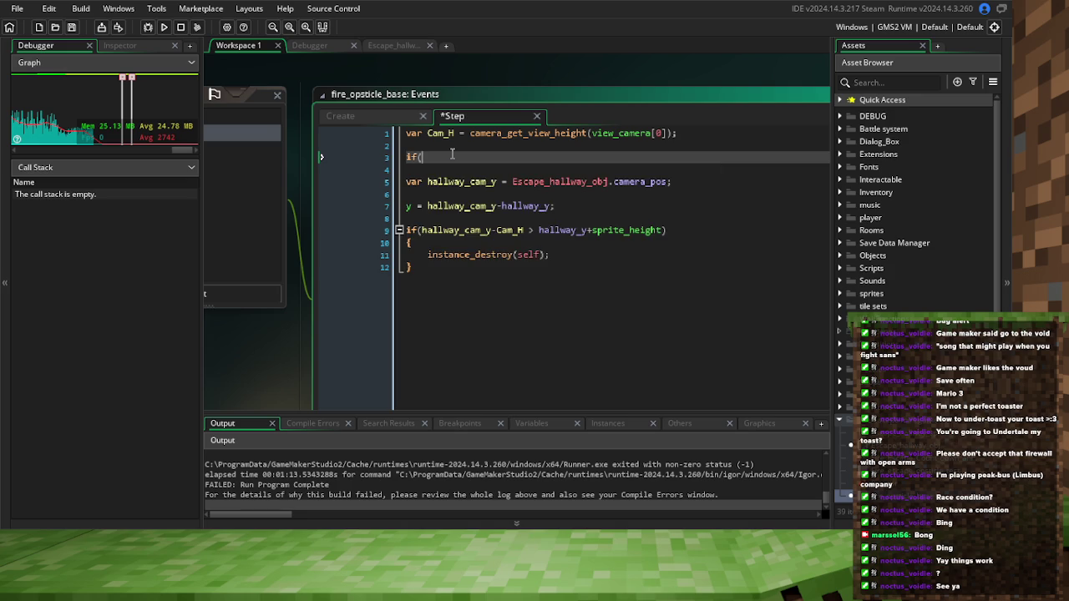
text(instanc)
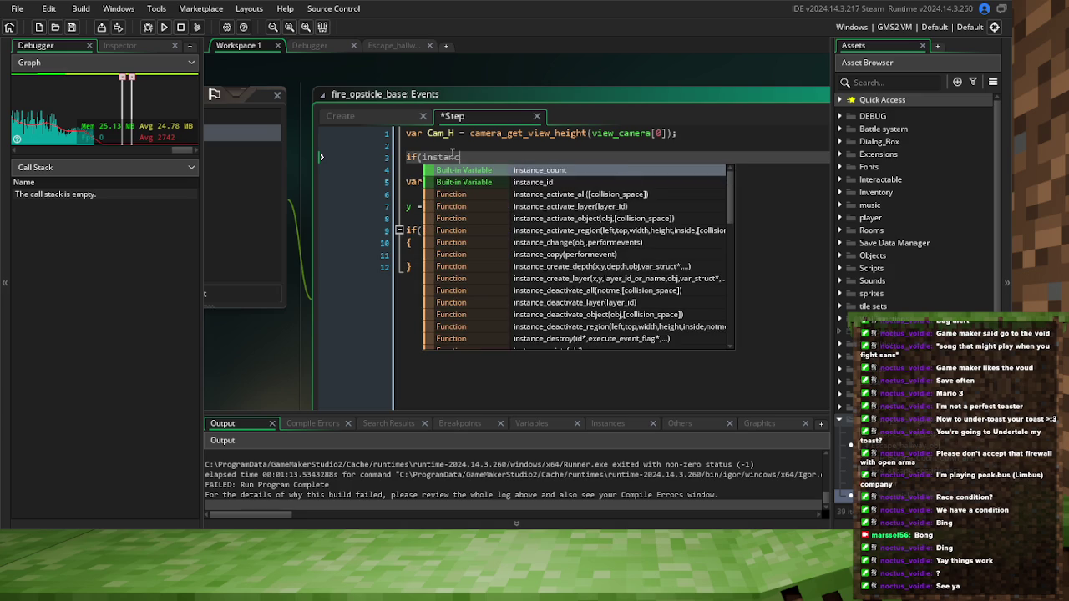
text(e_ex)
key(Return)
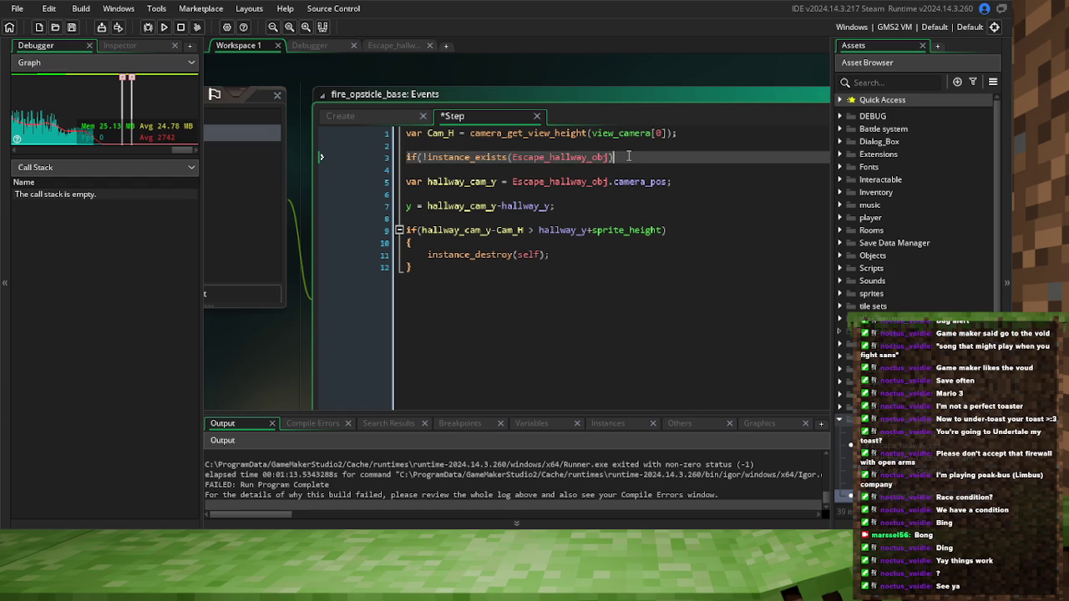
key(Return)
text({)
key(Return)
key(Return)
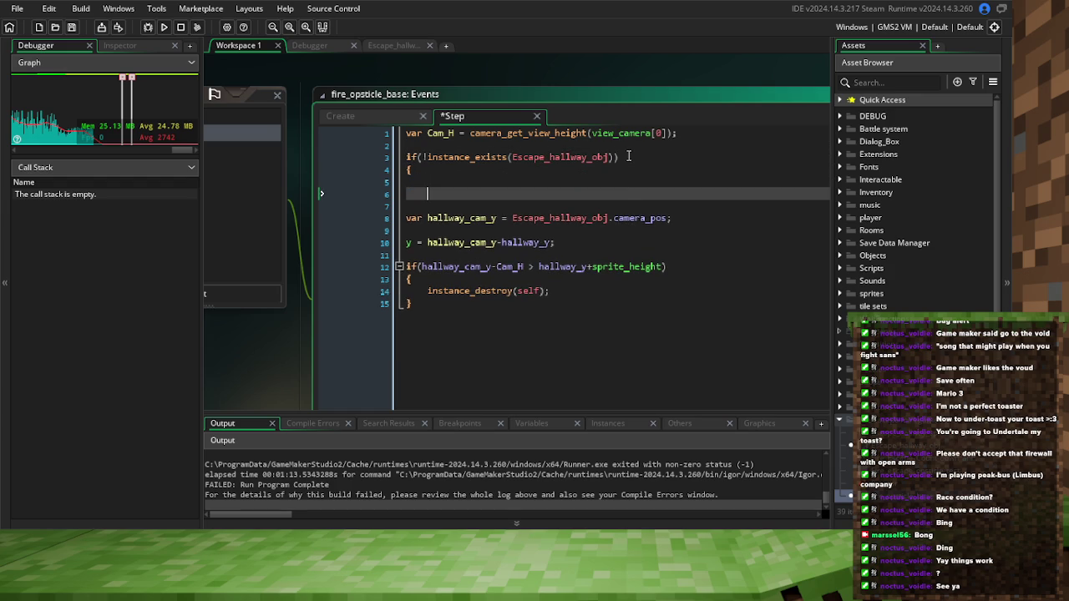
Inside the block, write instance_destroy(self), replacing the mistyped destroy_s
key(Up)
key(Down)
key(Down)
key(Up)
key(Down)
key(Down)
key(Up)
key(Up)
key(Up)
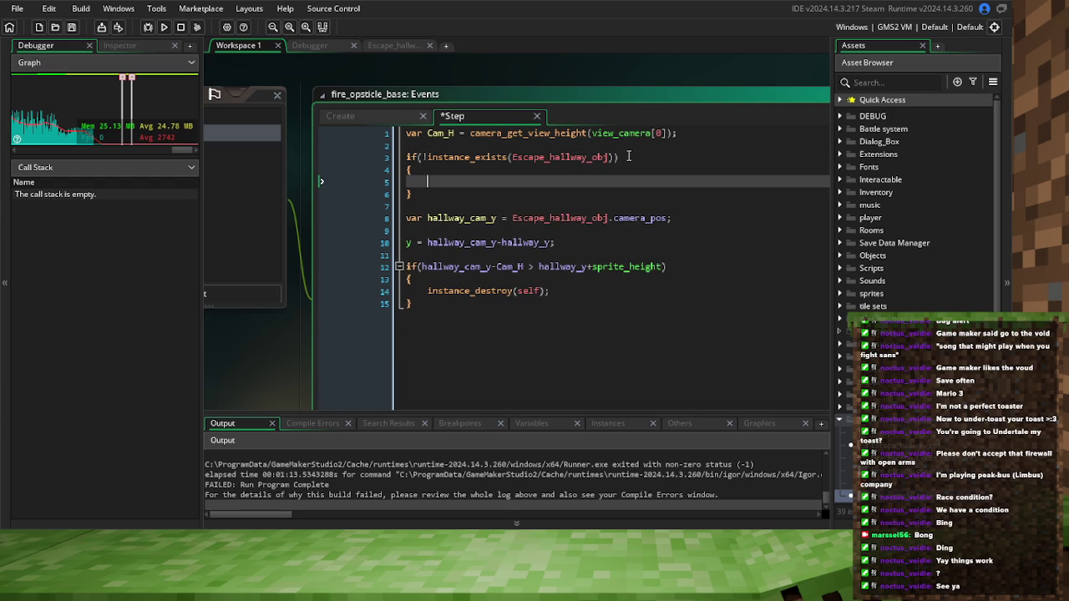
text(de)
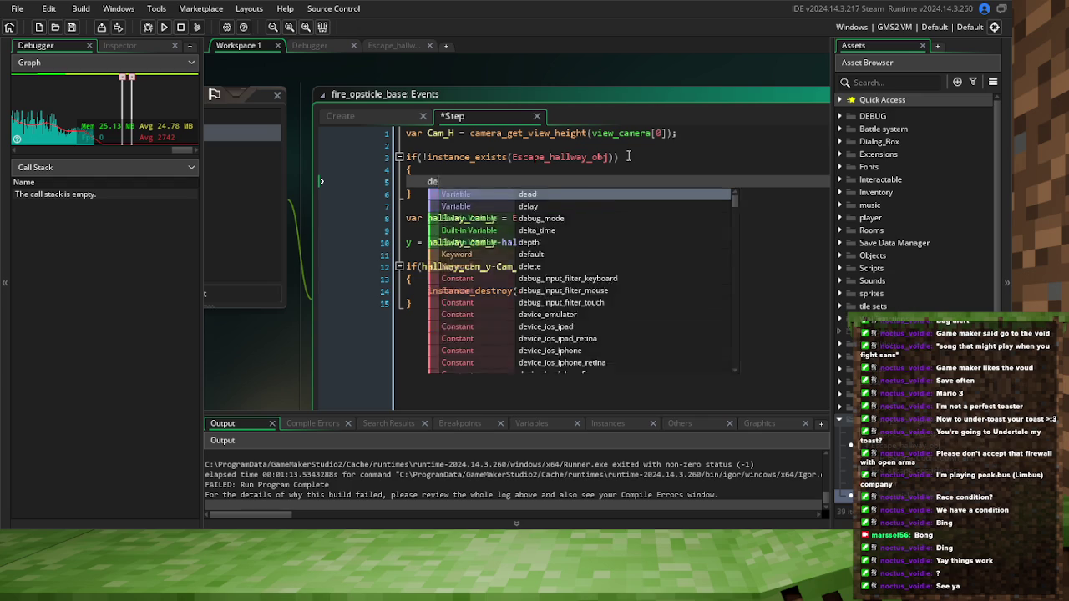
text(stroy_s)
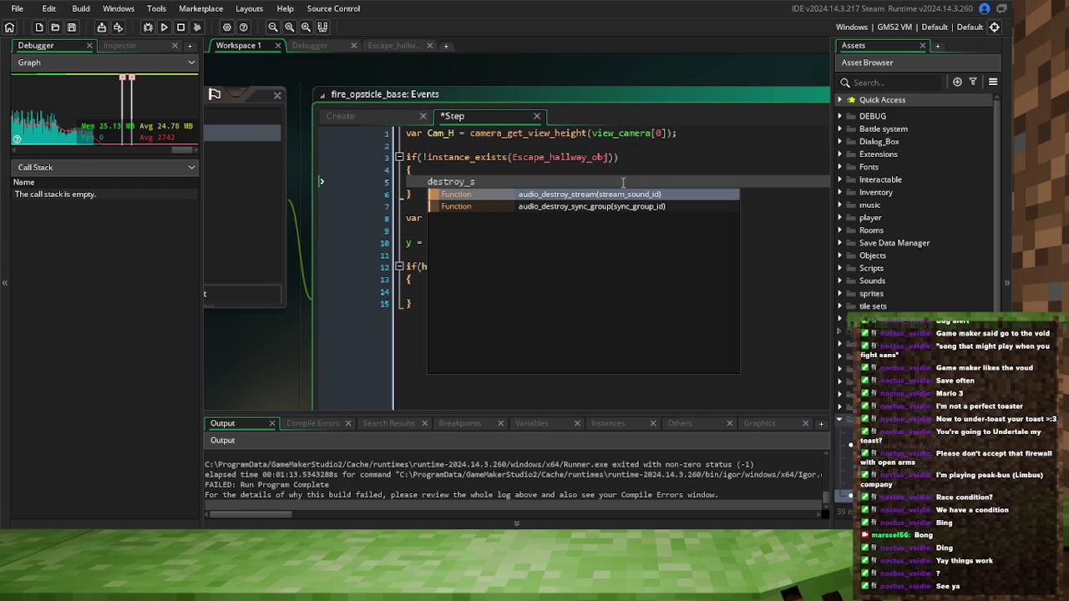
double_click(465, 182)
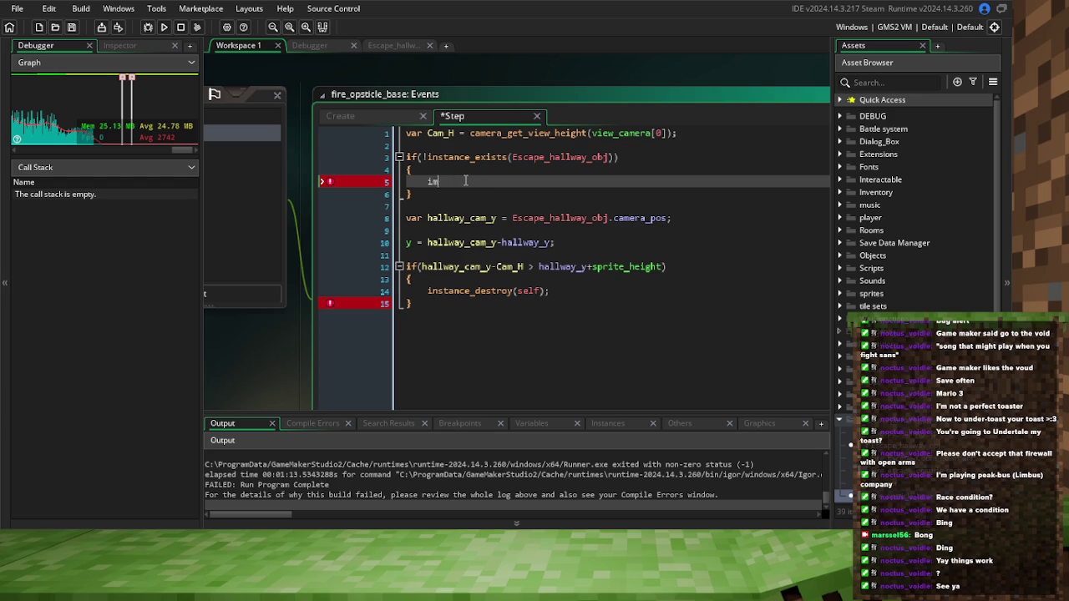
key(BackSpace)
text(nstance)
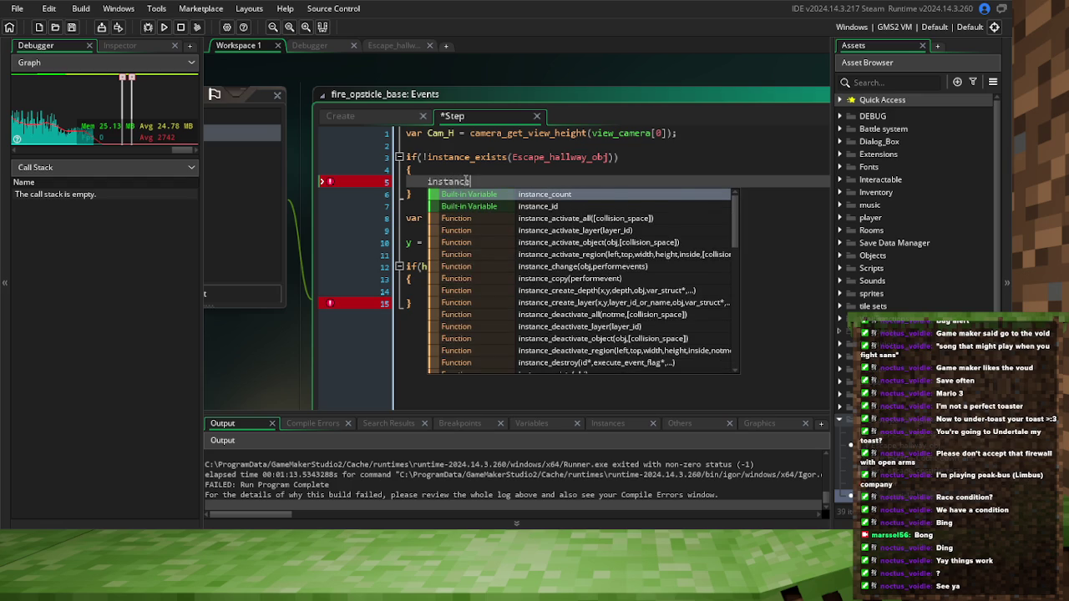
text(_des)
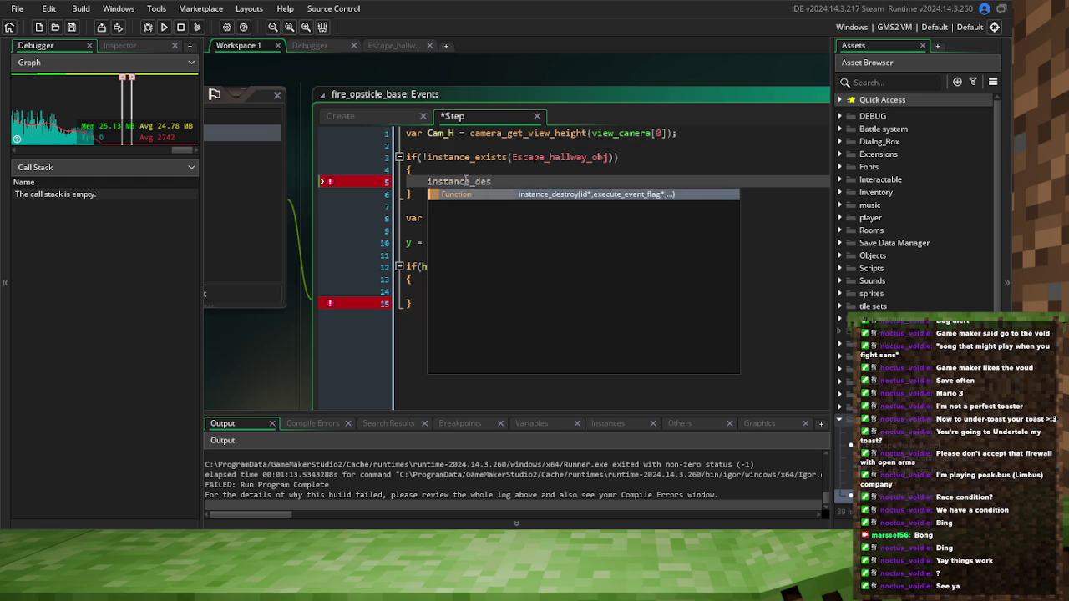
key(Return)
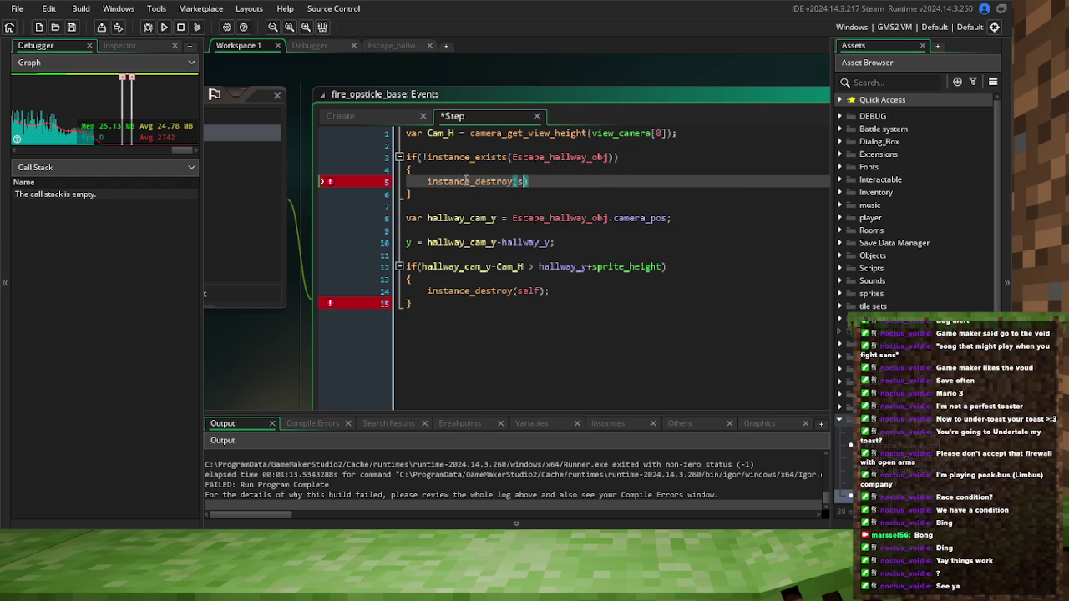
key(Return)
Save the Step event and relaunch the game in debug mode
click(73, 26)
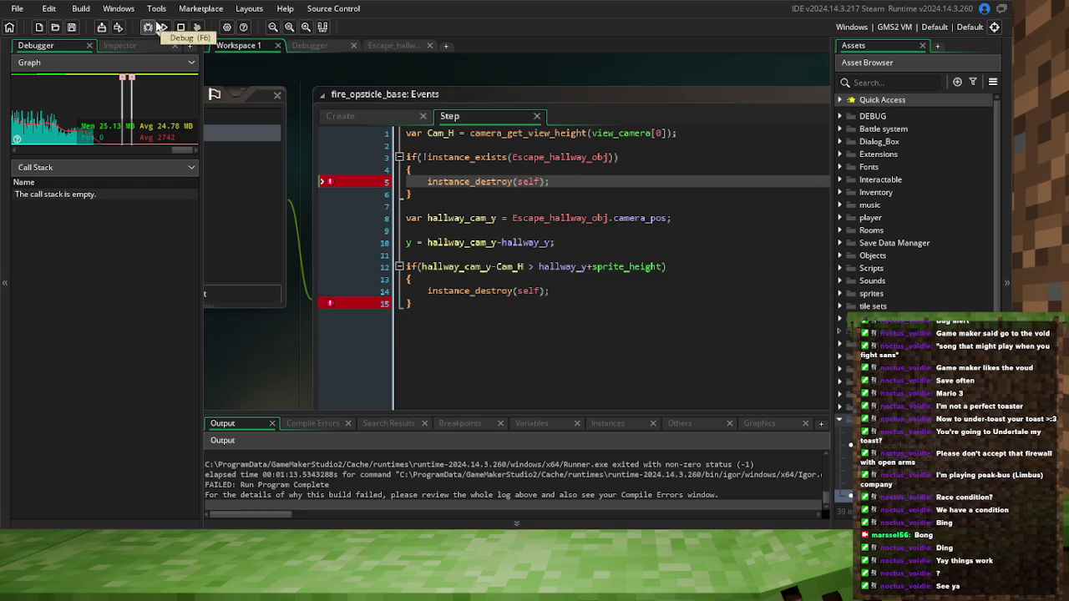
click(159, 27)
click(179, 26)
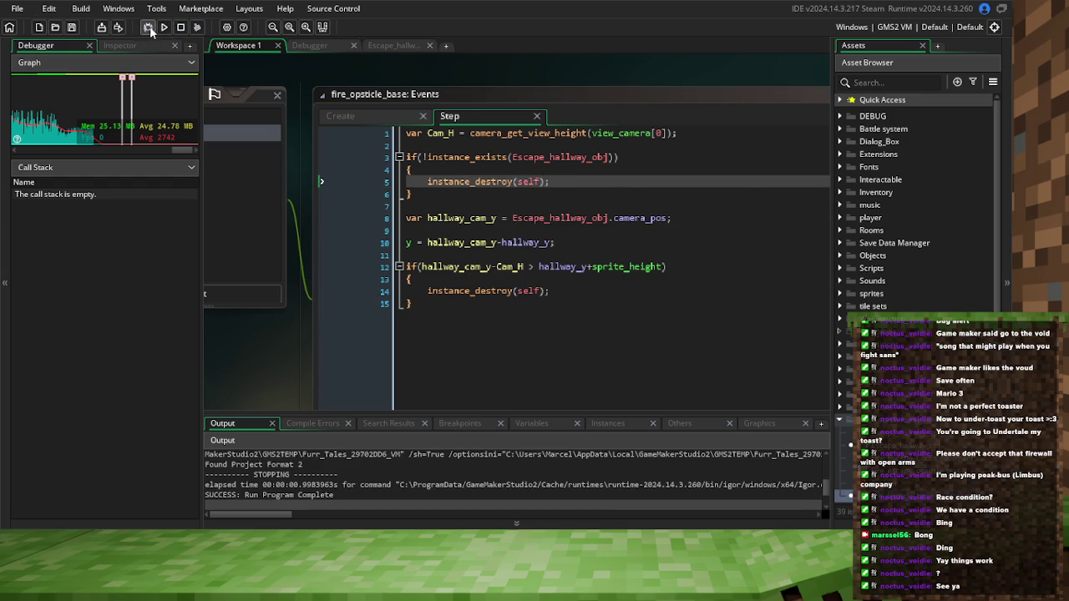
click(155, 30)
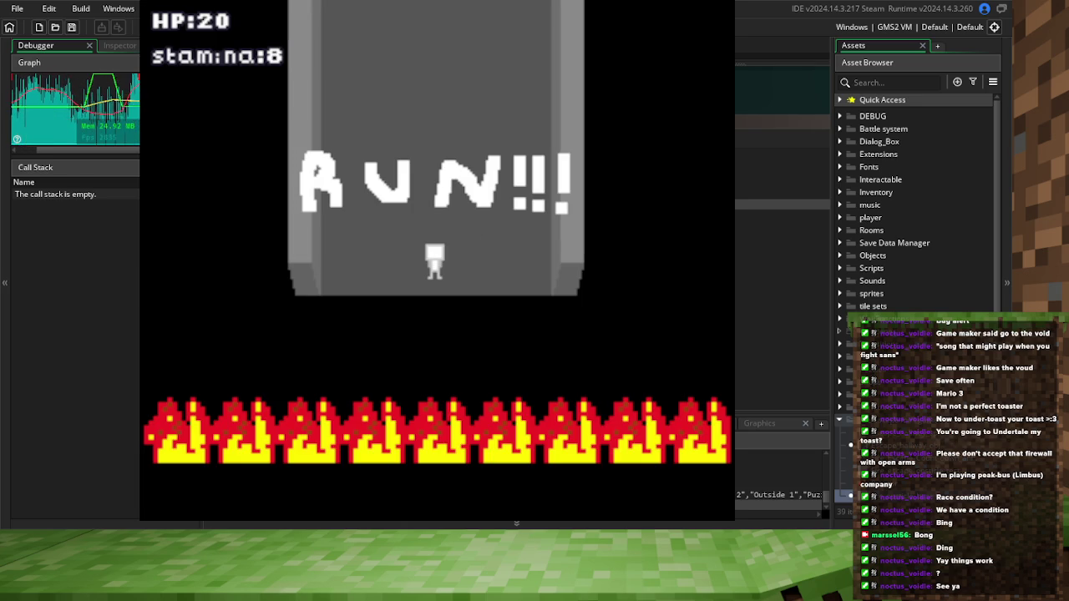
Run the player up the hallway, dodging boxes left and right until the debugger breaks
key(Up)
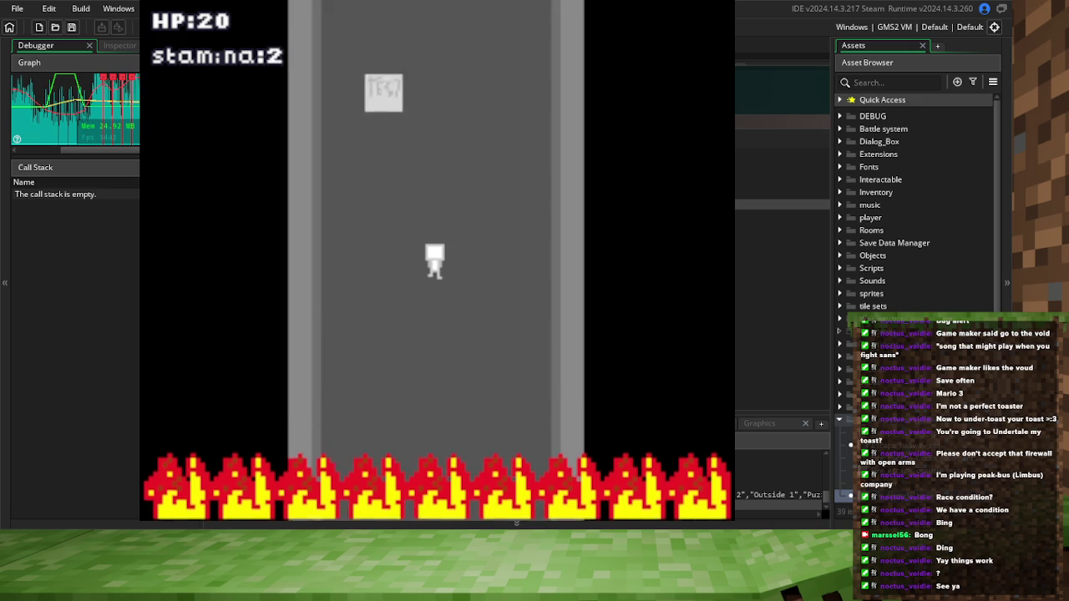
key(Left)
key(Right)
key(Right)
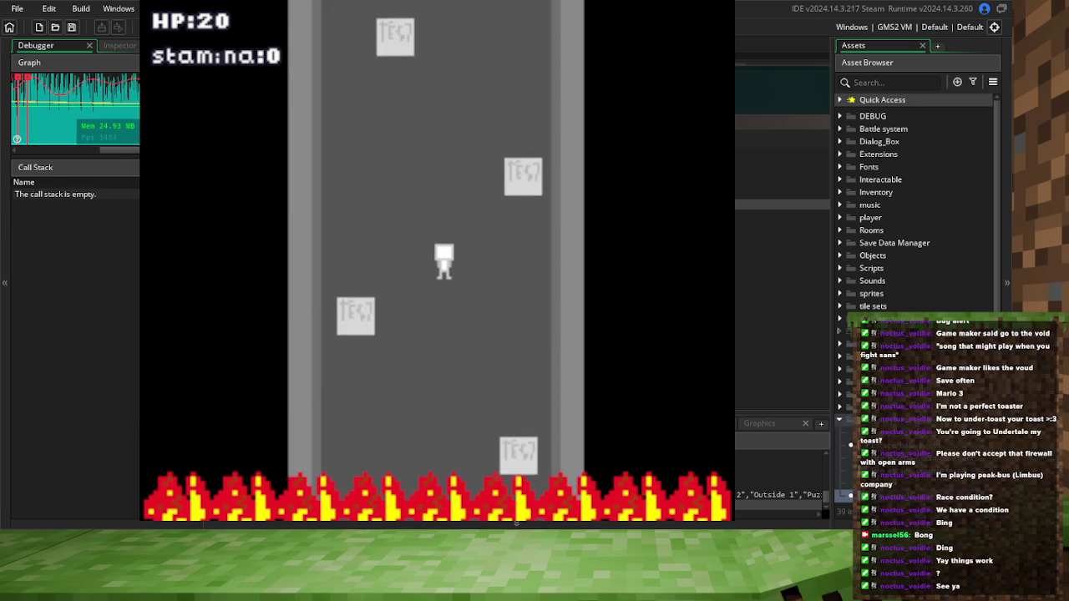
key(Left)
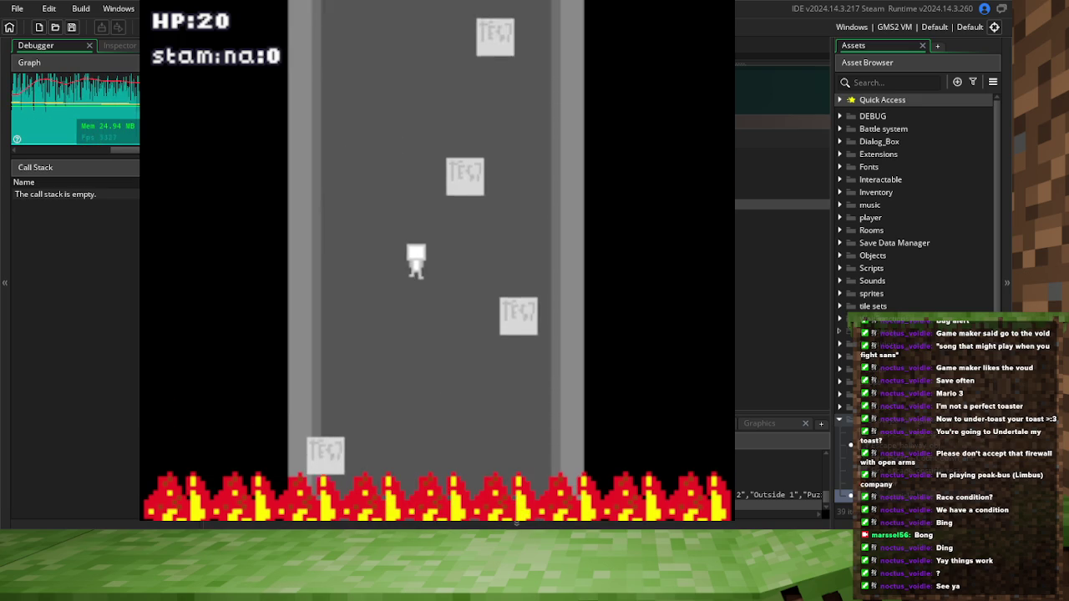
key(Left)
key(Right)
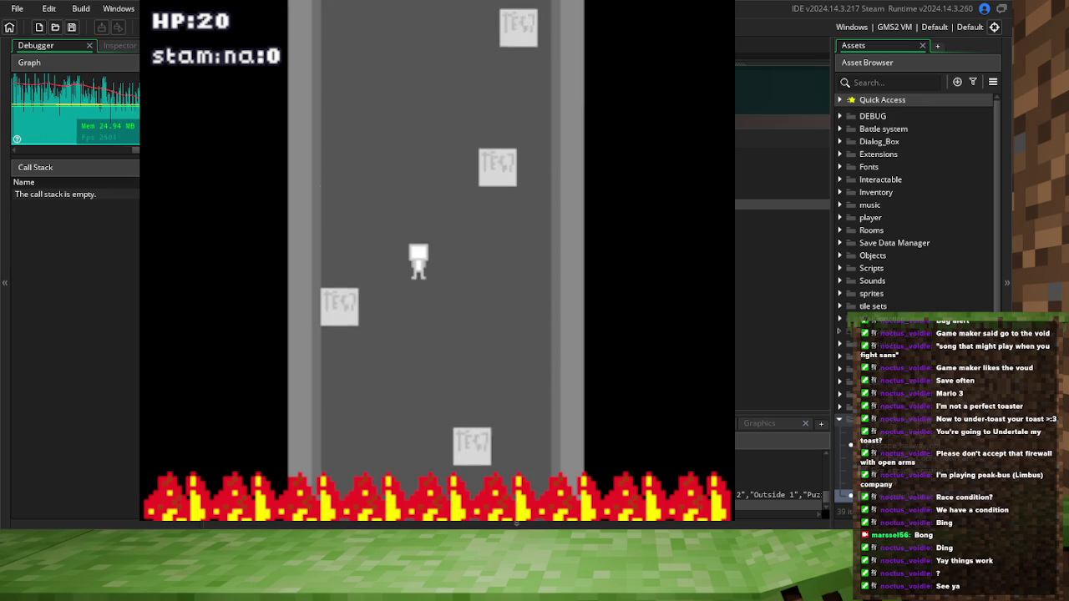
key(Right)
key(Right)
key(Left)
key(Left)
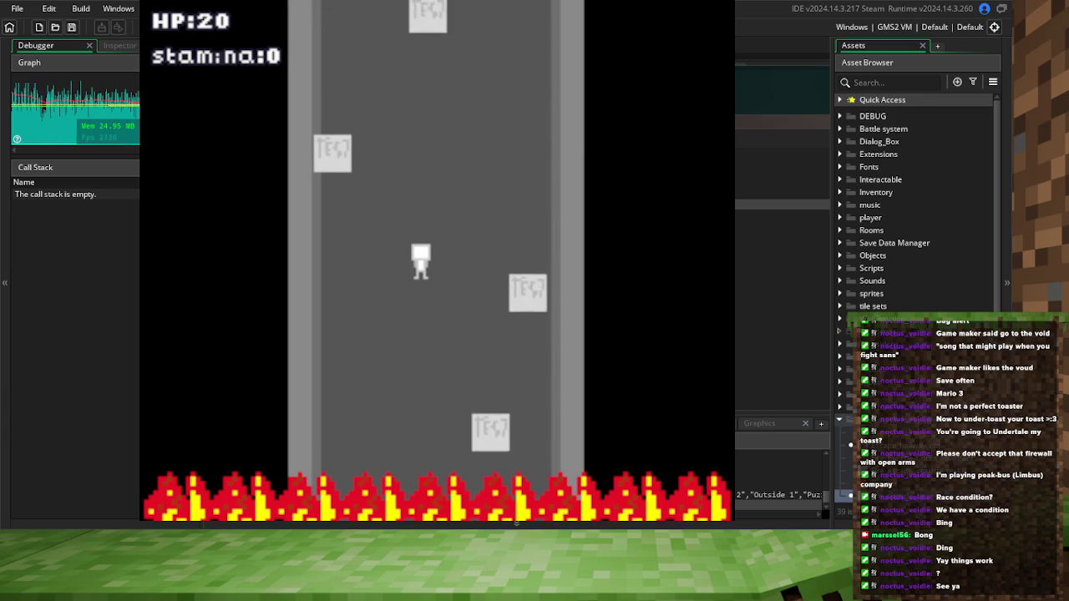
key(Right)
key(Left)
key(Right)
key(Left)
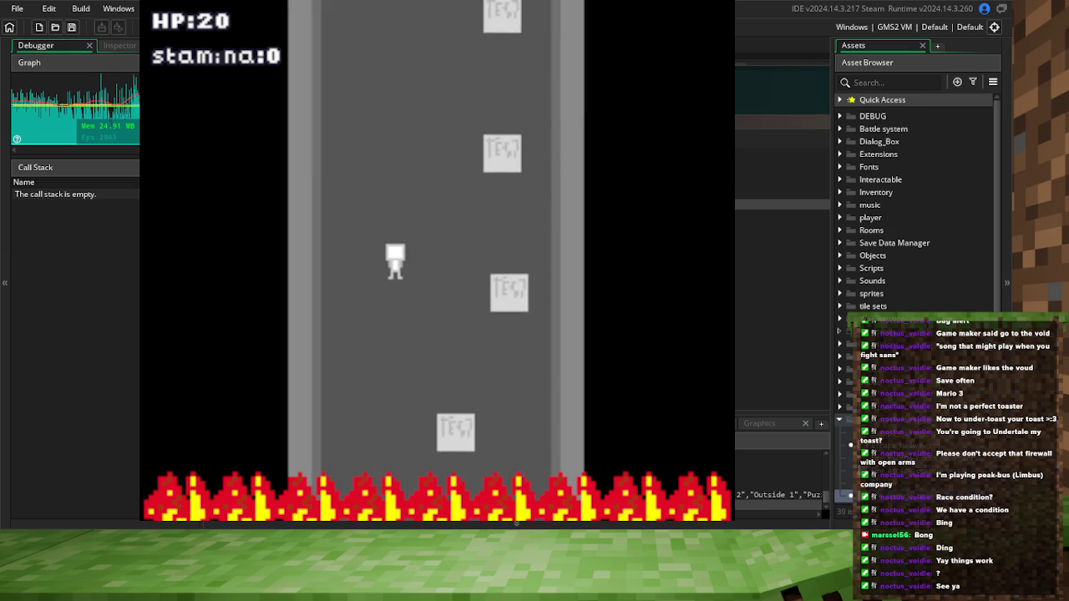
key(Right)
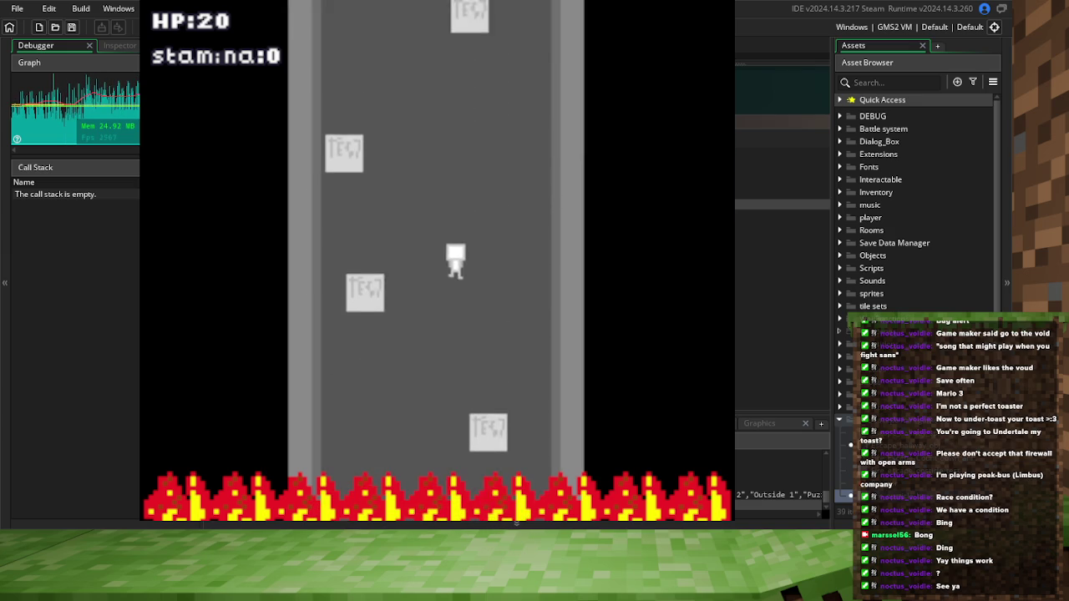
key(Left)
key(Left)
key(Right)
key(Left)
key(Right)
key(Right)
key(Left)
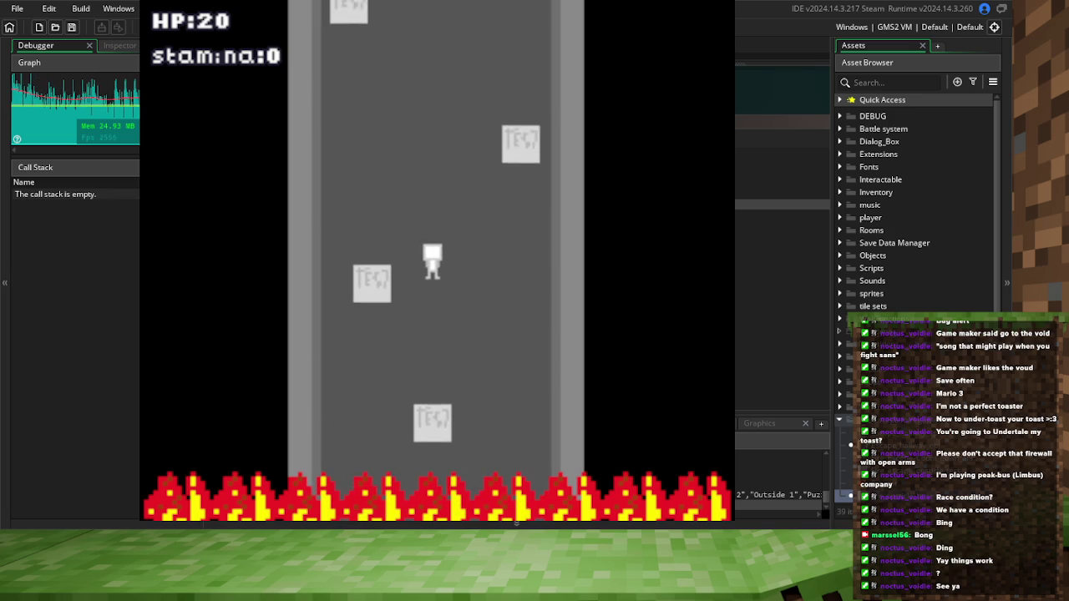
key(Left)
key(Right)
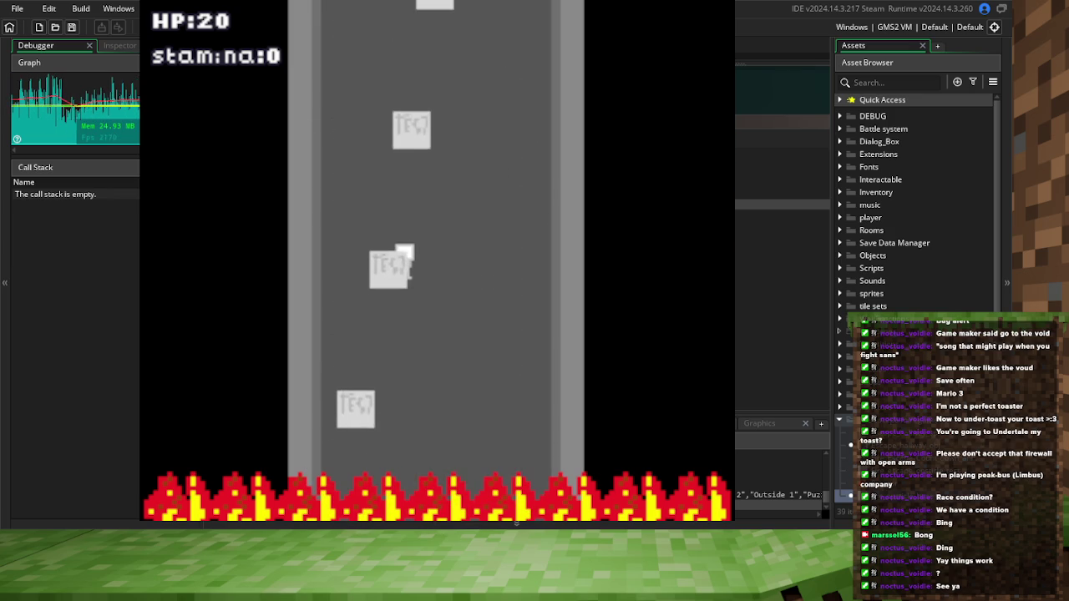
key(Left)
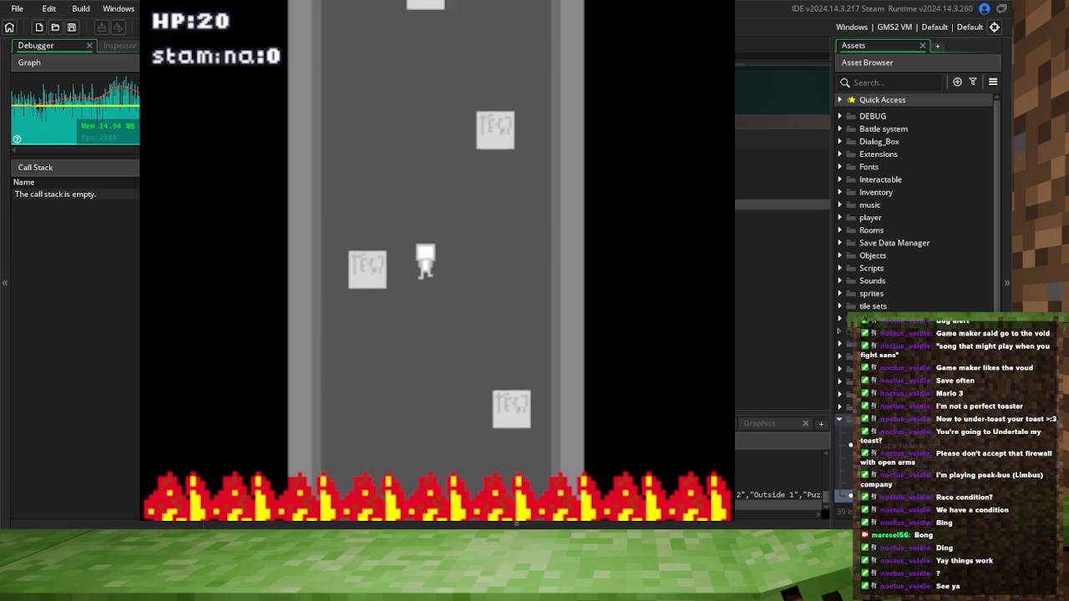
key(Left)
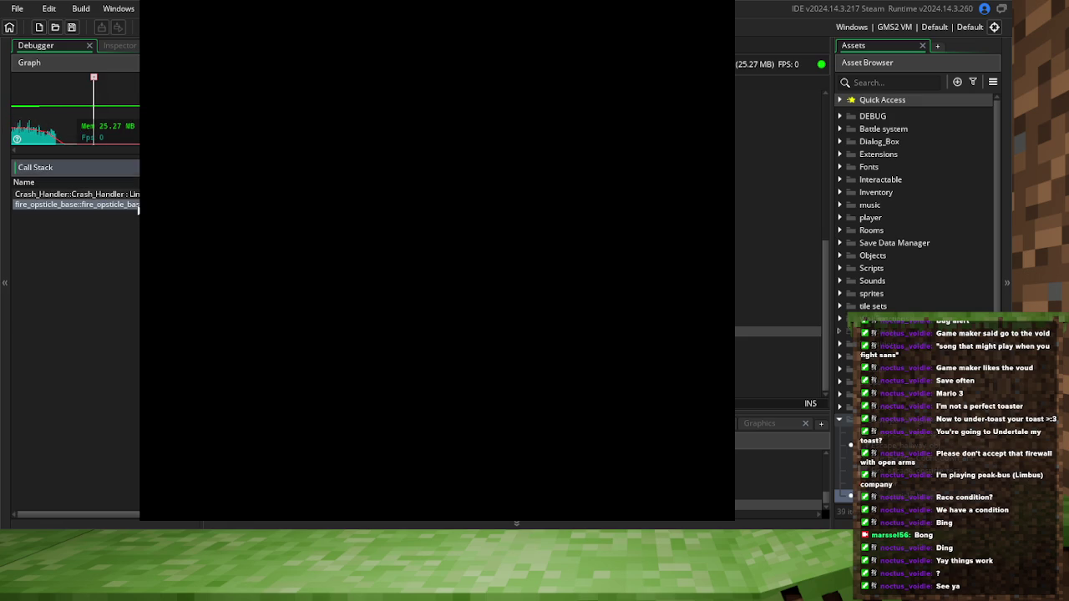
Add 'return;' after instance_destroy(self) in the missing-hallway guard and save the Step code
click(783, 116)
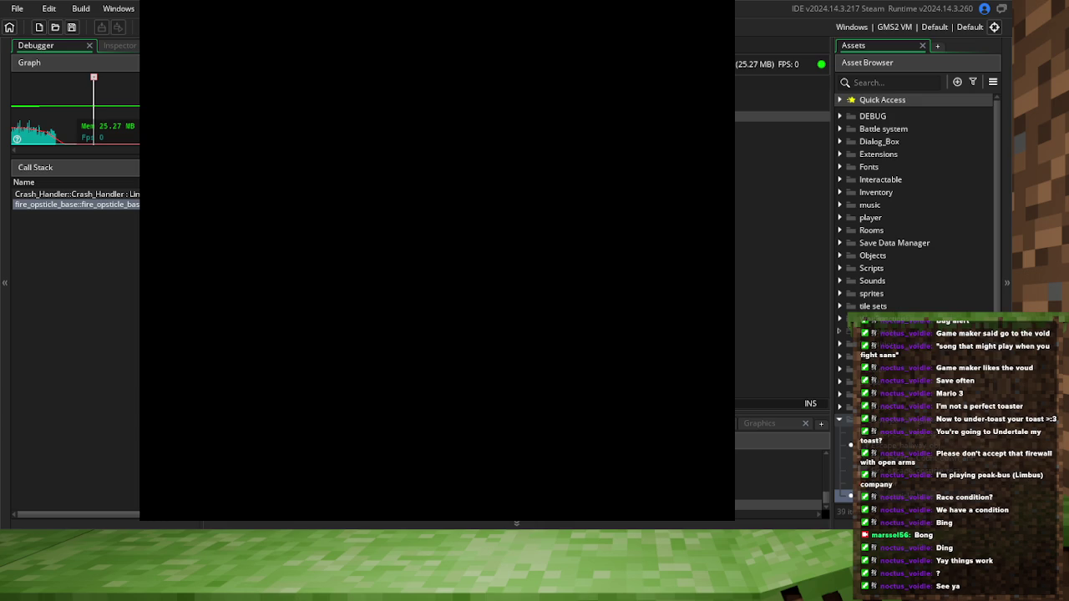
click(782, 126)
click(782, 137)
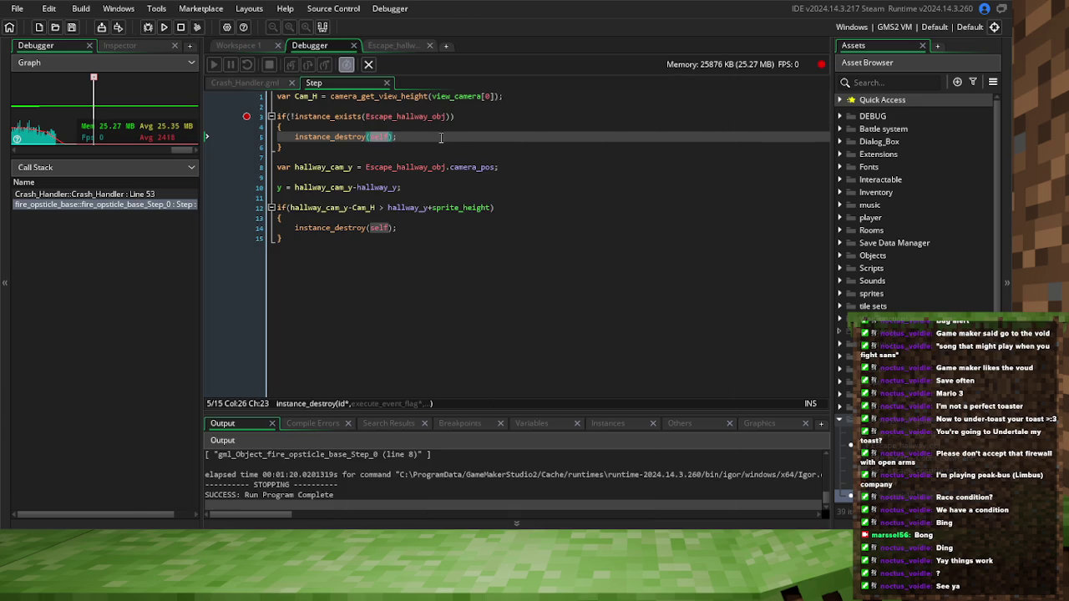
click(437, 137)
key(Return)
key(Return)
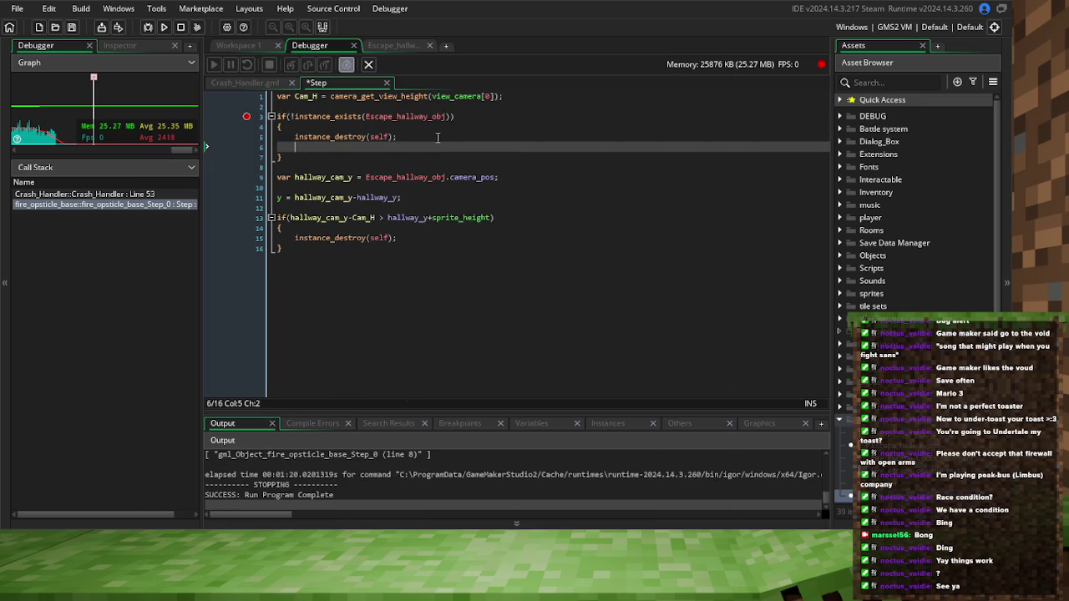
text(return;)
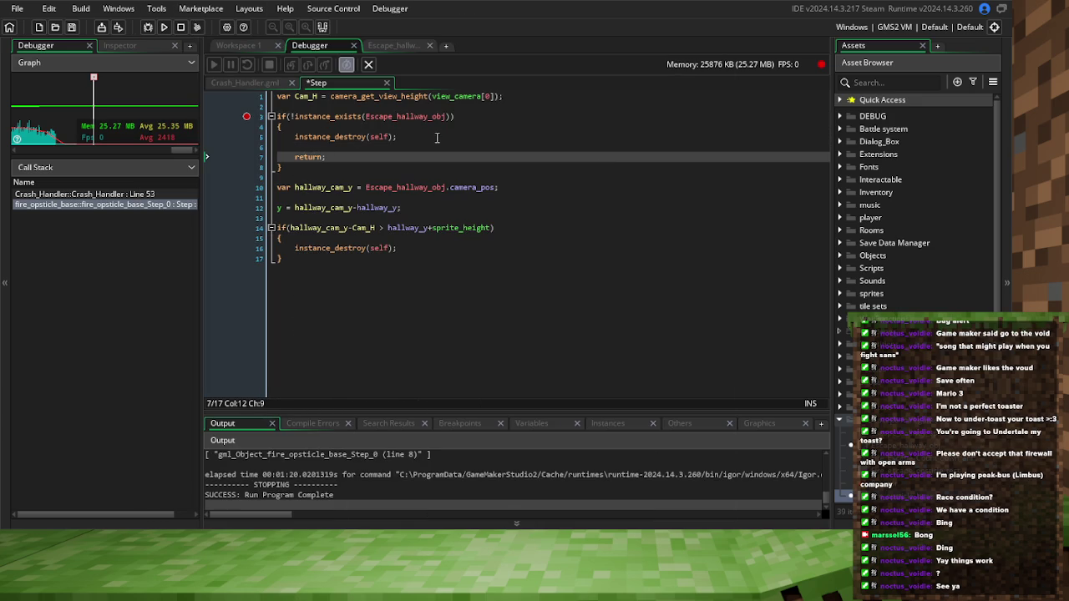
click(59, 30)
key(ctrl+s)
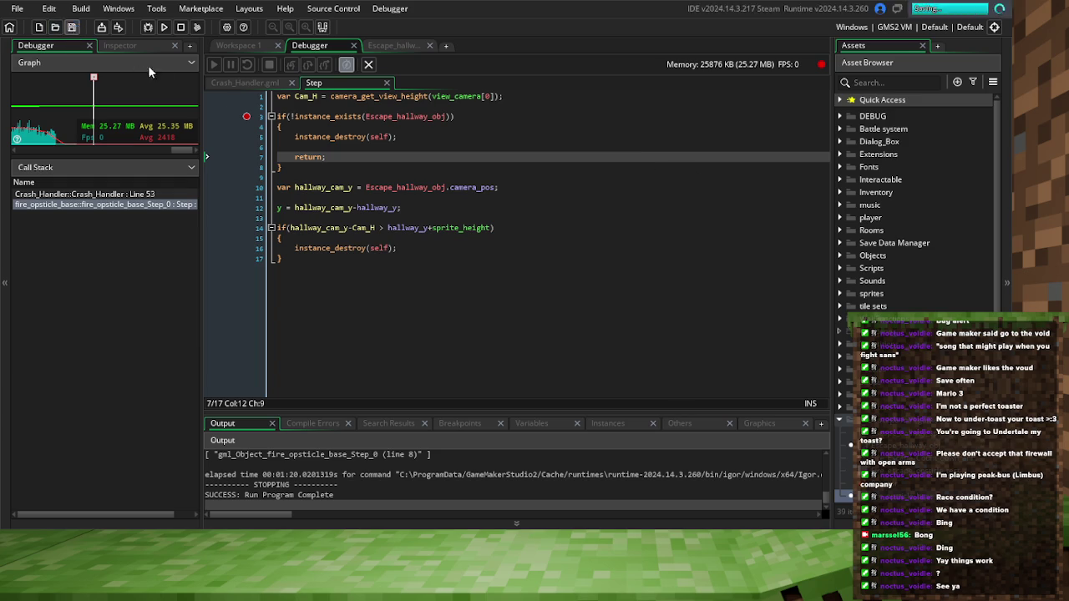
Close the Crash_Handler and Step debugger views, return to Workspace 1, save, and rebuild
click(246, 121)
click(291, 83)
click(289, 83)
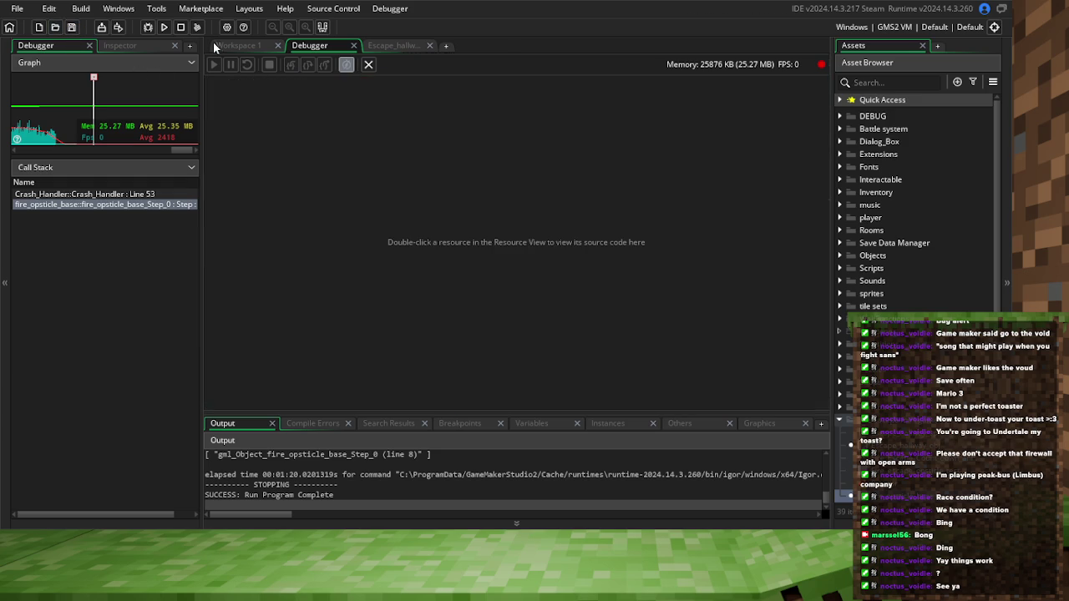
click(214, 44)
click(73, 28)
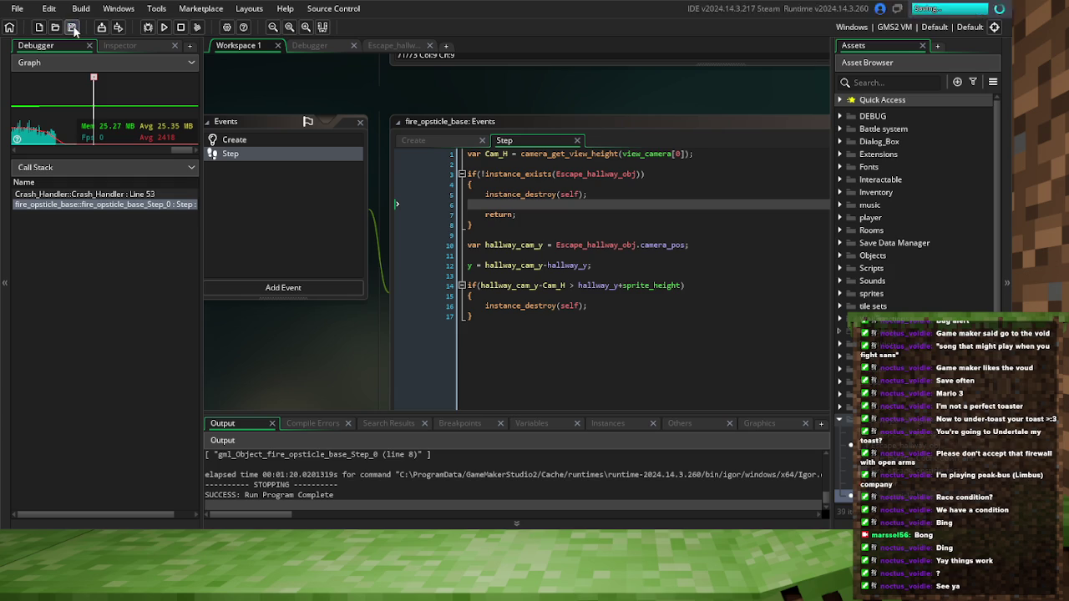
click(148, 27)
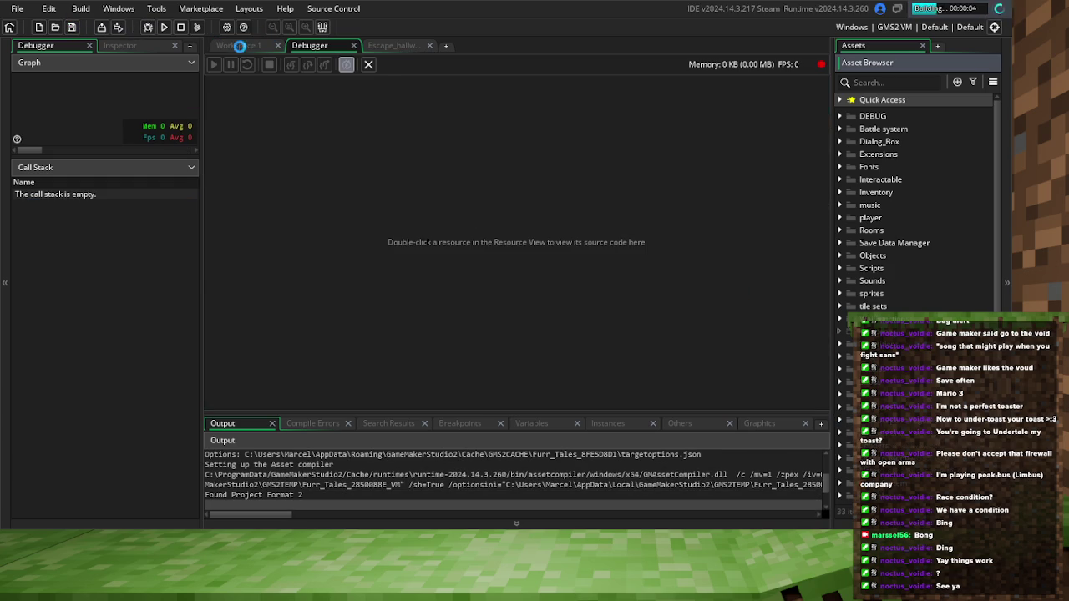
Return to the obstacle's Step code and save the project while the game launches
click(242, 45)
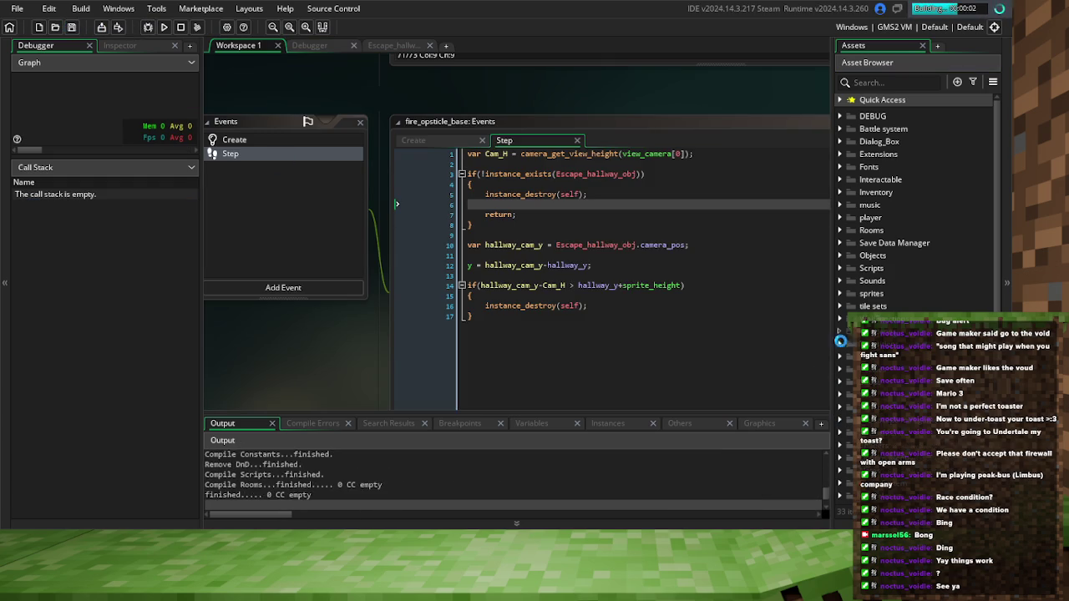
click(73, 27)
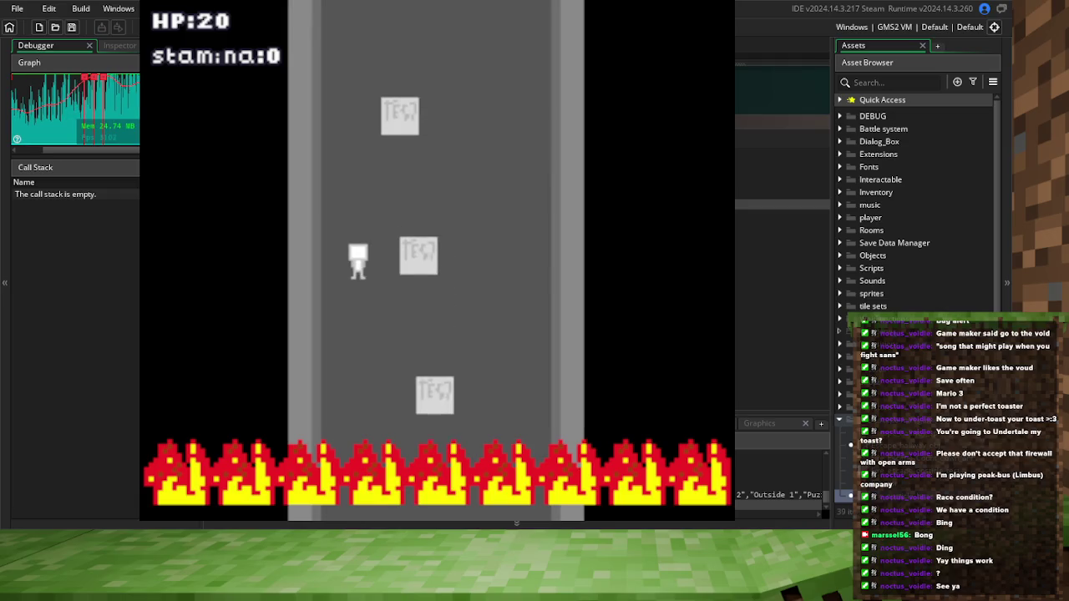
Weave the player left and right past scrolling blocks to the hallway's top without crashing
key(Right)
key(Left)
key(Right)
key(Left)
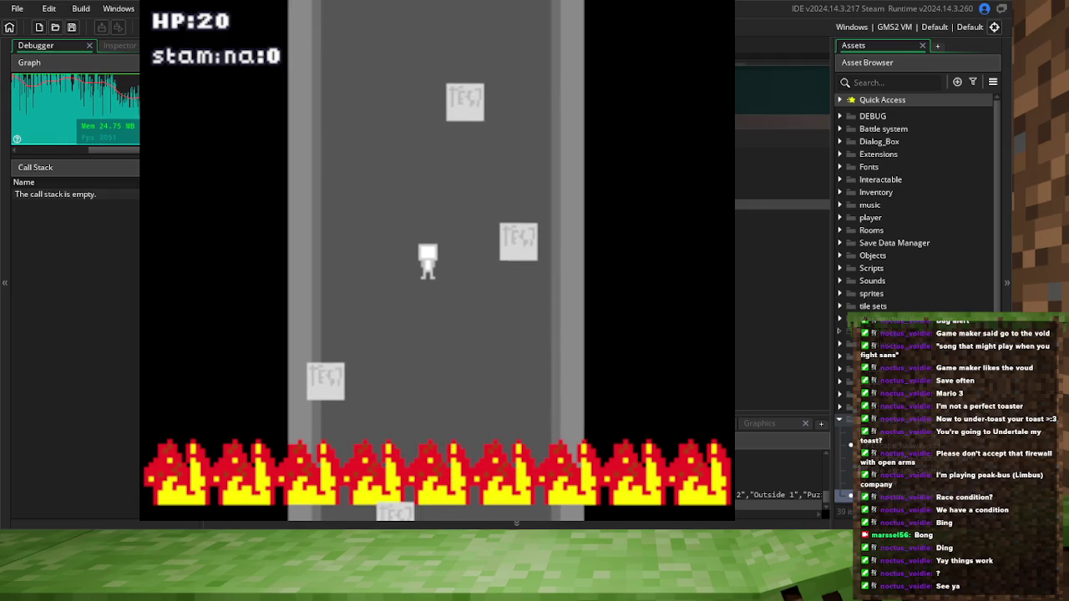
key(Right)
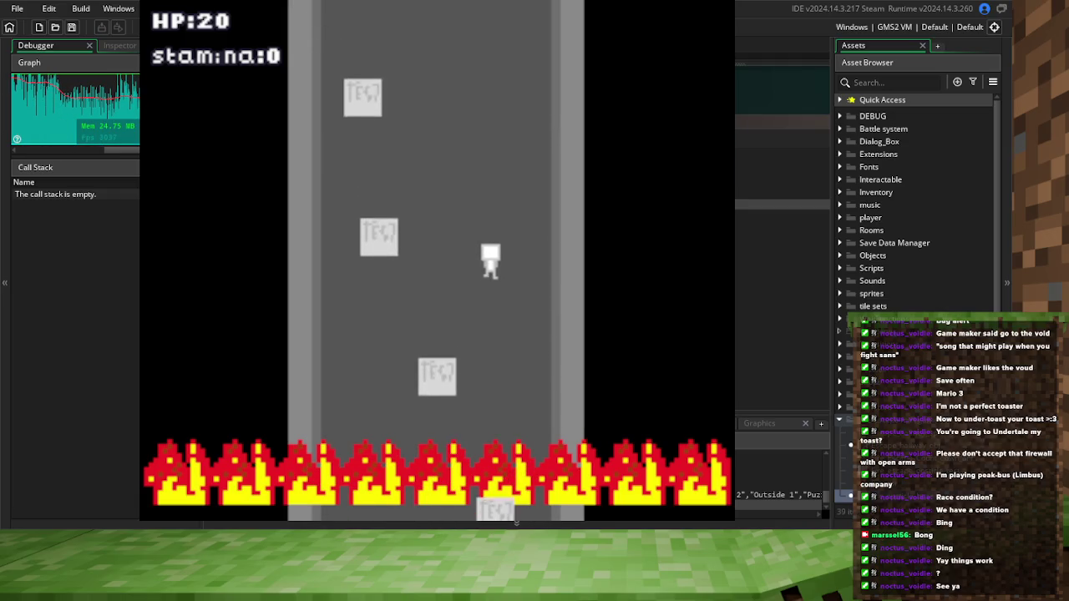
key(Left)
key(Left)
key(Right)
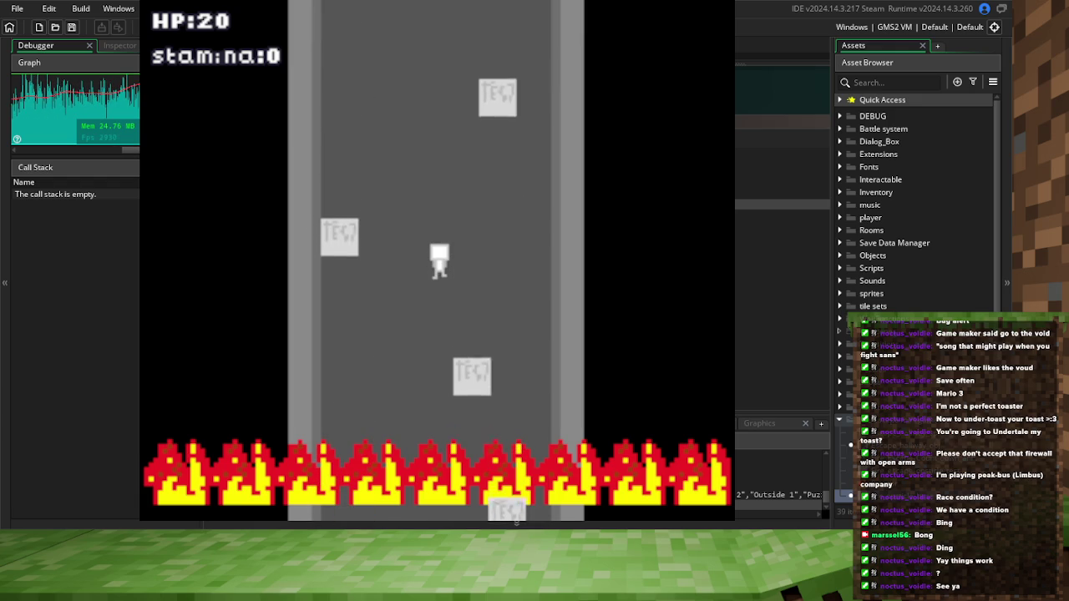
key(Left)
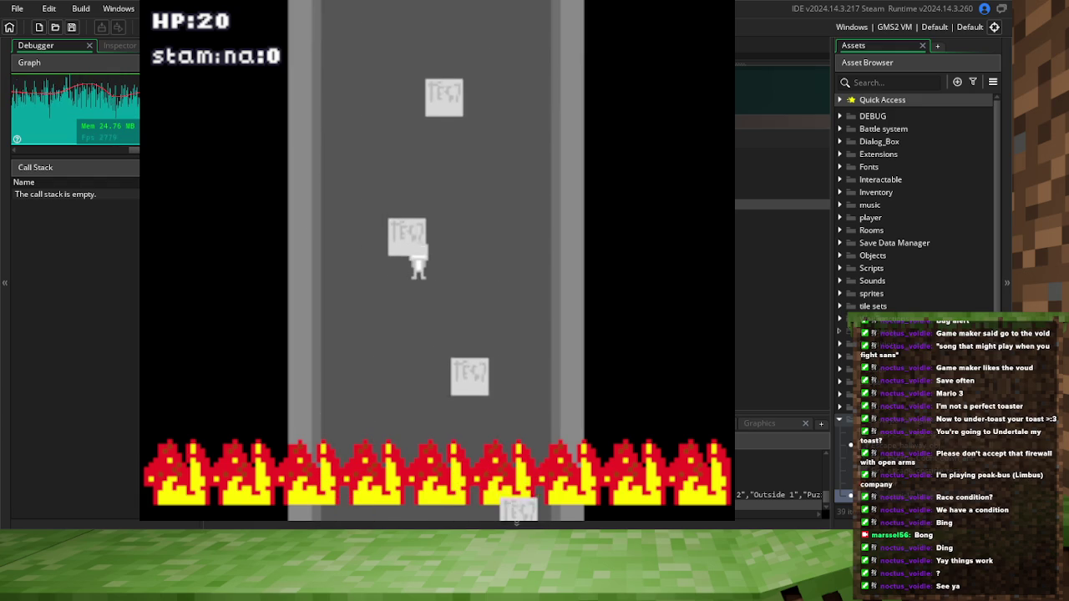
key(Left)
key(Right)
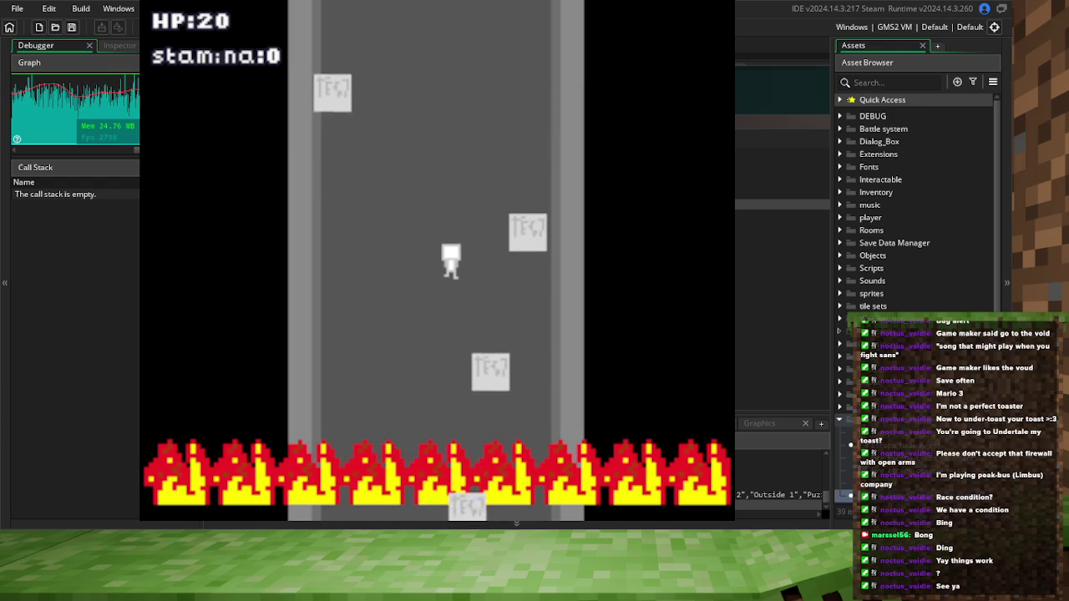
key(Left)
key(Right)
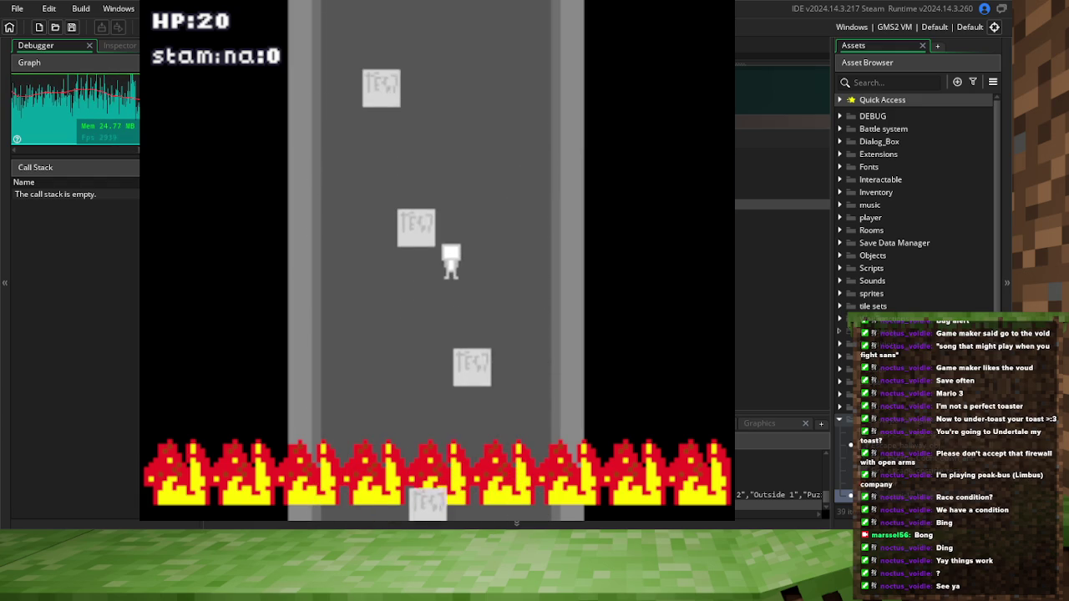
key(Left)
key(Left)
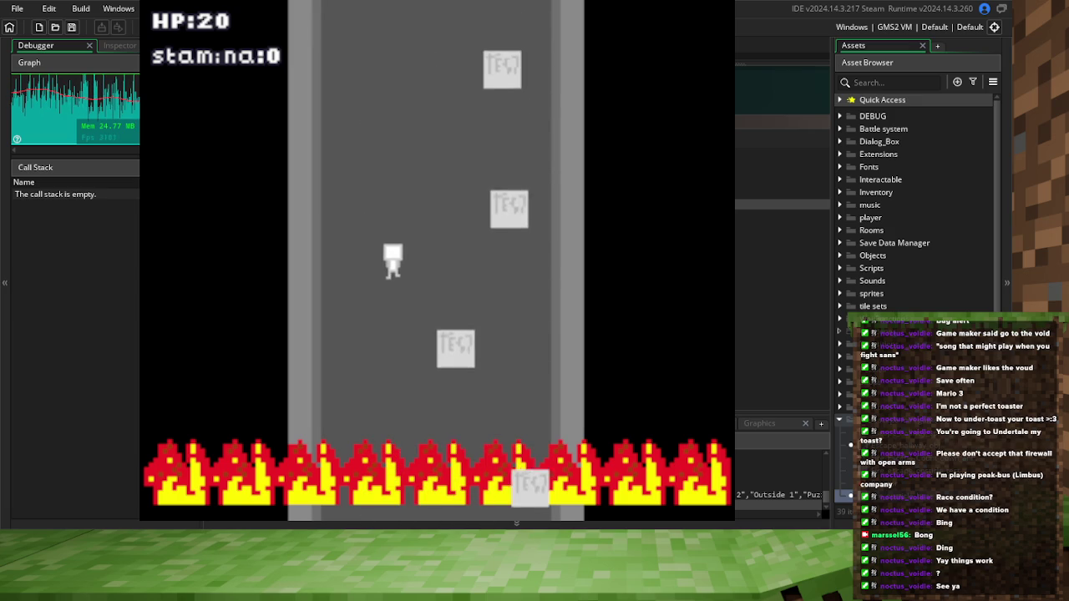
key(Right)
key(Right)
key(Left)
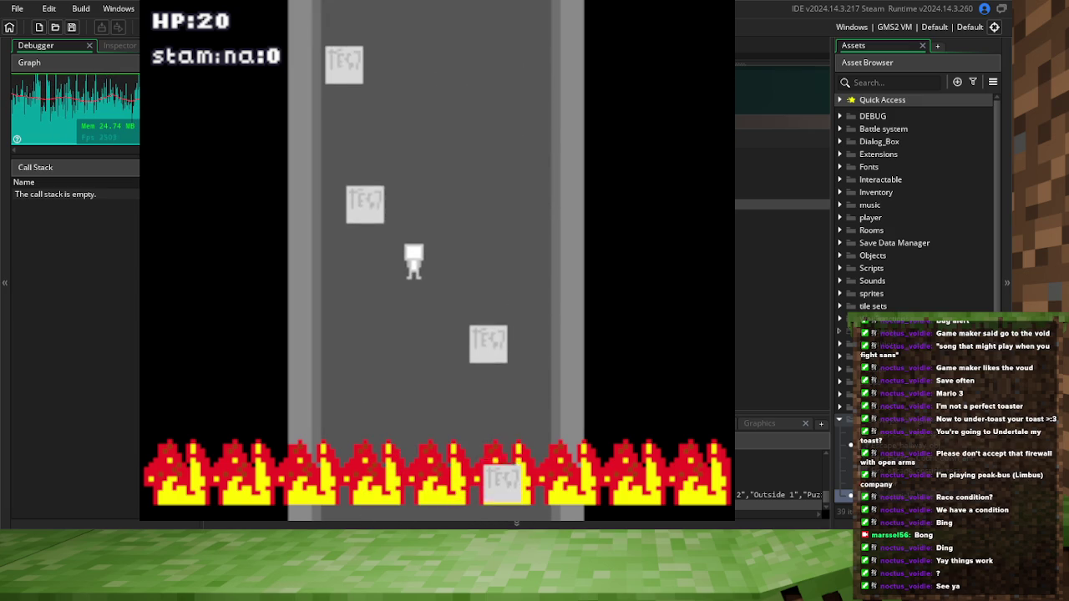
key(Right)
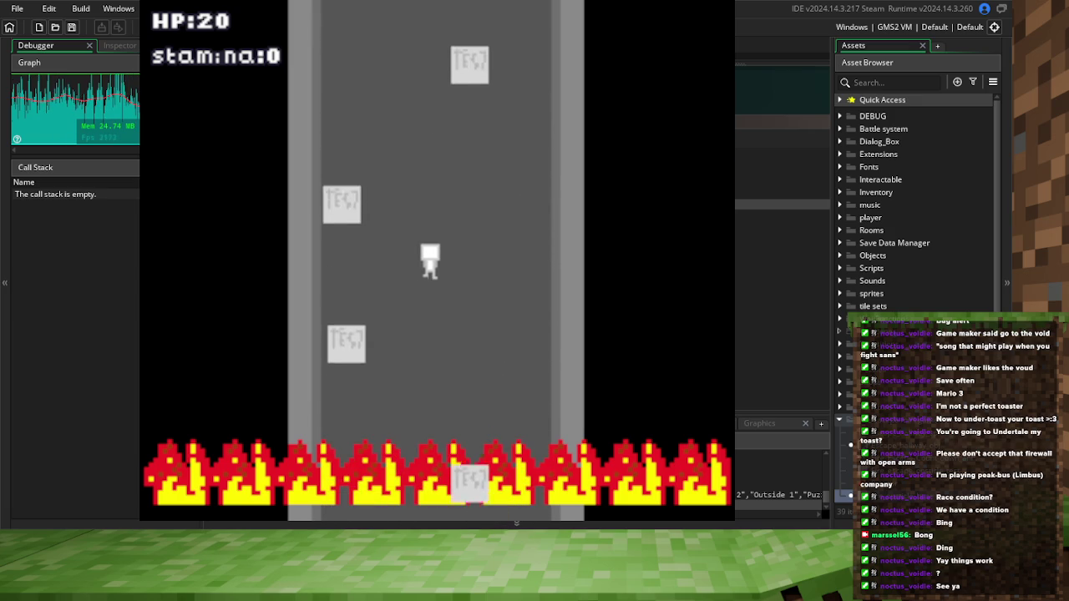
key(Left)
key(Right)
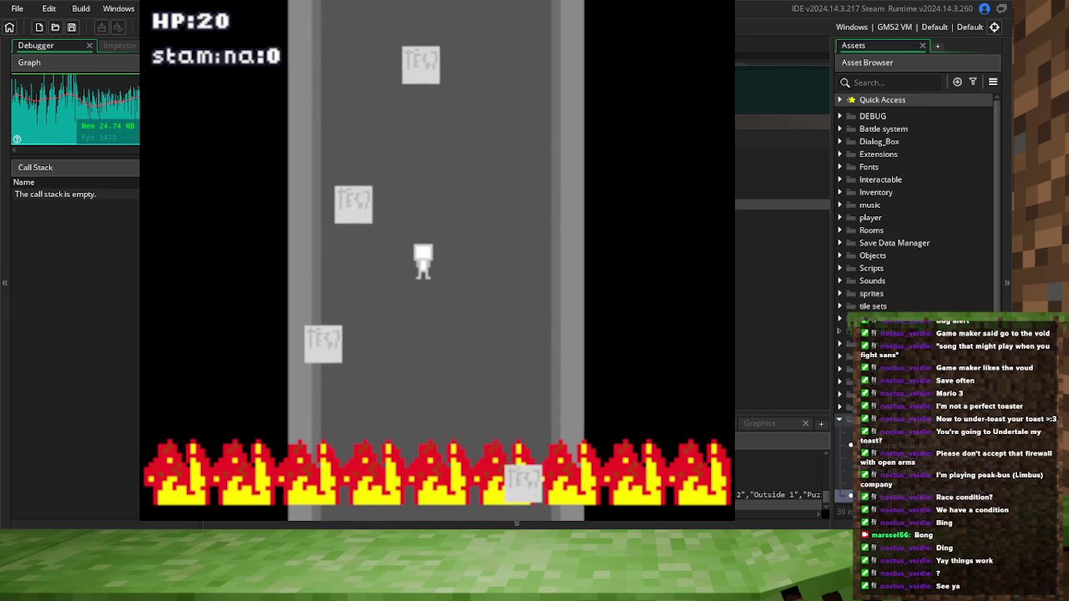
key(Right)
key(Left)
key(Left)
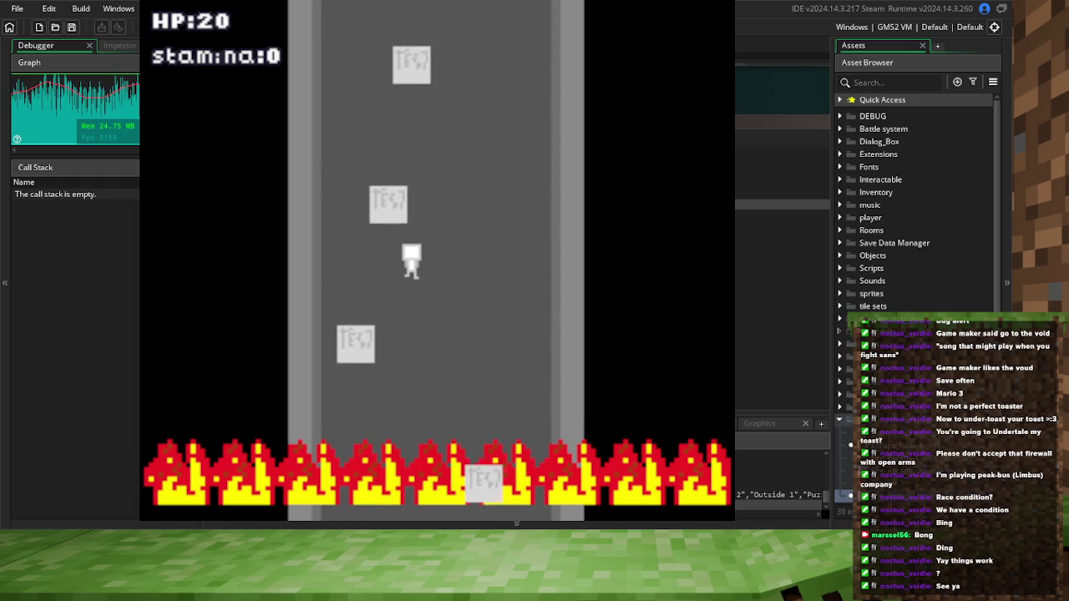
key(Right)
key(Left)
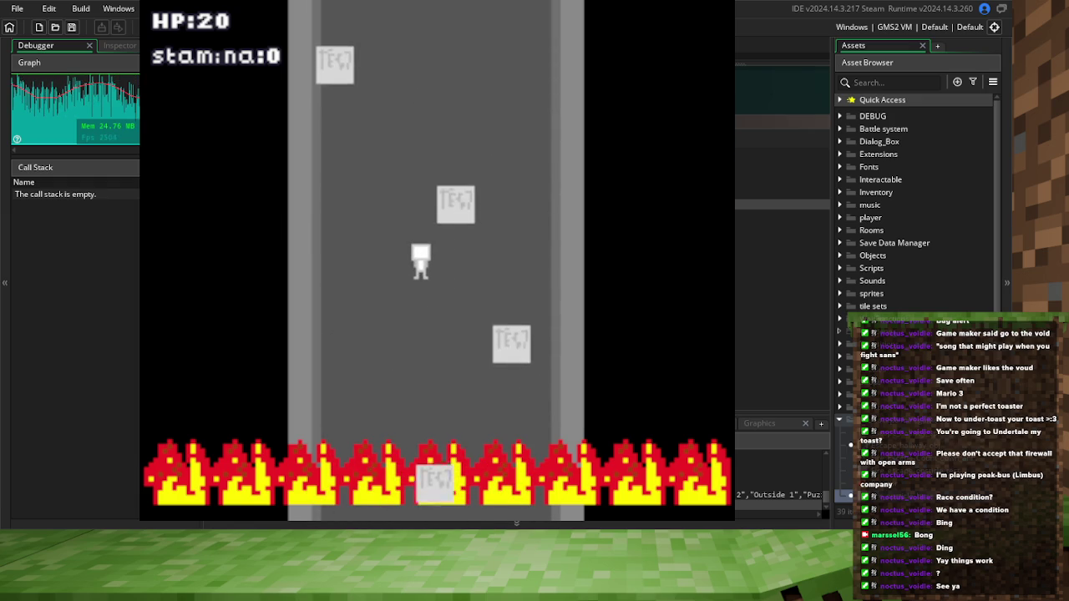
key(Left)
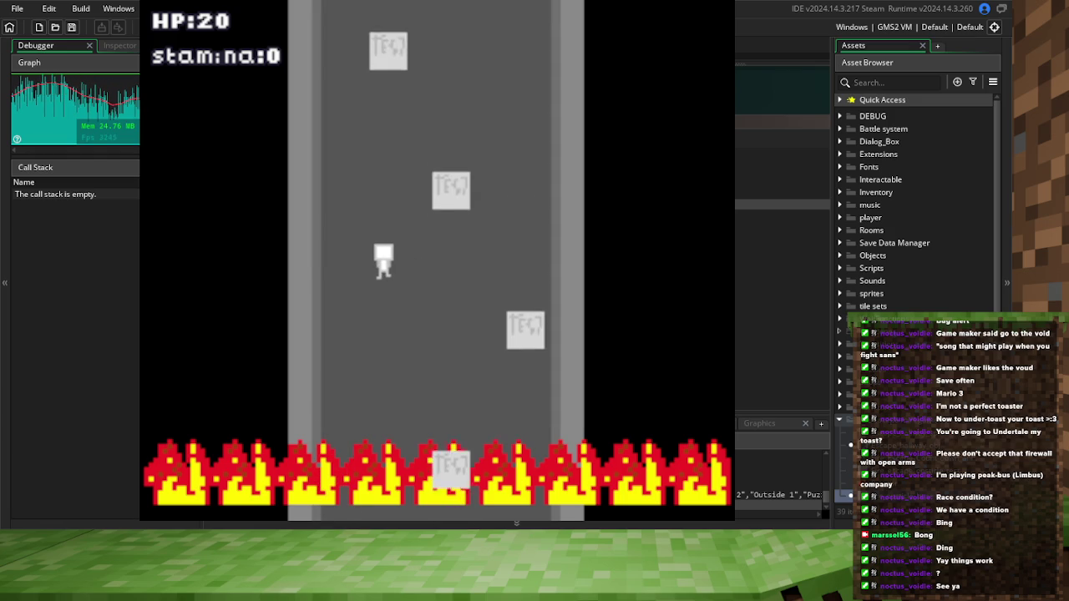
key(Right)
key(Left)
key(Right)
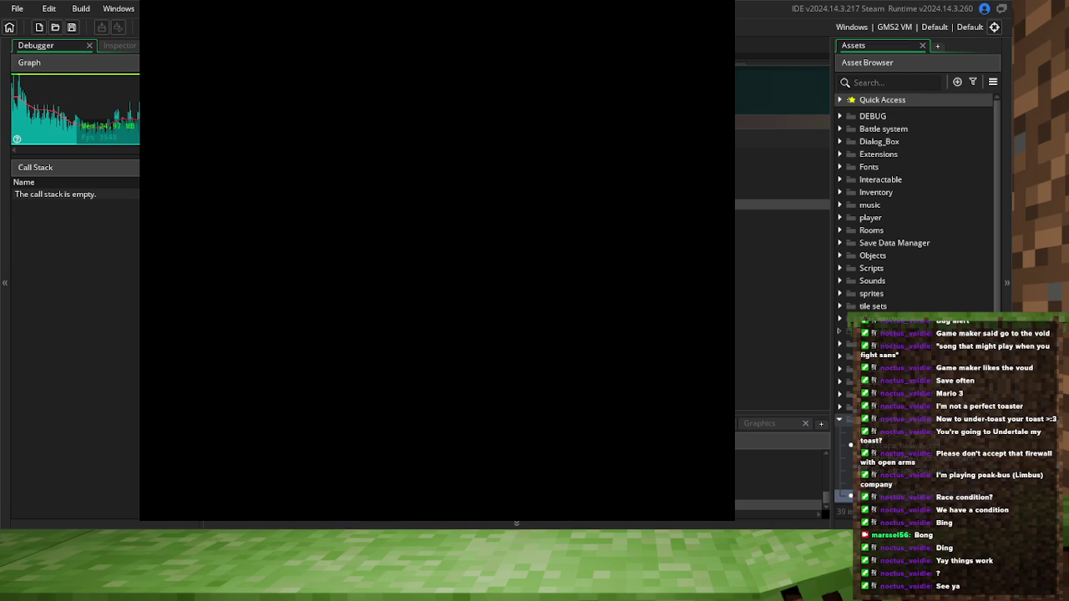
Close the game window with Alt+F4 and save the project
key(alt+F4)
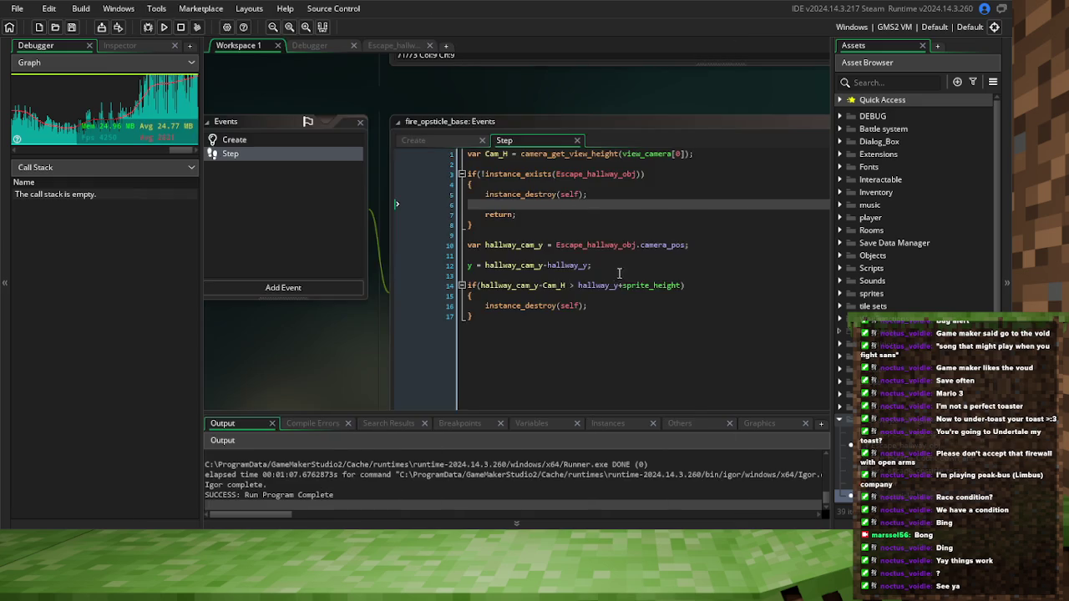
click(71, 28)
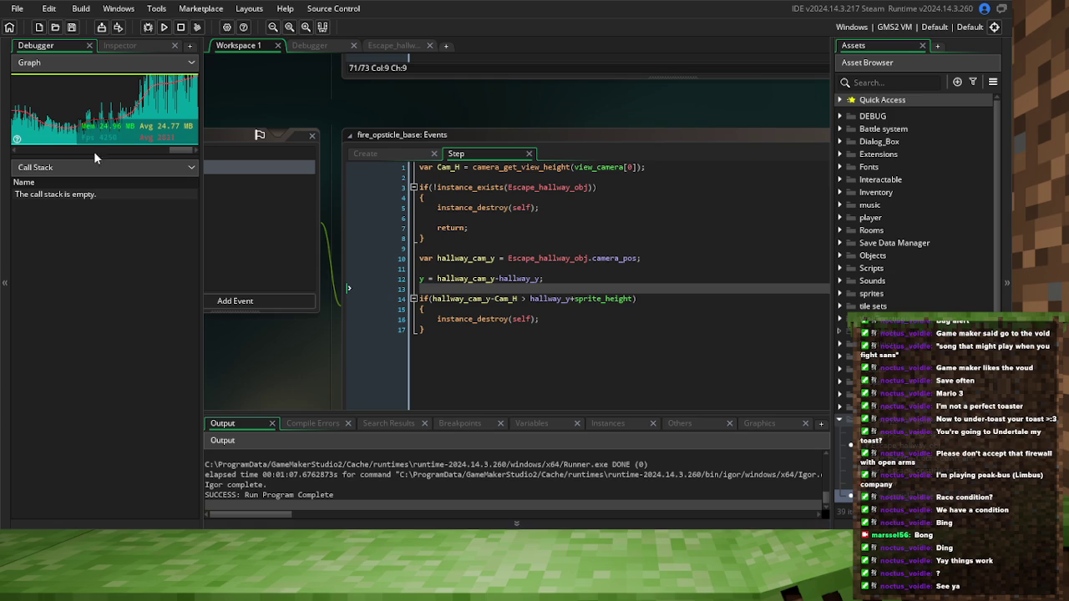
click(72, 28)
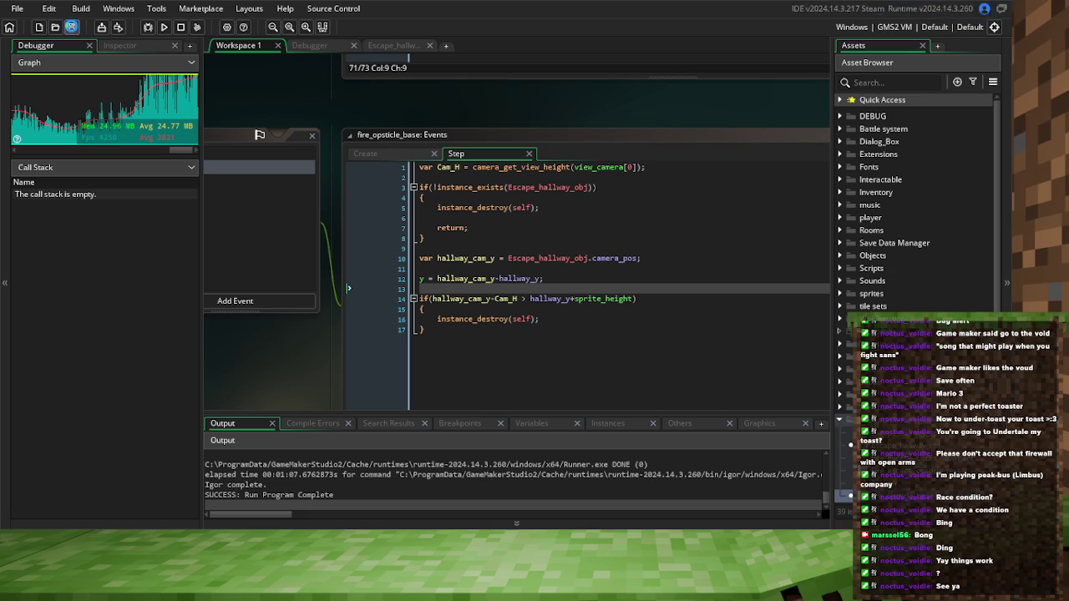
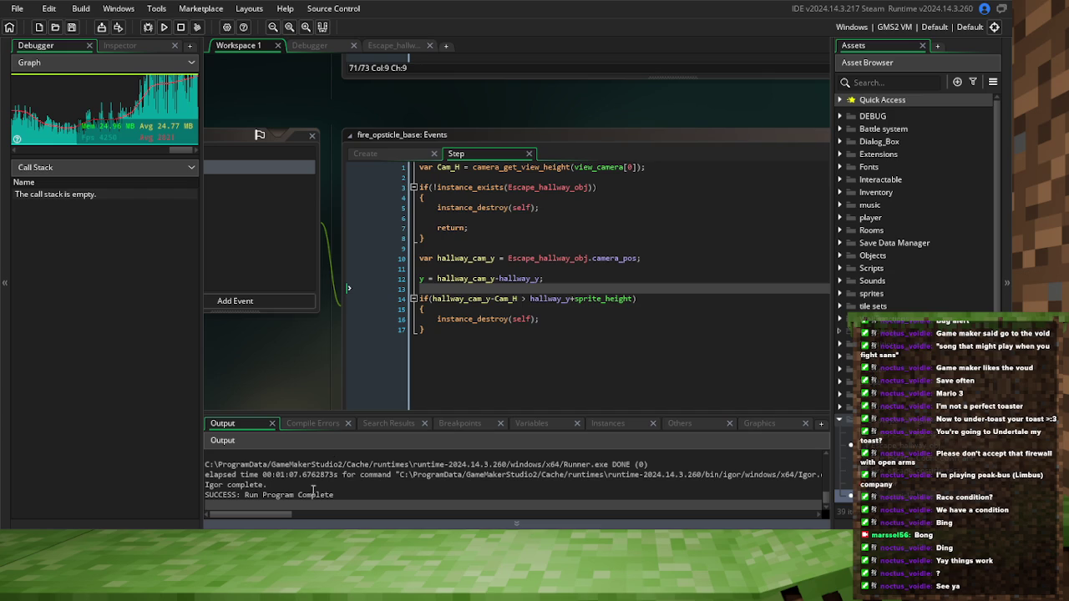
Save the project, then bring up the fire_opsticle_base Create event code
click(73, 27)
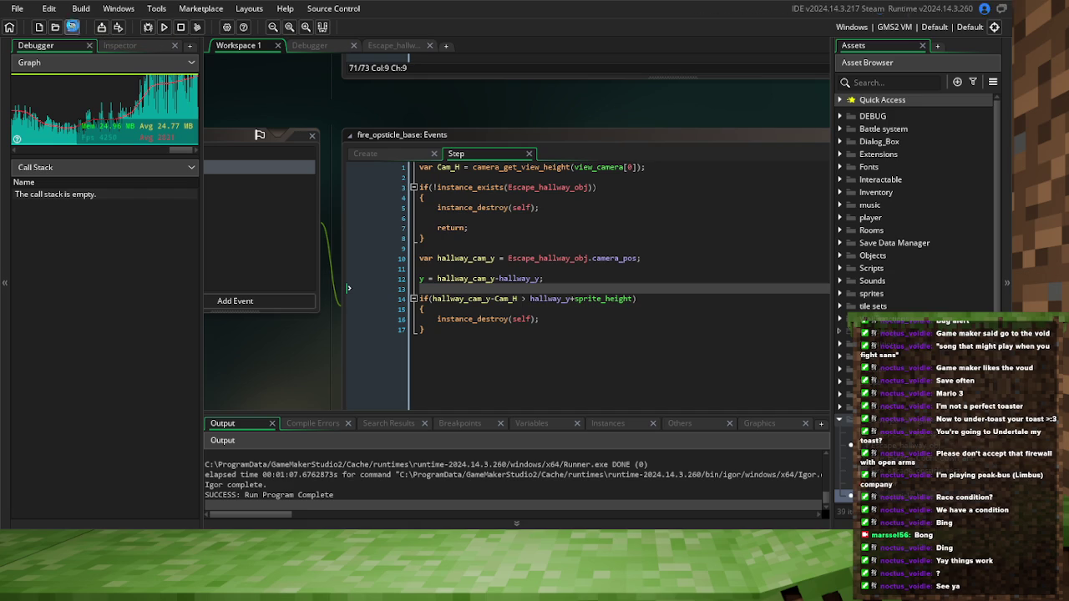
click(73, 28)
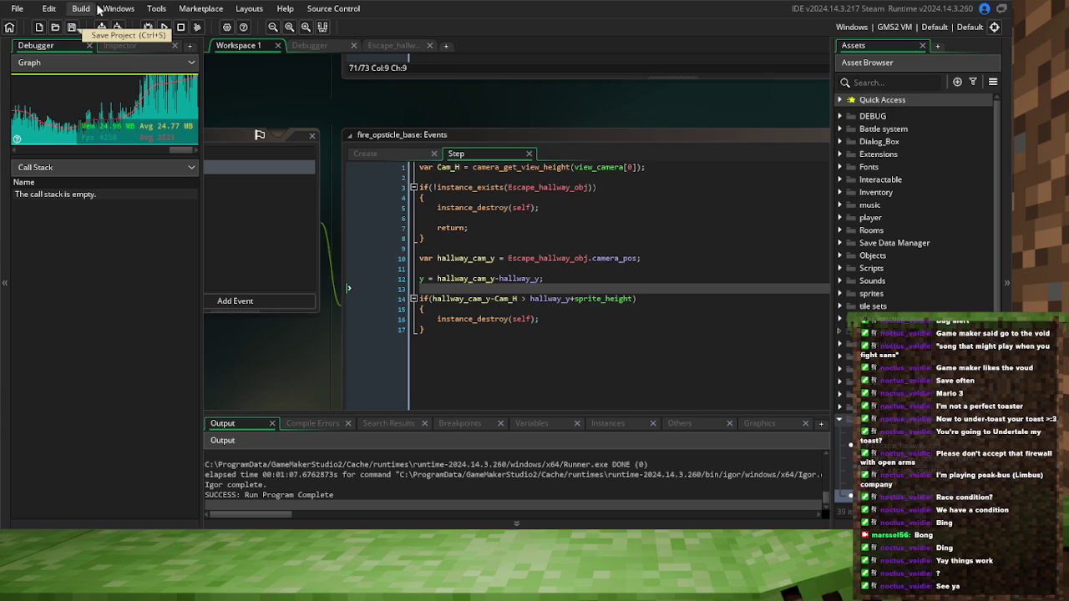
click(72, 27)
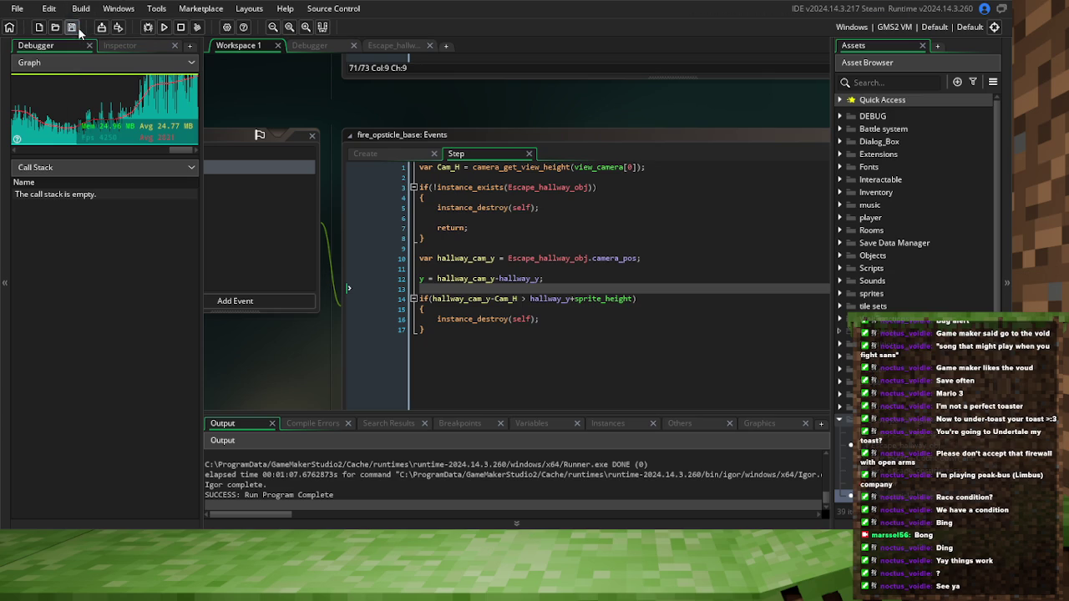
click(392, 150)
click(477, 207)
Add a blank line above hallway_y in the obstacle's Create code and save the project
key(Return)
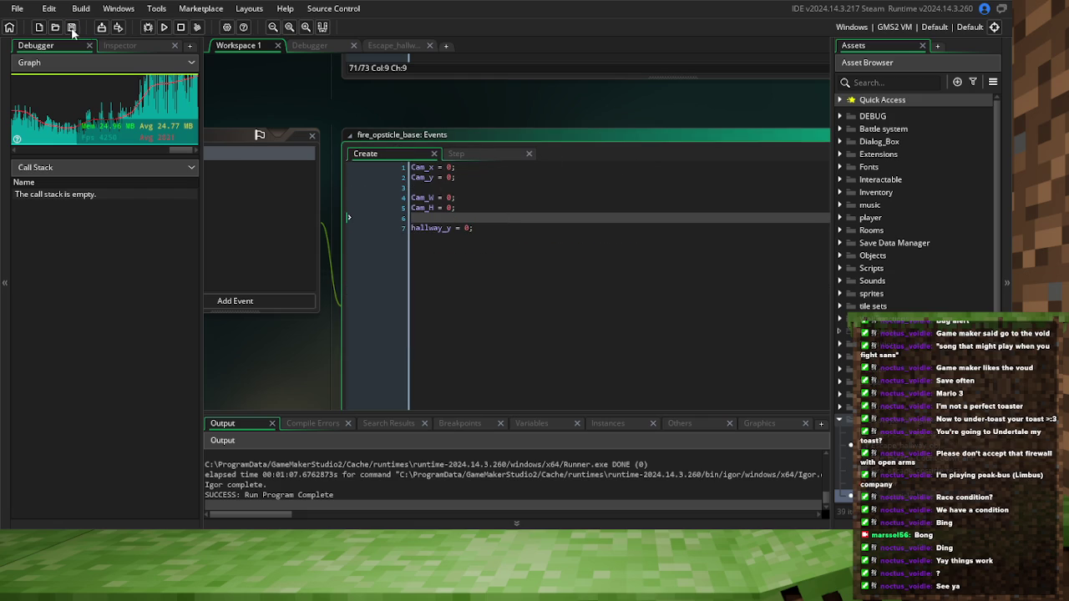
click(72, 27)
drag(458, 109, 799, 226)
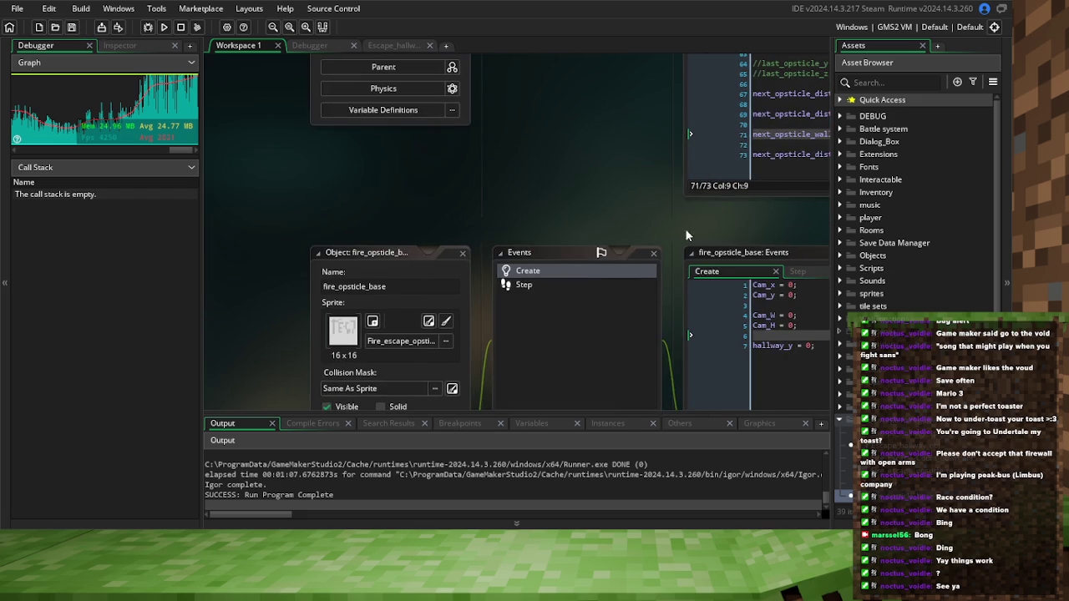
click(373, 288)
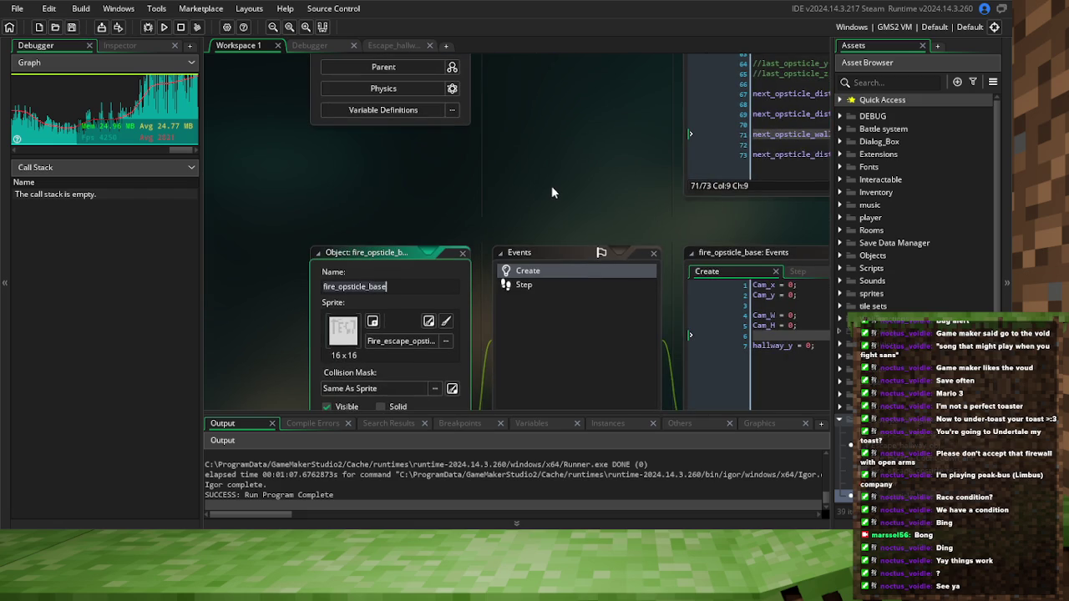
click(522, 206)
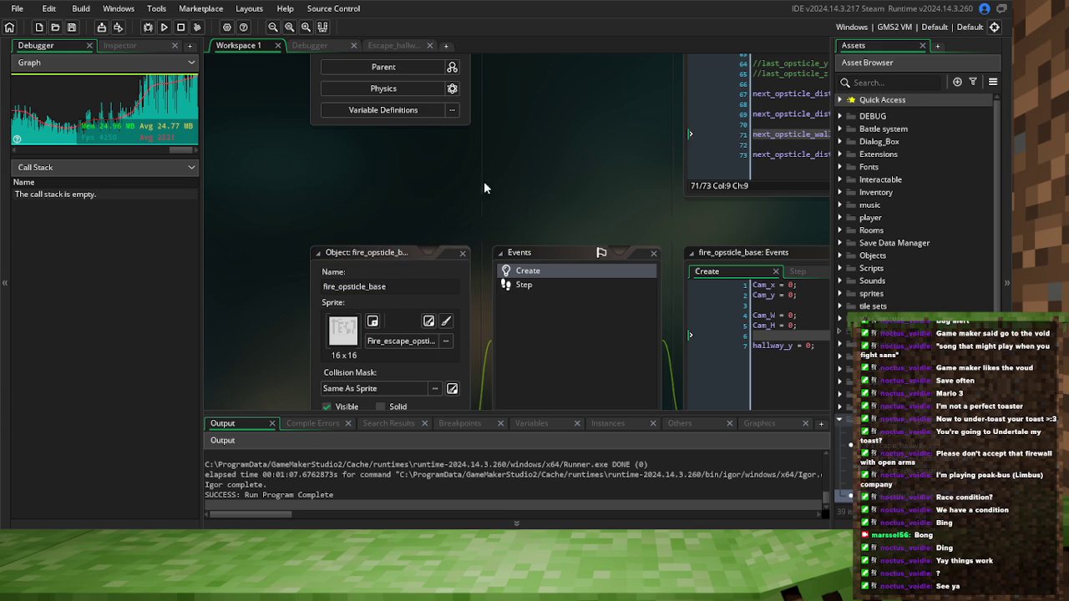
click(373, 288)
click(440, 202)
click(75, 29)
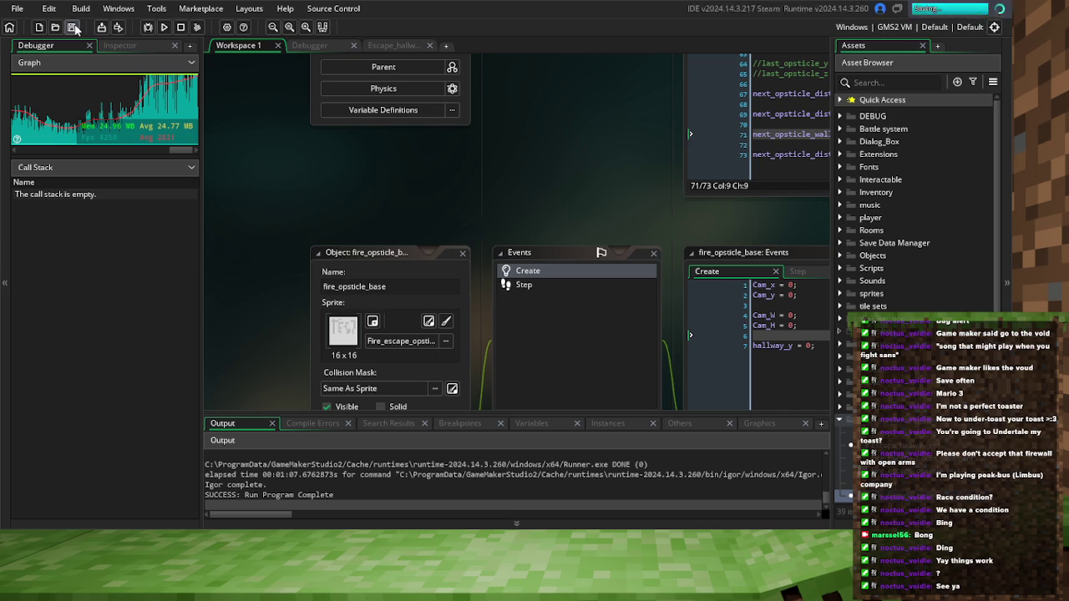
Open Escape_hallway_obj's Step event at the fire_opsticle_base creation block
scroll(484, 194, up, 3)
click(400, 111)
click(547, 203)
click(383, 226)
key(Return)
key(Return)
key(ctrl+z)
key(ctrl+z)
click(367, 265)
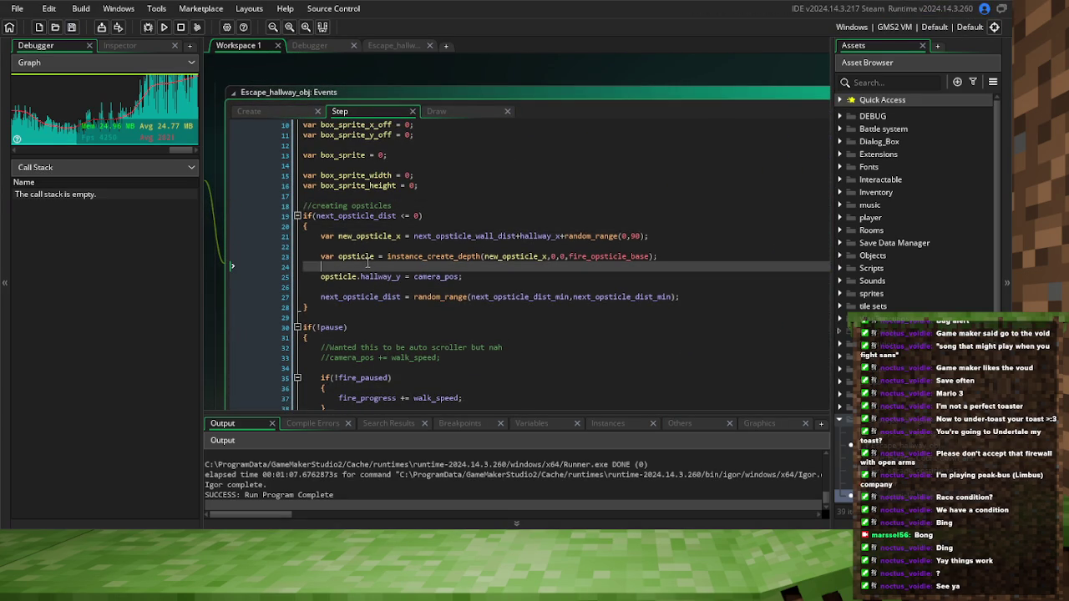
Start a 'var Random_amount_of_opstickle' declaration after the obstacle block's opening brace
click(341, 226)
key(Return)
key(Return)
click(342, 236)
text(var a)
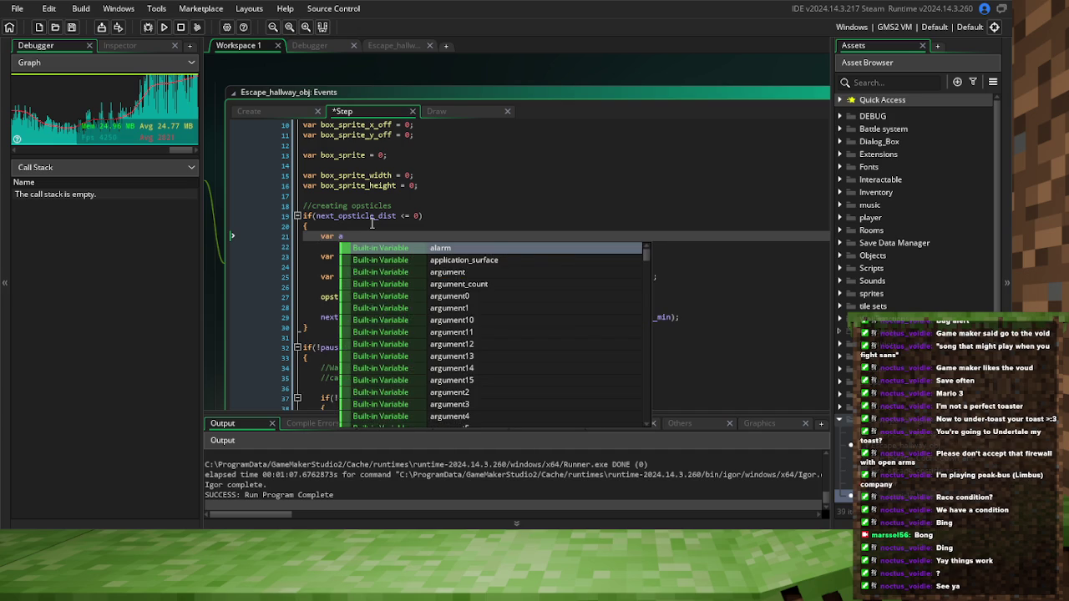
key(BackSpace)
text(Random)
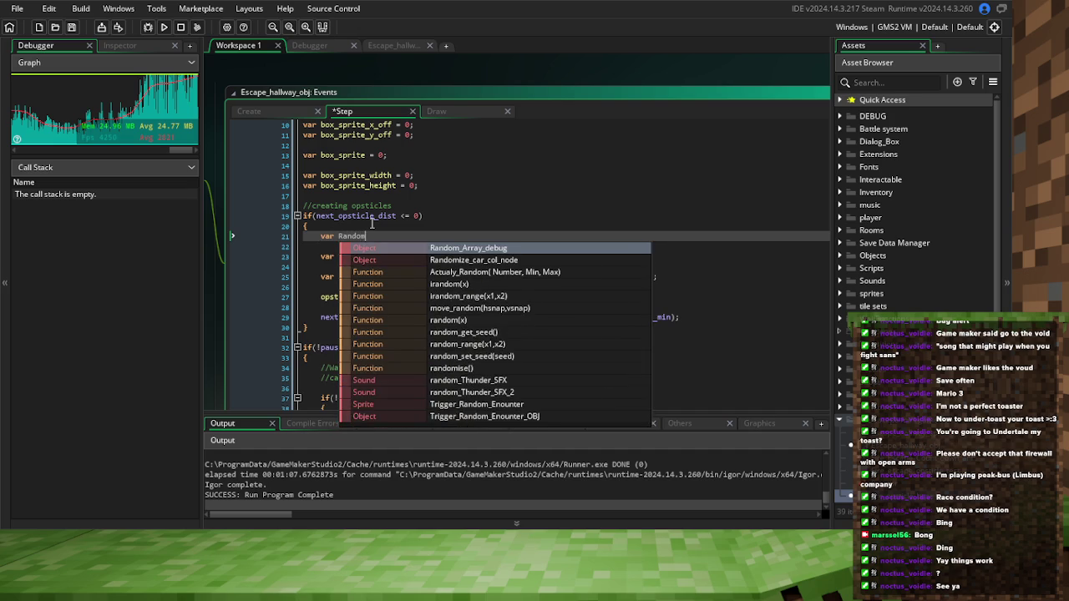
text(_amount)
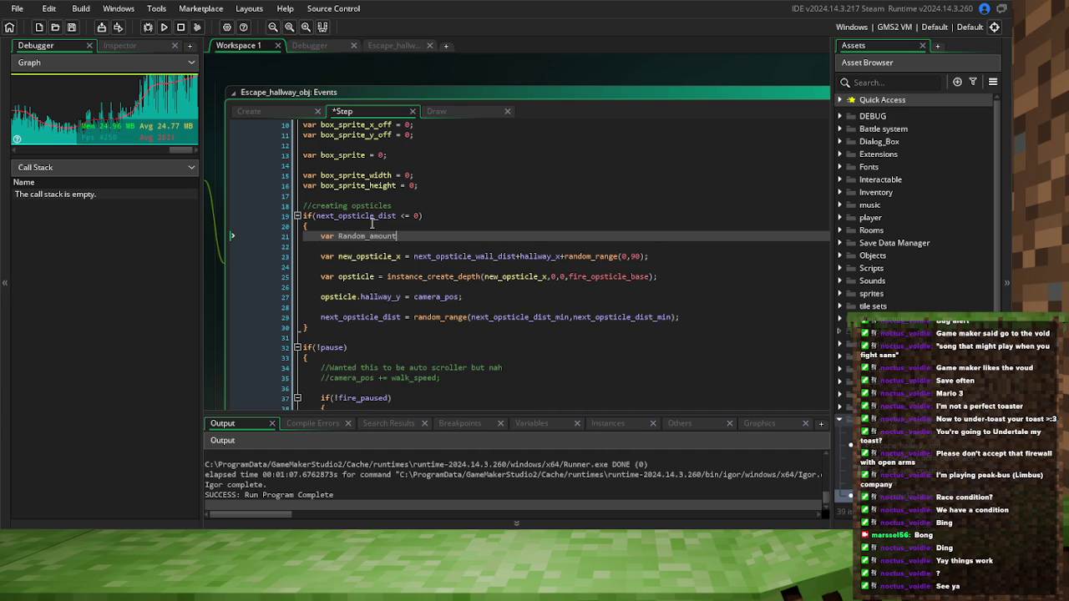
text(_)
text(of_opstic)
text(kle)
Copy random_range(0,90); from line 23 onto the new declaration line
drag(702, 279, 441, 281)
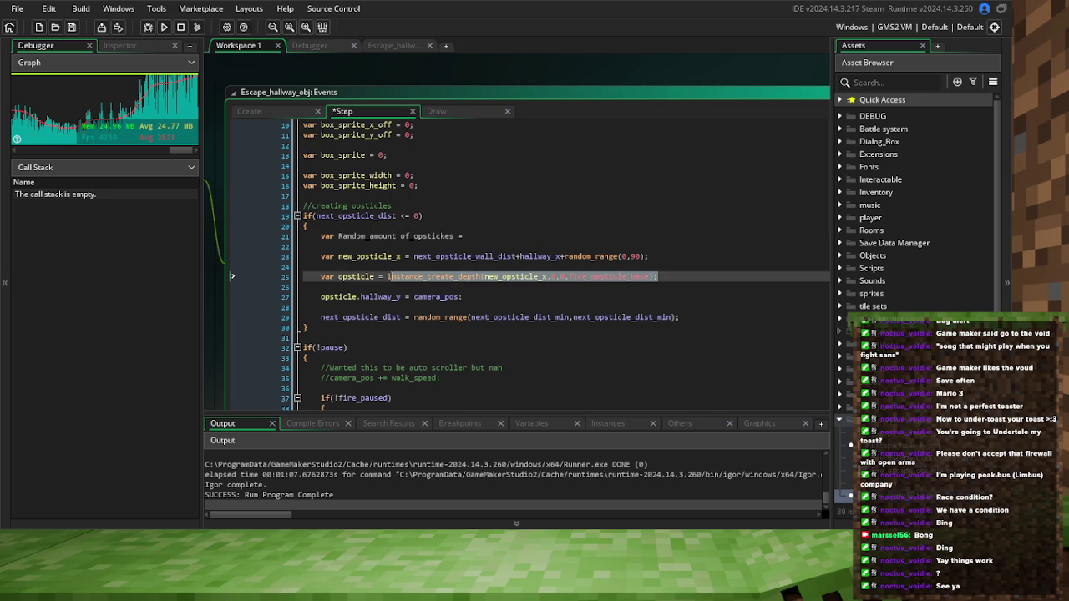
click(493, 238)
mouse_move(656, 256)
mouse_down()
mouse_move(673, 255)
mouse_move(565, 258)
mouse_up()
key(ctrl+c)
click(513, 235)
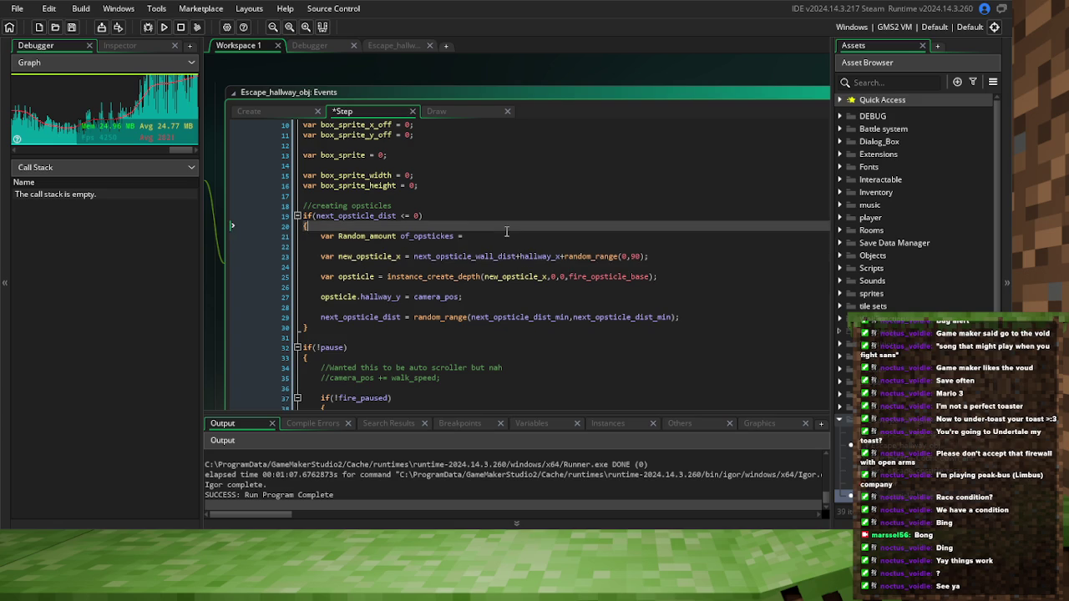
key(ctrl+v)
Add the underscore to the variable name, try range maximums 5, 4 and 3, and save
click(400, 237)
key(BackSpace)
text(_)
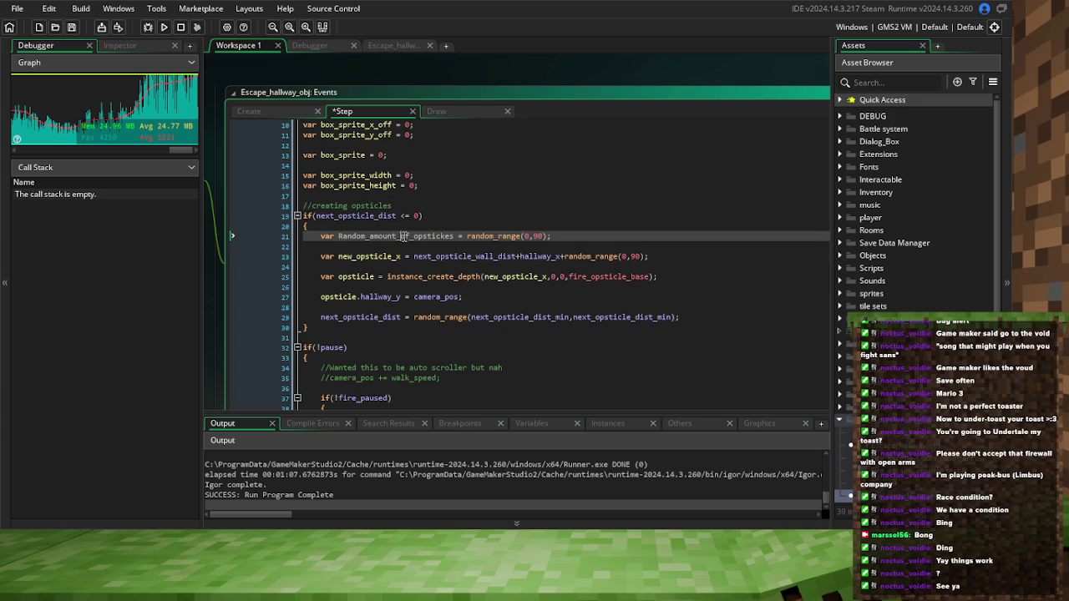
double_click(539, 236)
text(5)
double_click(537, 236)
text(4)
click(564, 237)
double_click(536, 237)
text(3)
key(End)
click(72, 28)
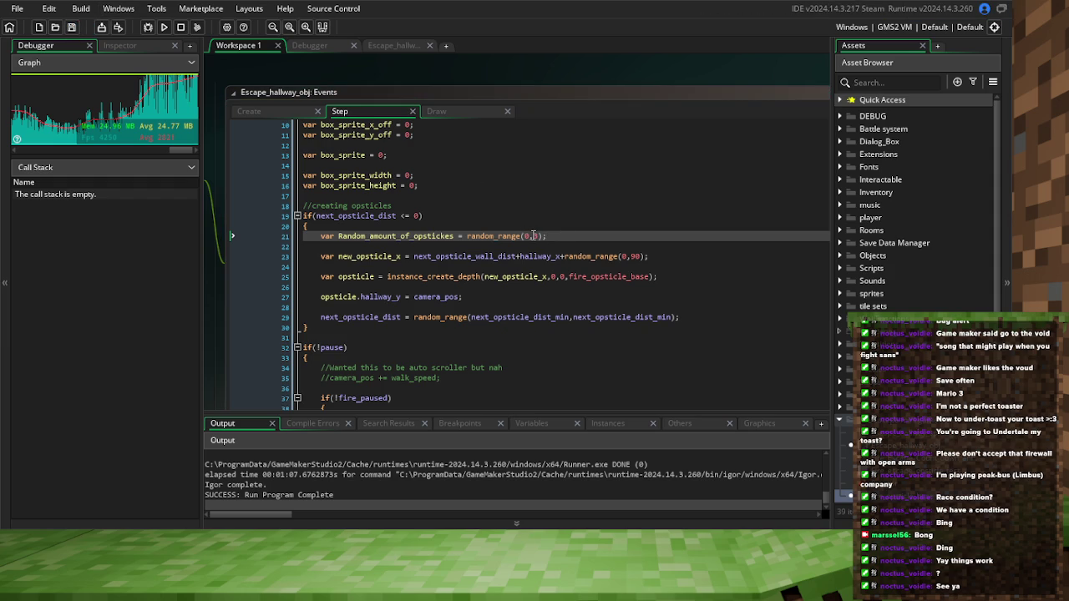
Adjust the range maximum again and open a new line below the declaration
double_click(537, 237)
text(4)
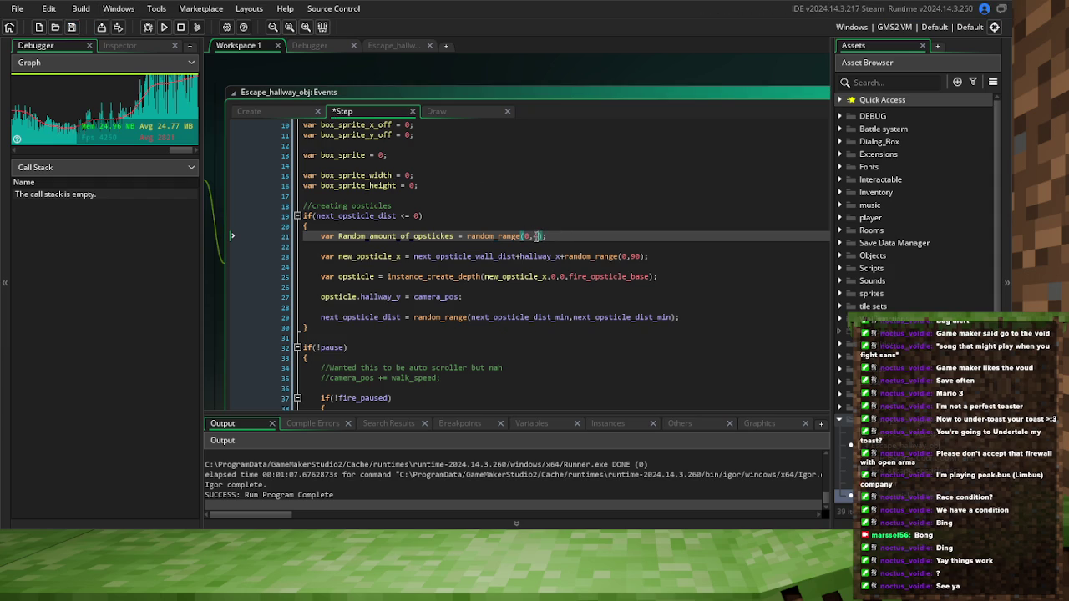
double_click(537, 237)
click(366, 239)
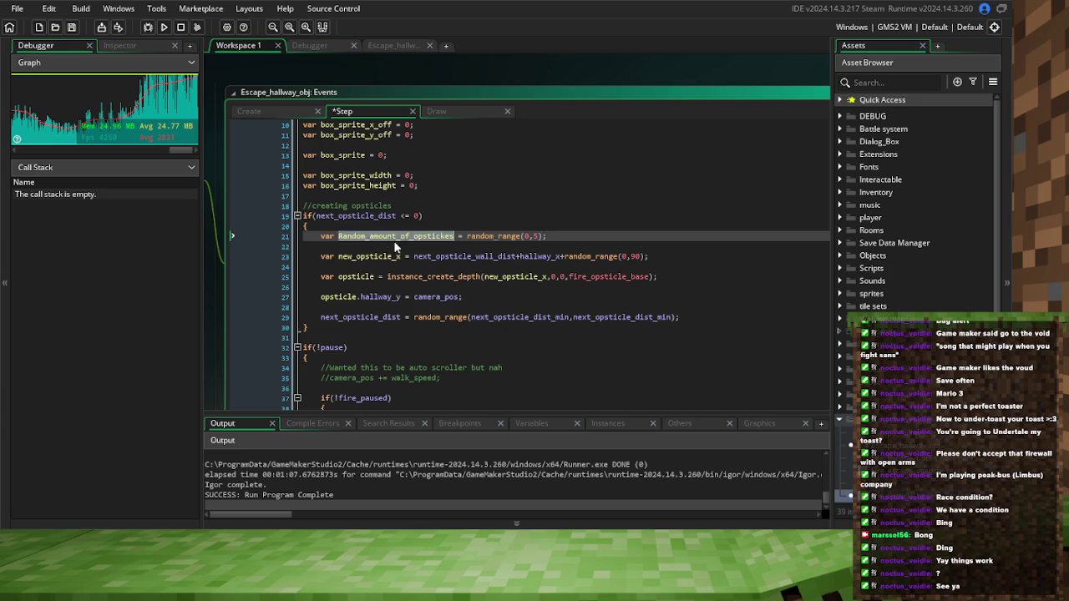
click(357, 247)
key(Return)
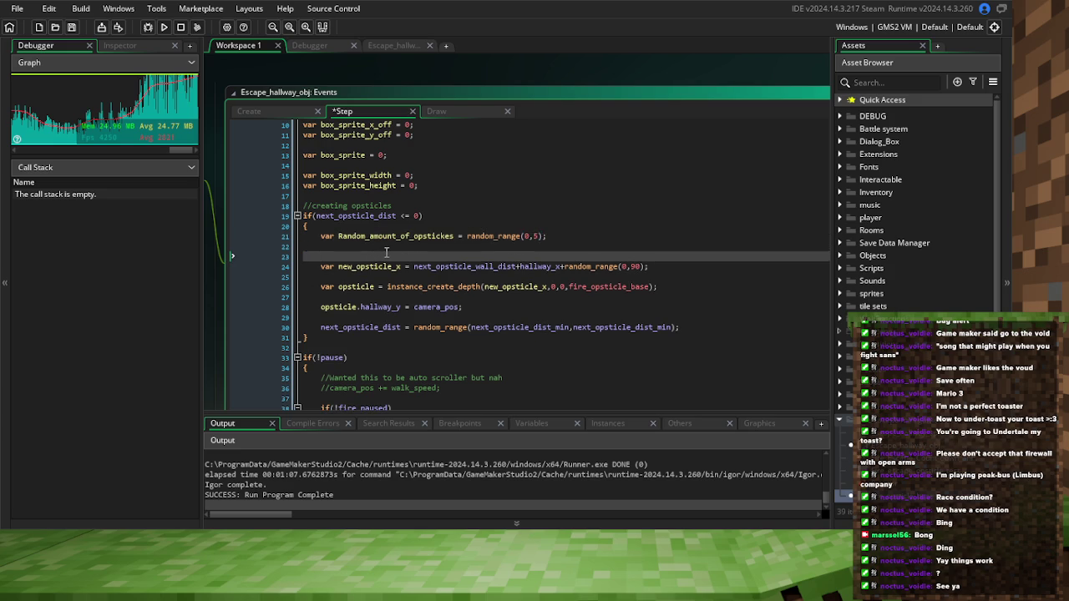
Type a repeat statement below the declaration with its opening brace on the next line
text(reaper)
text(peat()
scroll(371, 271, down, 2)
scroll(218, 305, down, 2)
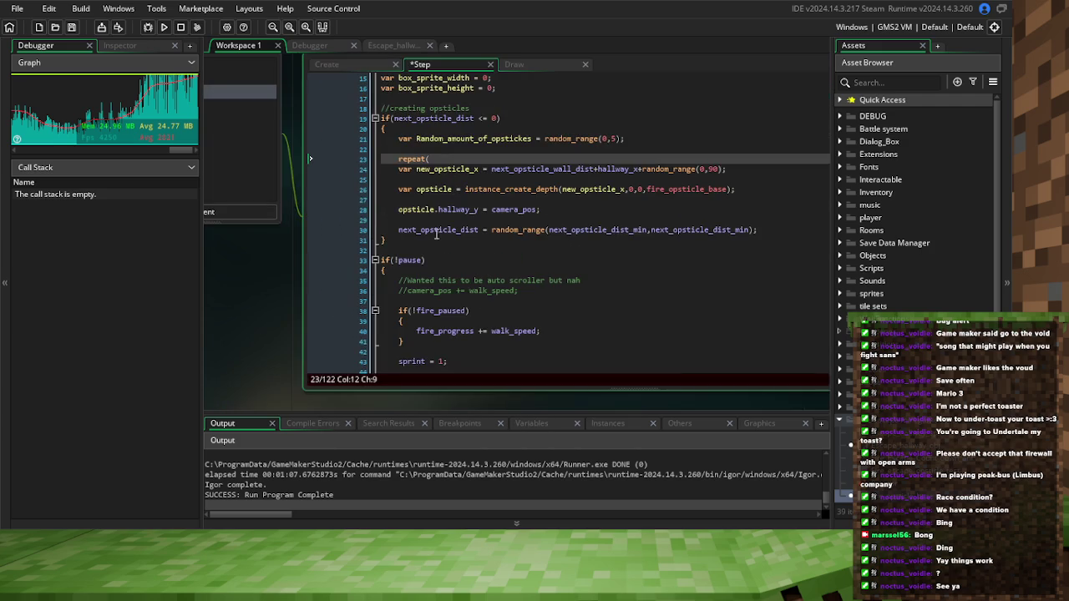
key(BackSpace)
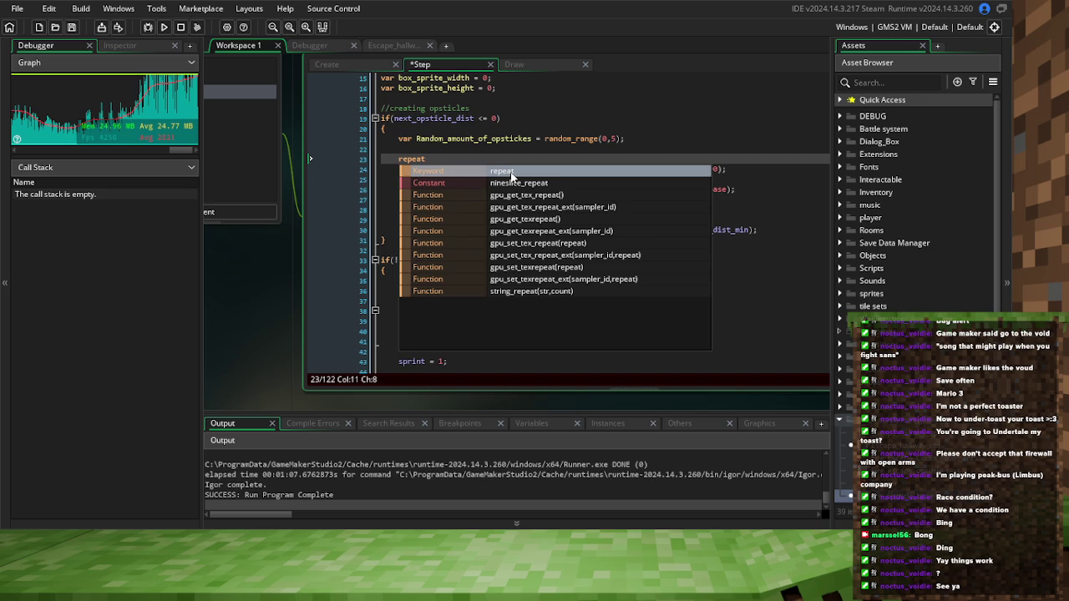
click(510, 174)
key(Return)
text({)
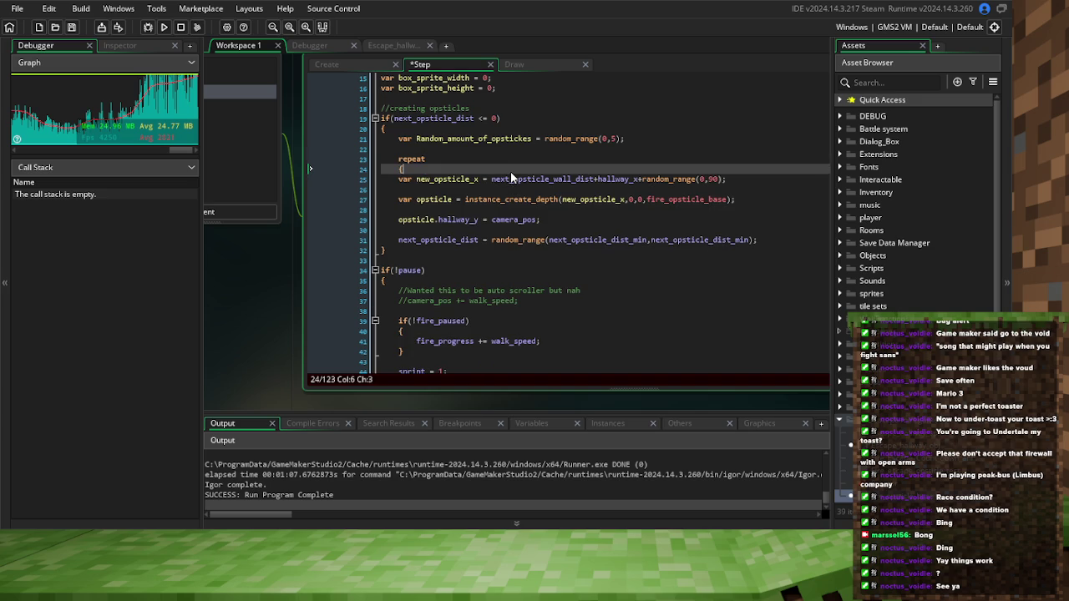
Indent the spawn lines, add a closing-brace line, set repeat's count to Random_amount_of_opstickes, then run
mouse_move(798, 242)
mouse_down()
mouse_move(564, 219)
mouse_move(383, 174)
mouse_up()
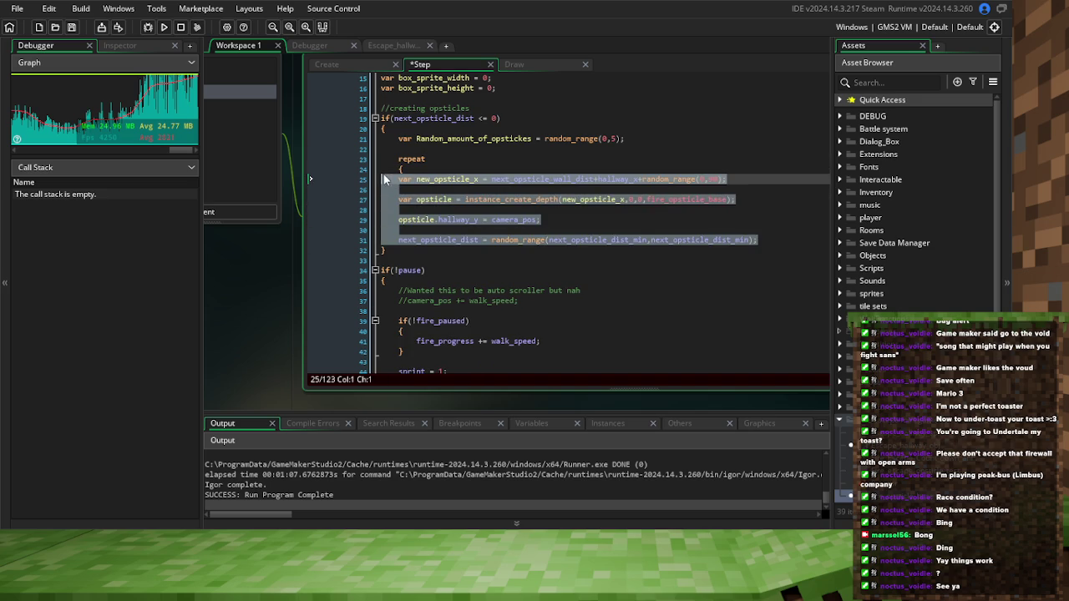
key(Tab)
click(781, 241)
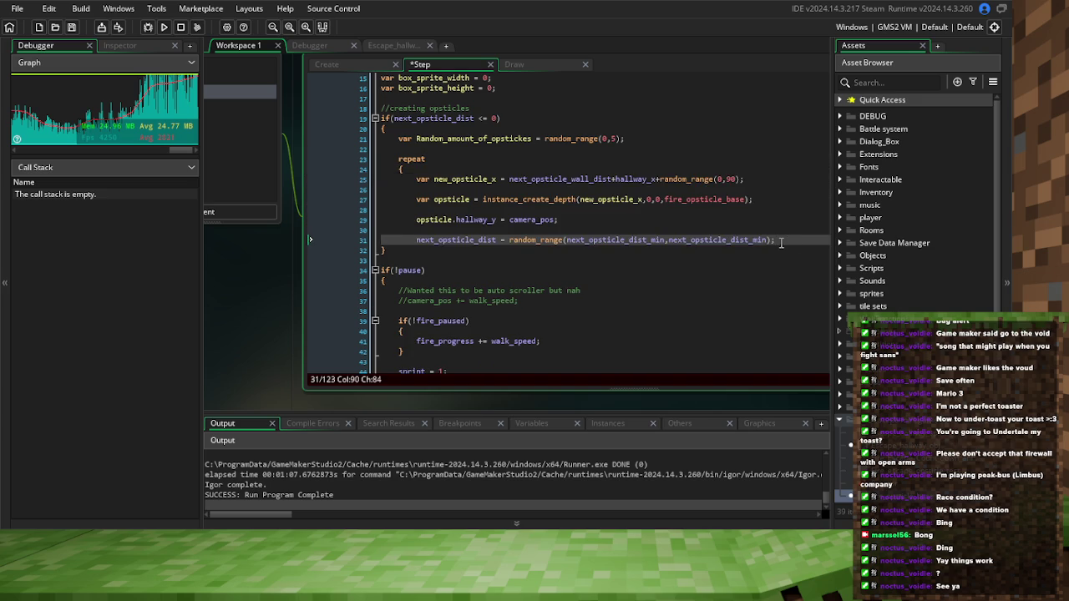
key(Return)
click(455, 159)
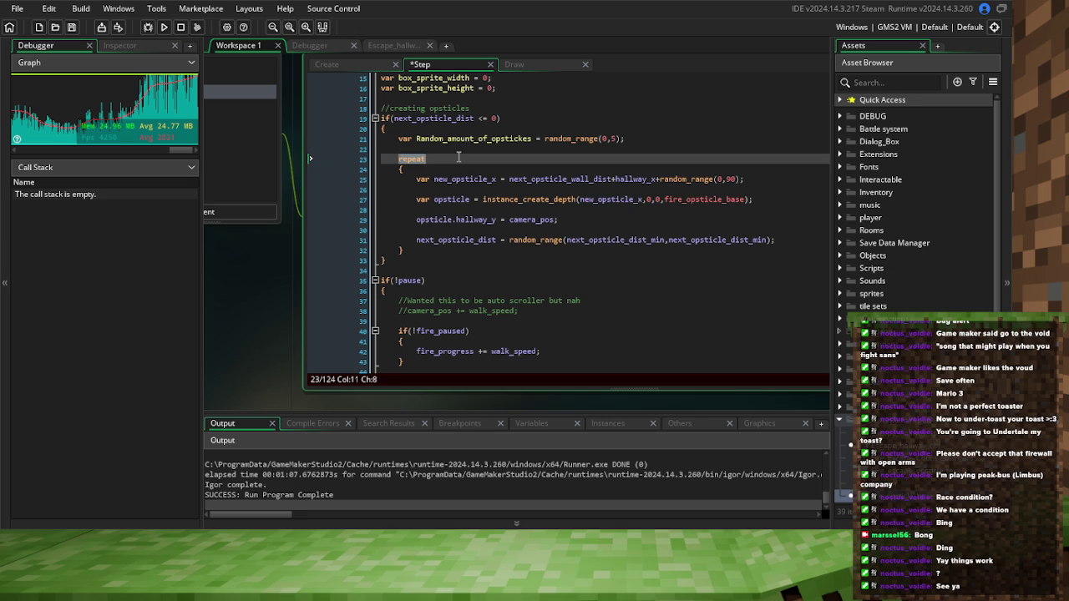
text((Random_amount_of_opstickes))
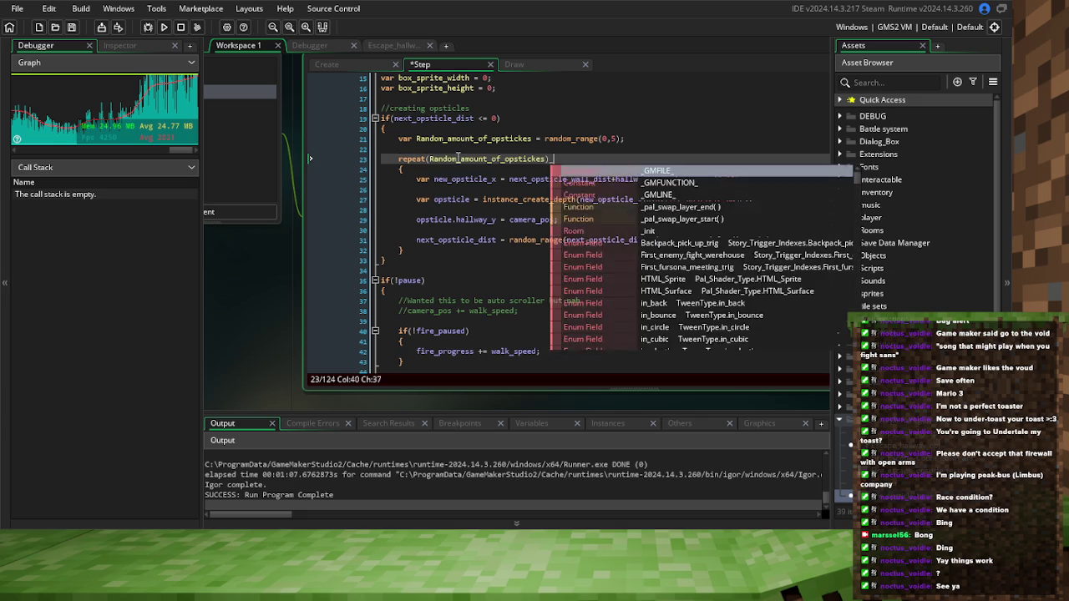
double_click(409, 158)
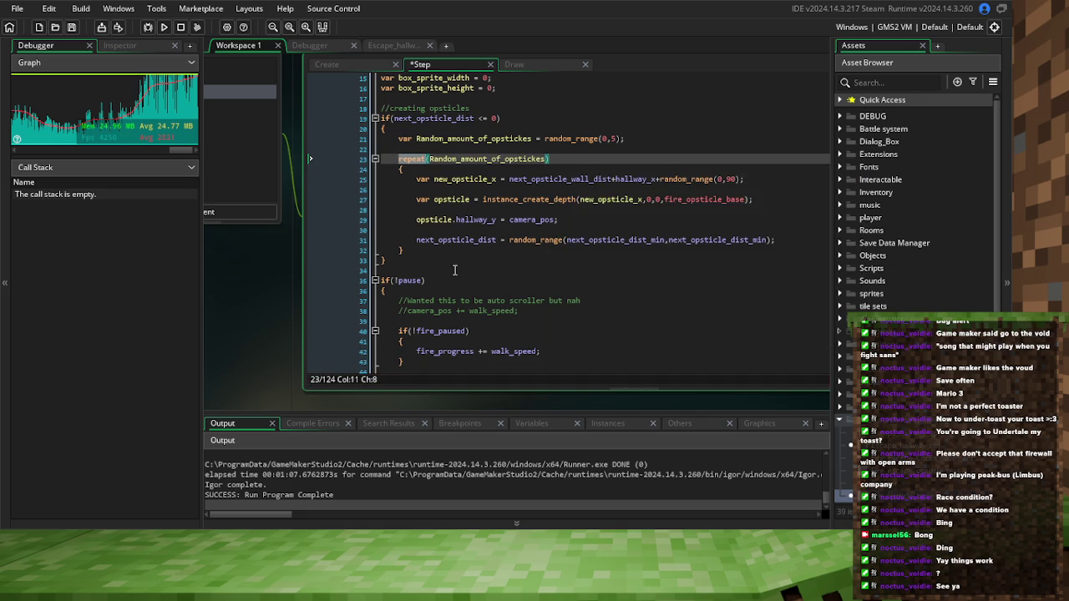
click(147, 26)
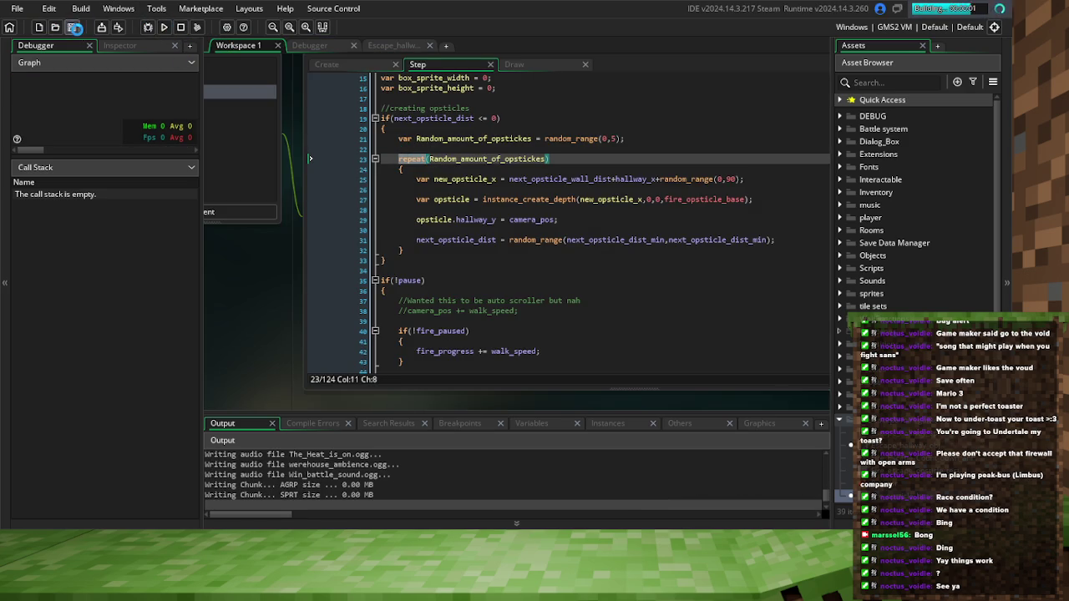
Load the Fire Escape Test room from the game's menu
click(409, 159)
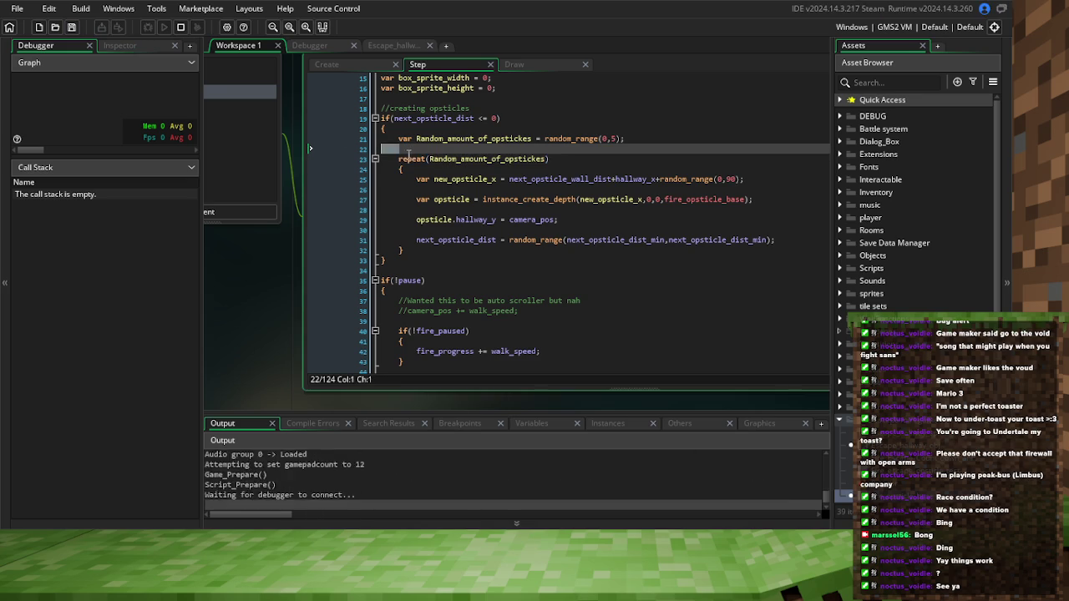
double_click(409, 159)
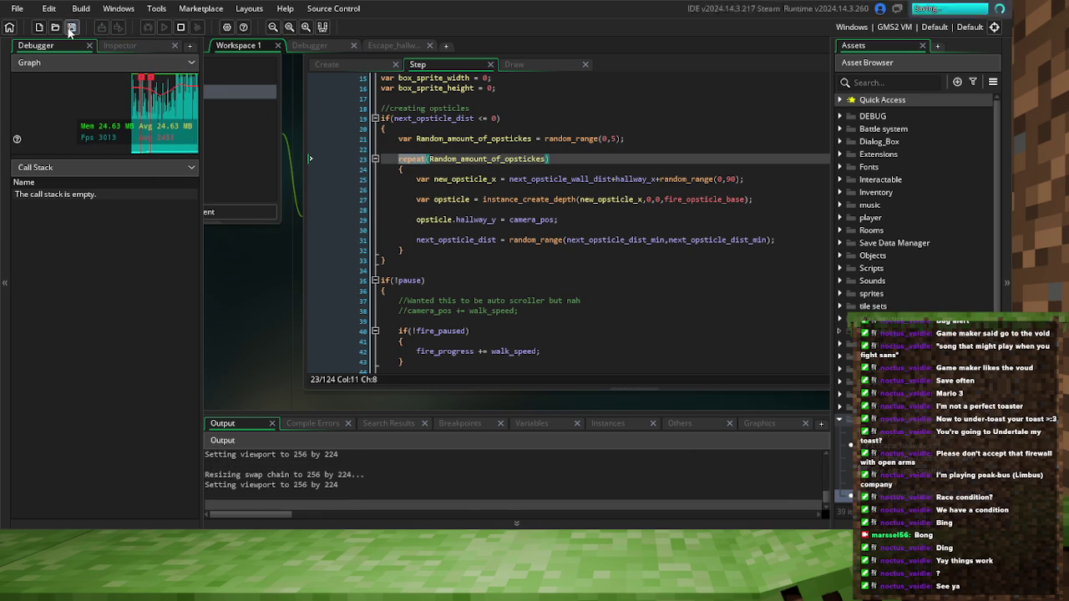
click(411, 159)
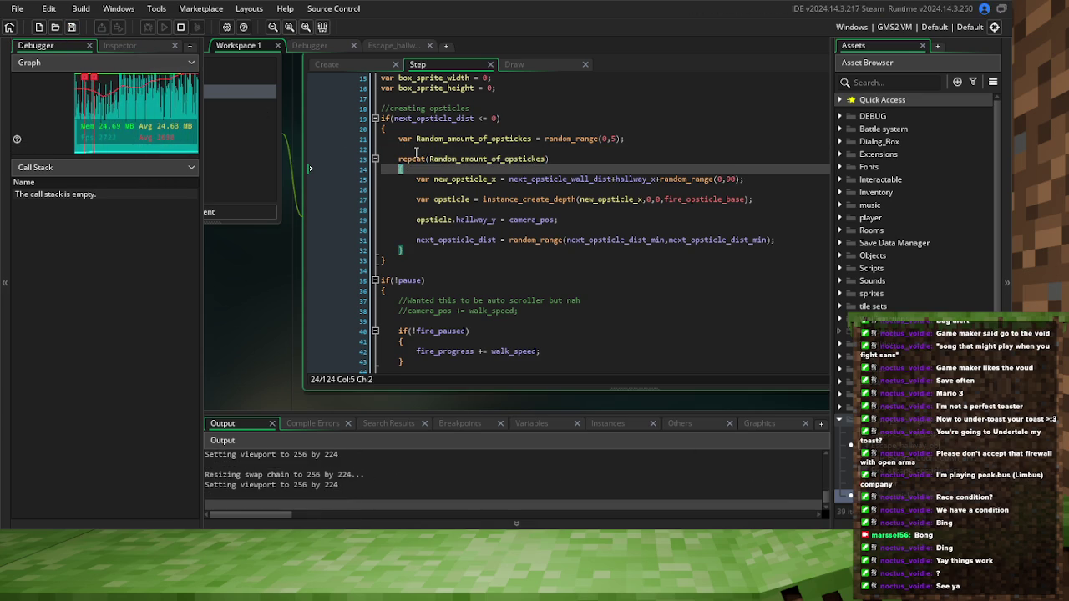
key(Up)
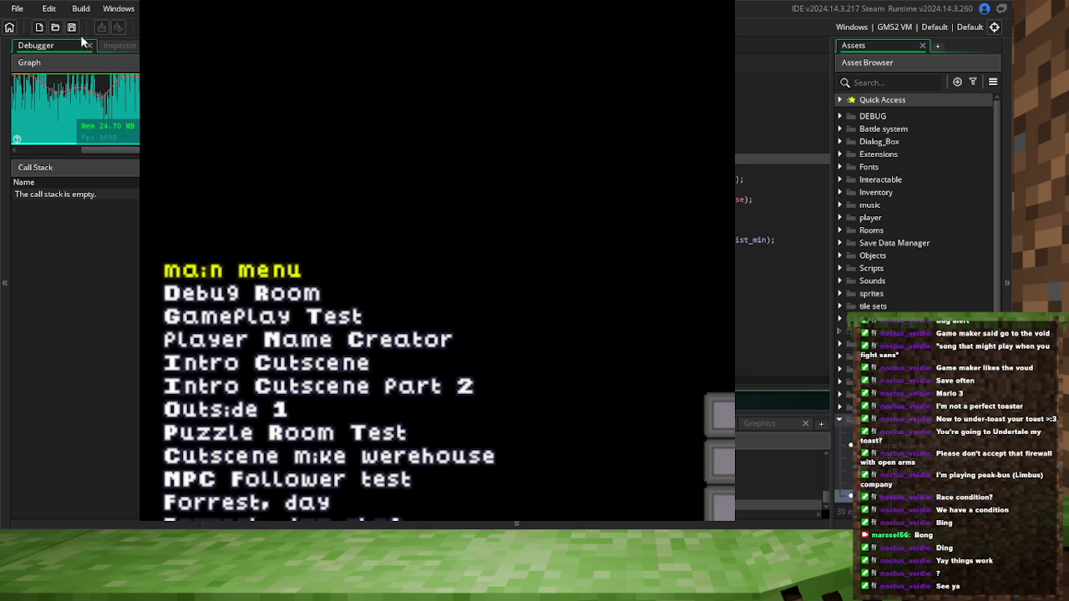
key(Up)
key(Up)
key(Up)
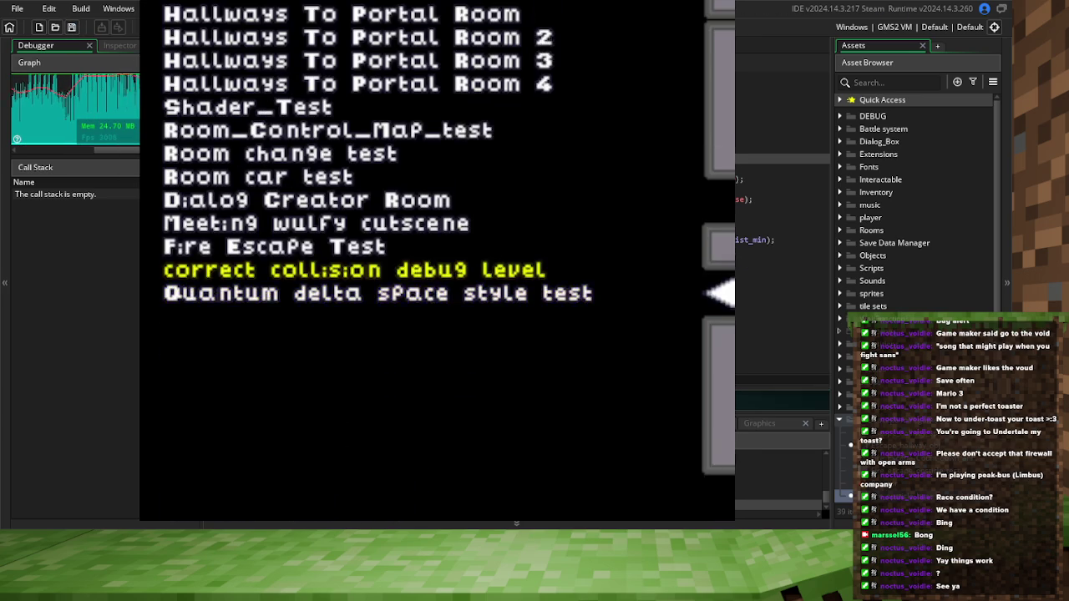
key(Return)
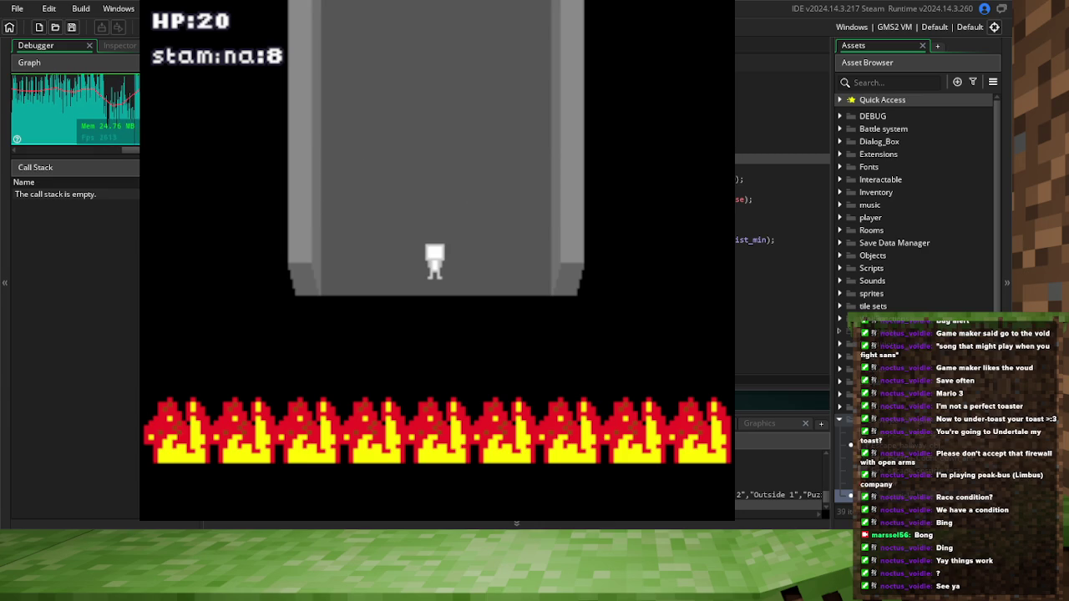
Sprint up the corridor, weaving left and right past obstacle rows until the fire drops HP to 18
key(Up)
key(Right)
key(Left)
key(Right)
key(Left)
key(Right)
key(Left)
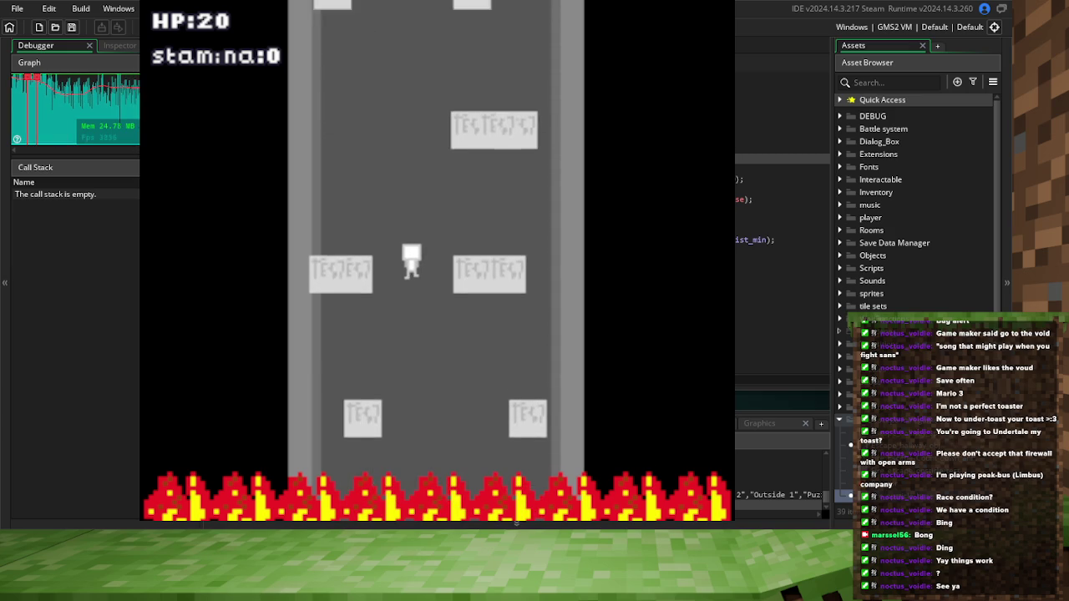
key(Right)
key(Left)
key(Right)
key(Left)
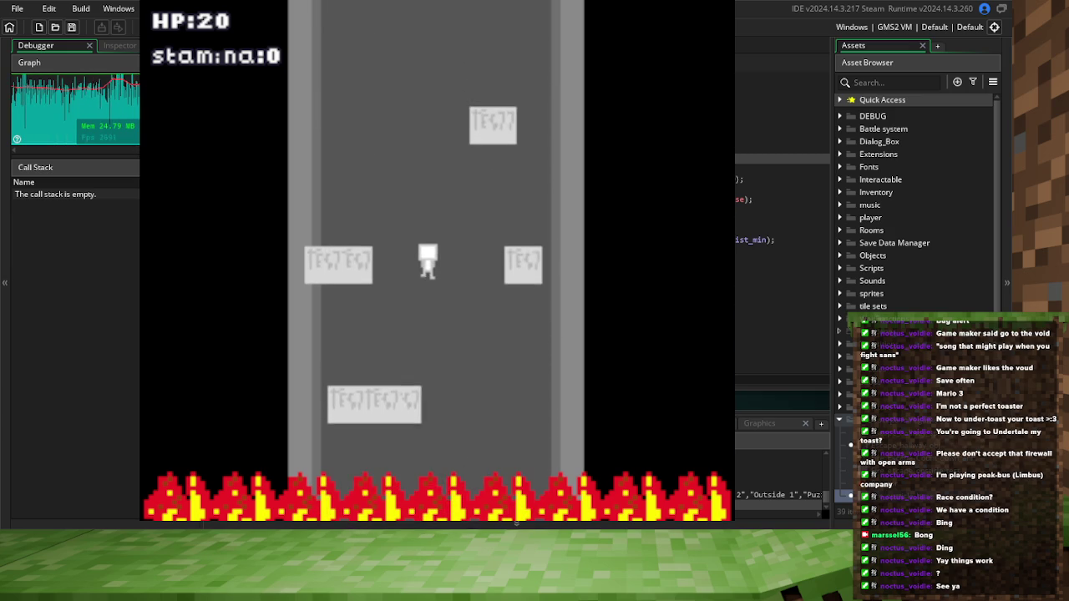
key(Left)
key(Right)
key(Left)
key(Right)
key(Right)
key(Left)
key(Right)
key(Right)
key(Left)
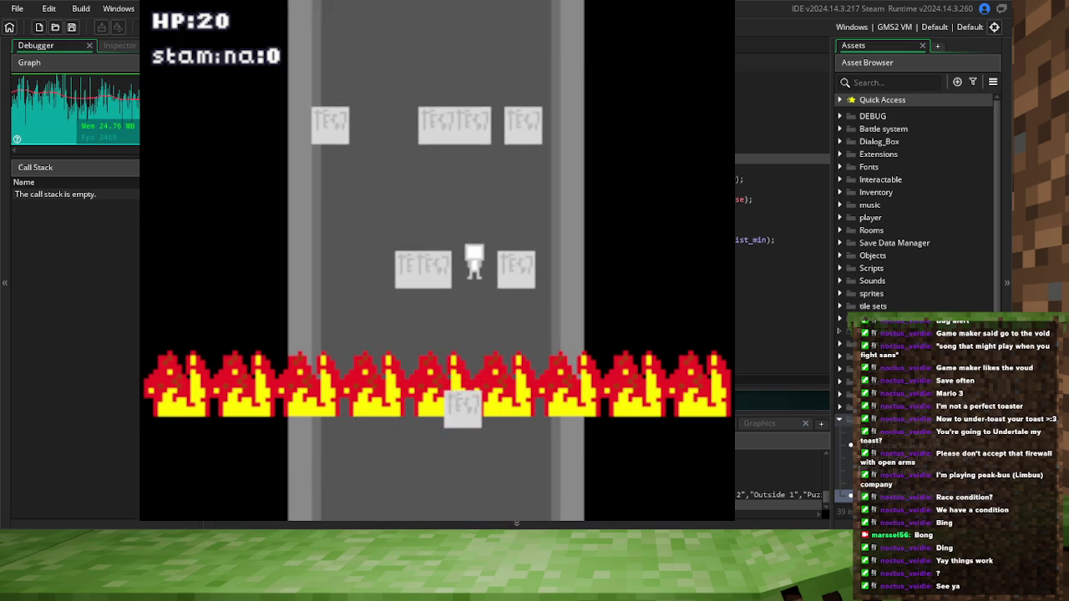
key(Left)
key(Left)
key(Right)
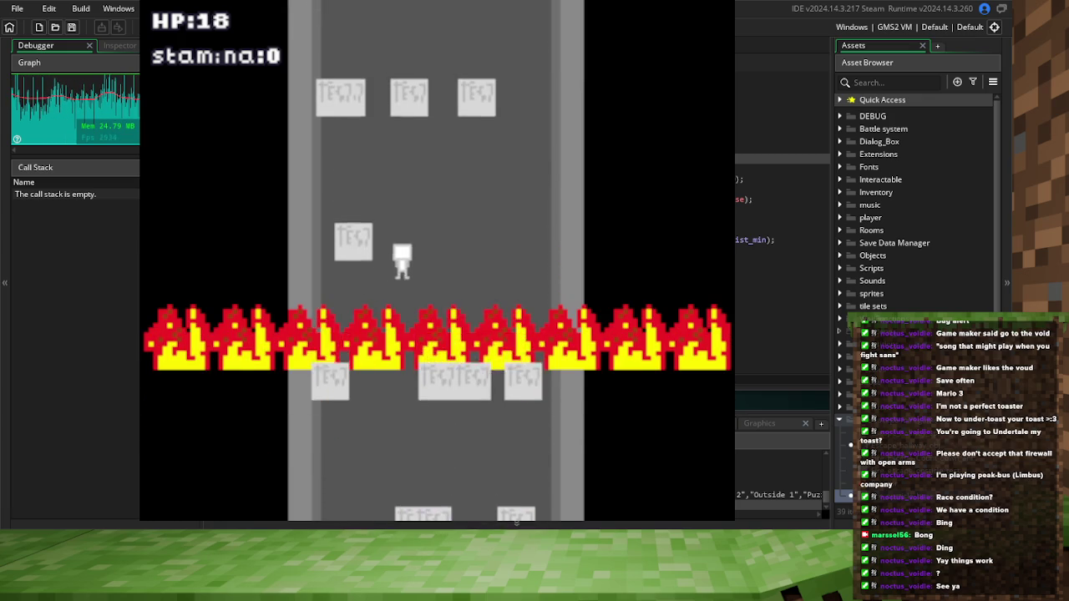
key(Right)
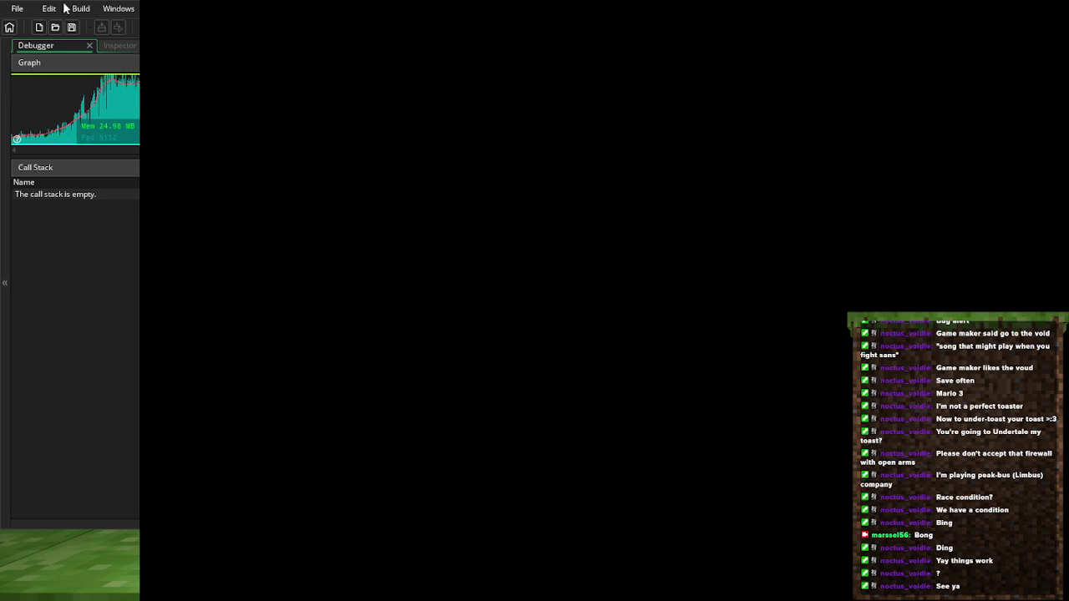
Save the project before rebuilding the game
click(73, 28)
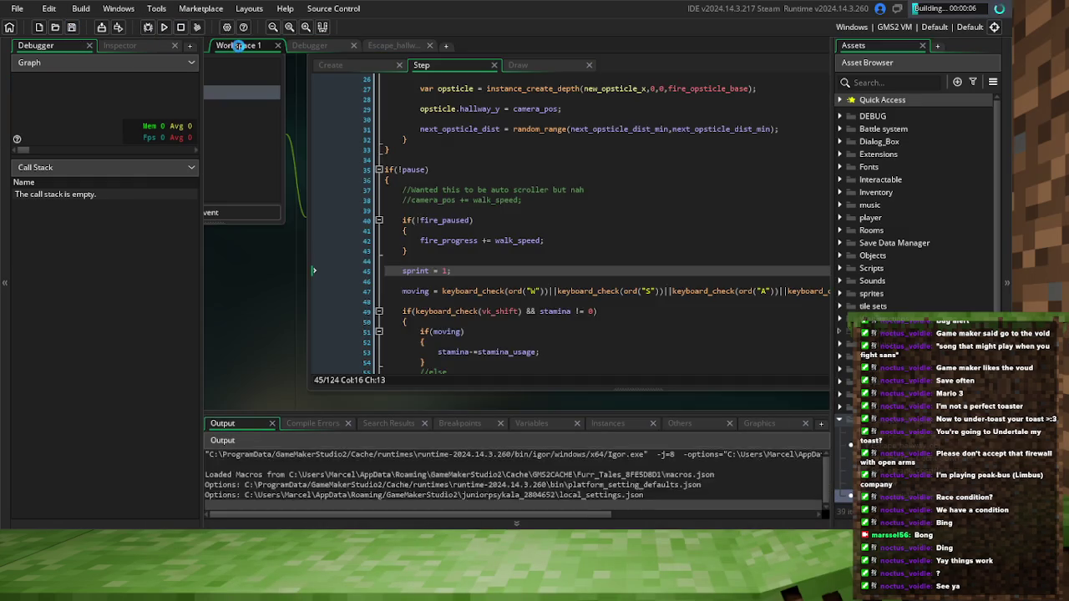
Scroll through the movement code to find the sprint and walk_speed variables
scroll(457, 242, down, 3)
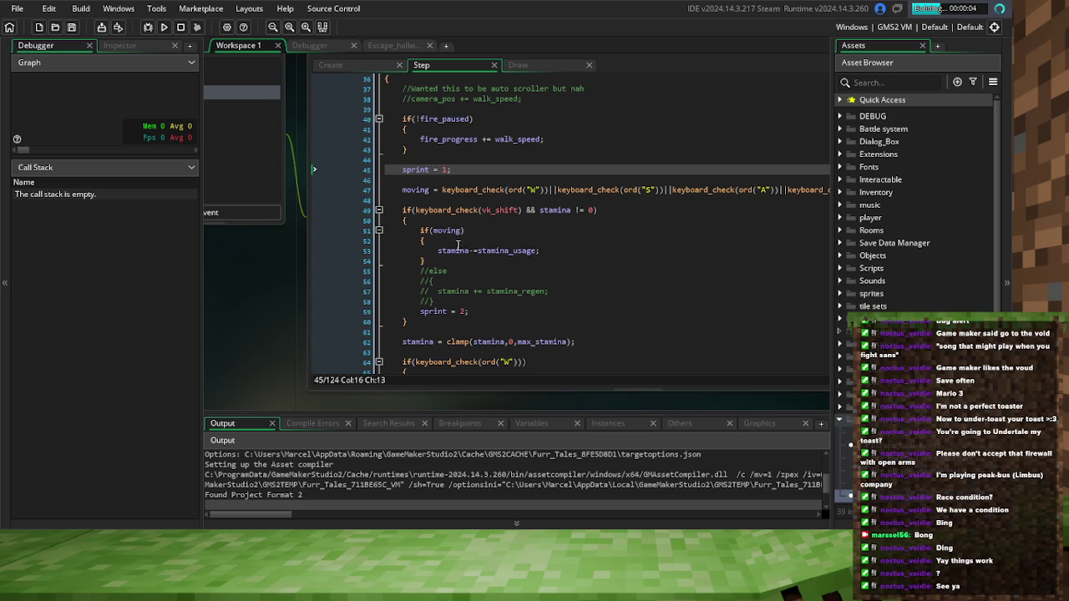
scroll(457, 244, down, 1)
double_click(432, 285)
scroll(487, 250, down, 4)
scroll(487, 250, down, 2)
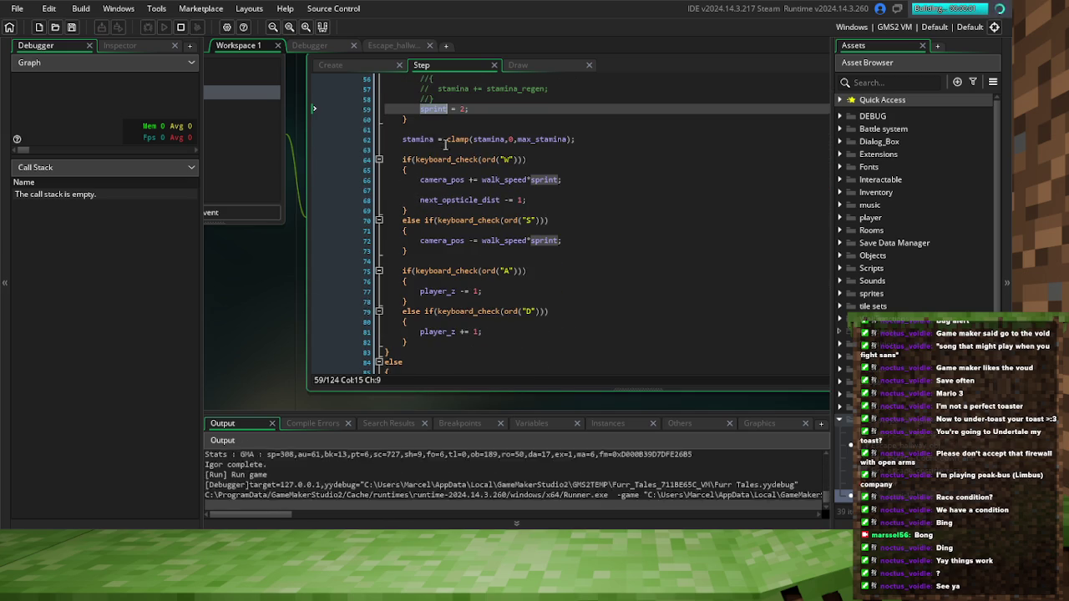
click(511, 187)
click(511, 180)
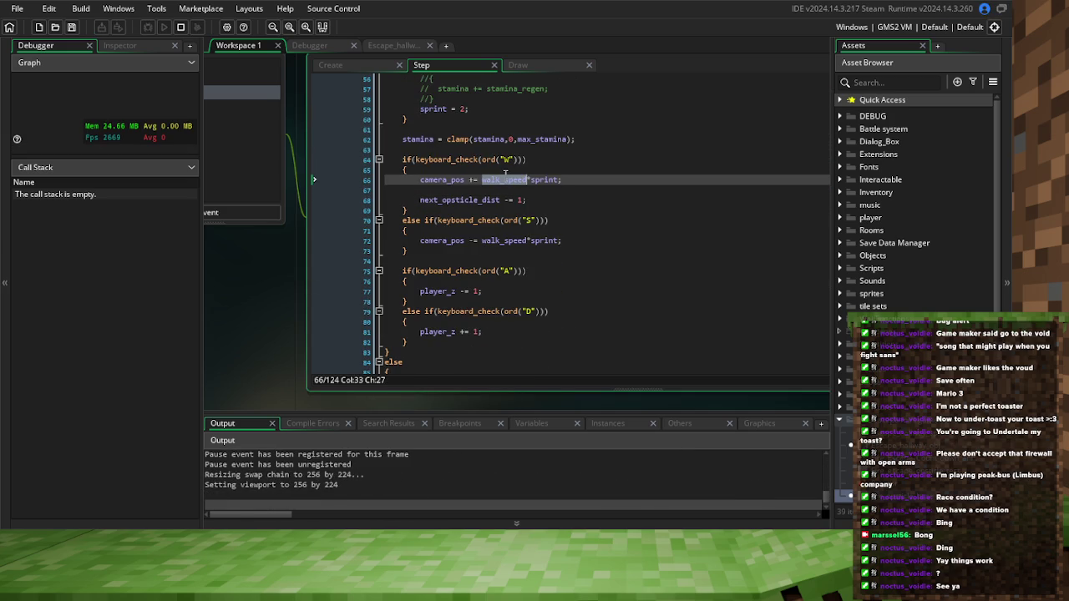
double_click(511, 180)
Replace the 1 in line 77's left movement with walk_speed*sprint from line 72
double_click(475, 291)
text(walk_speed)
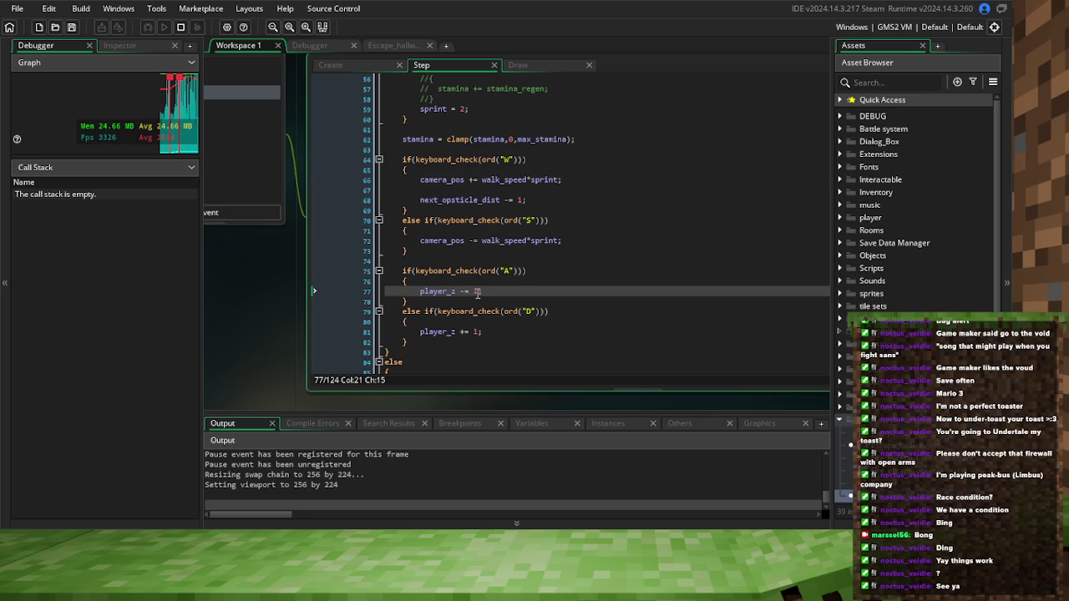
key(ctrl+z)
drag(567, 243, 481, 243)
key(ctrl+c)
double_click(475, 292)
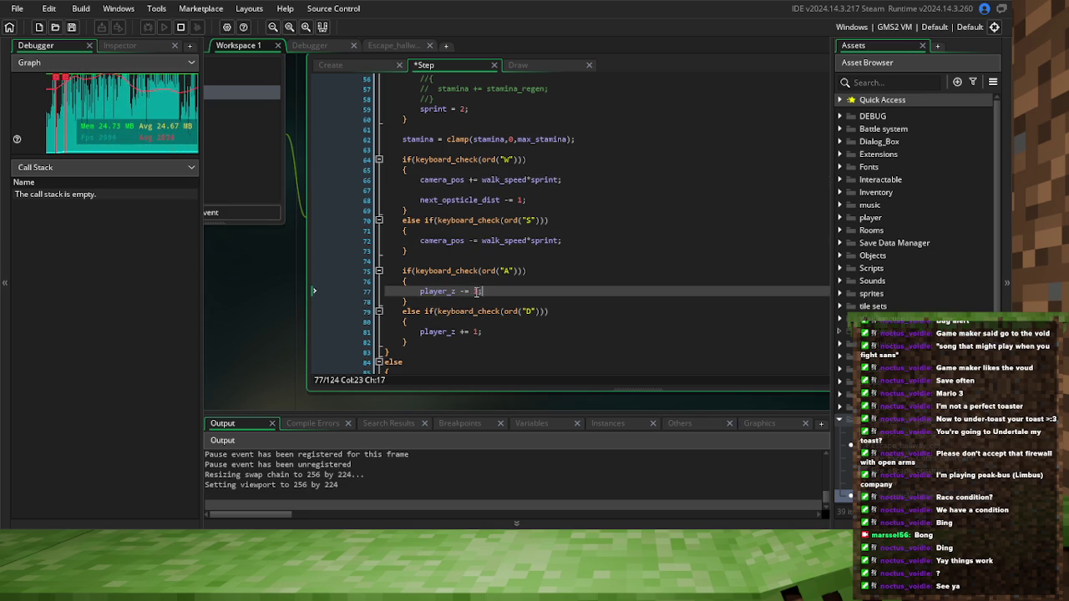
key(ctrl+v)
click(484, 331)
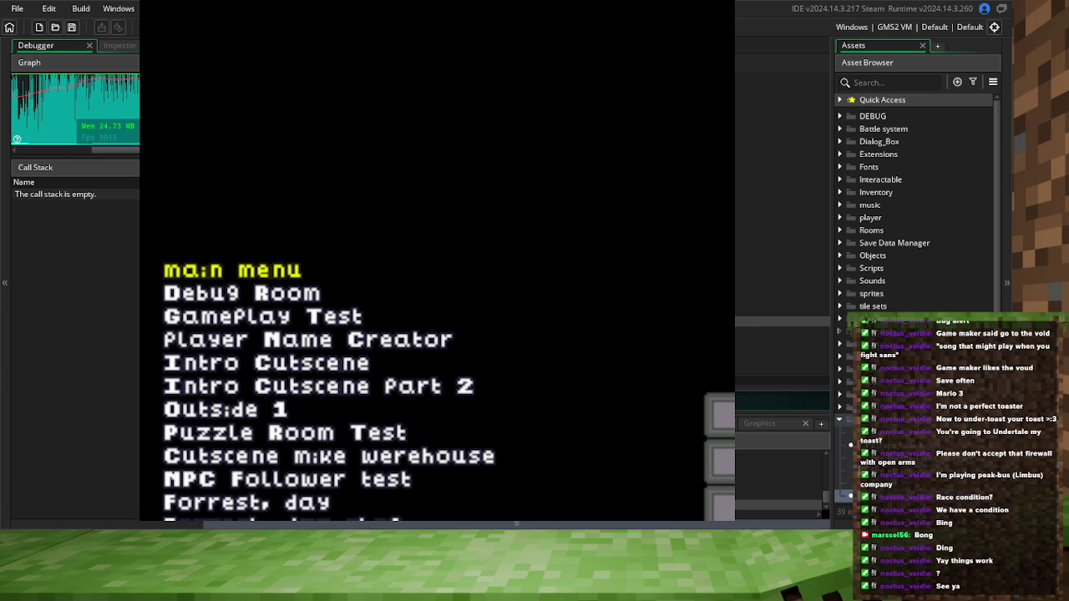
Choose Fire Escape Test from the game's room menu
key(Up)
key(Up)
key(Up)
key(Up)
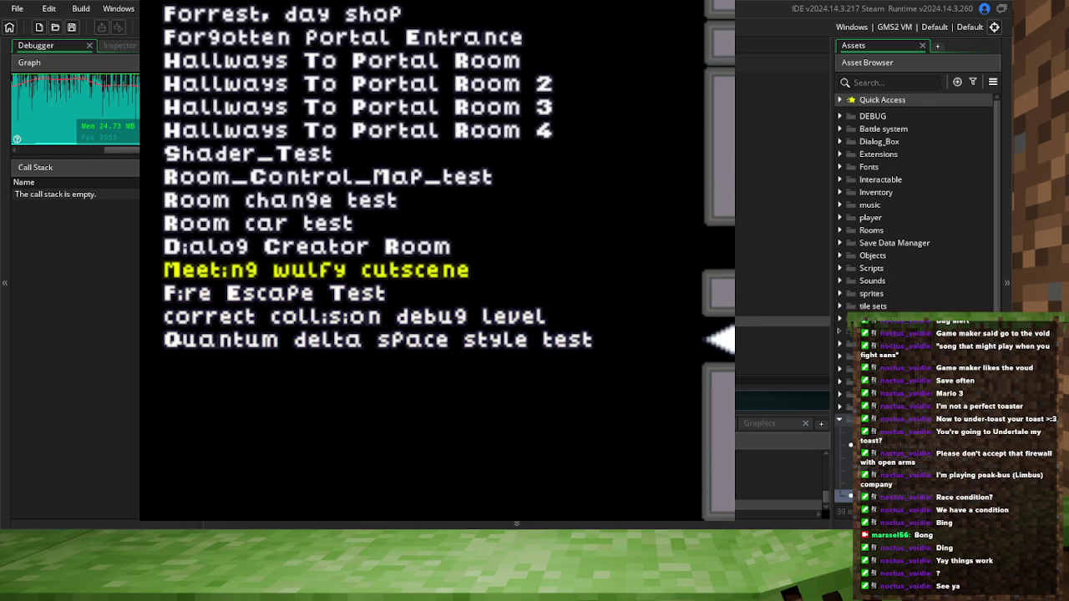
key(Down)
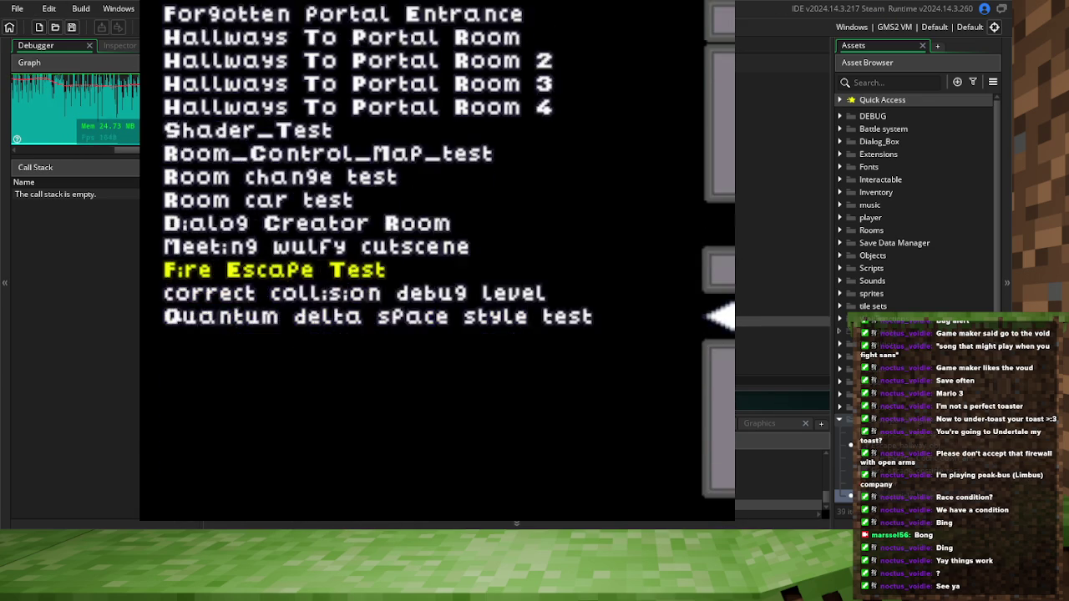
key(Return)
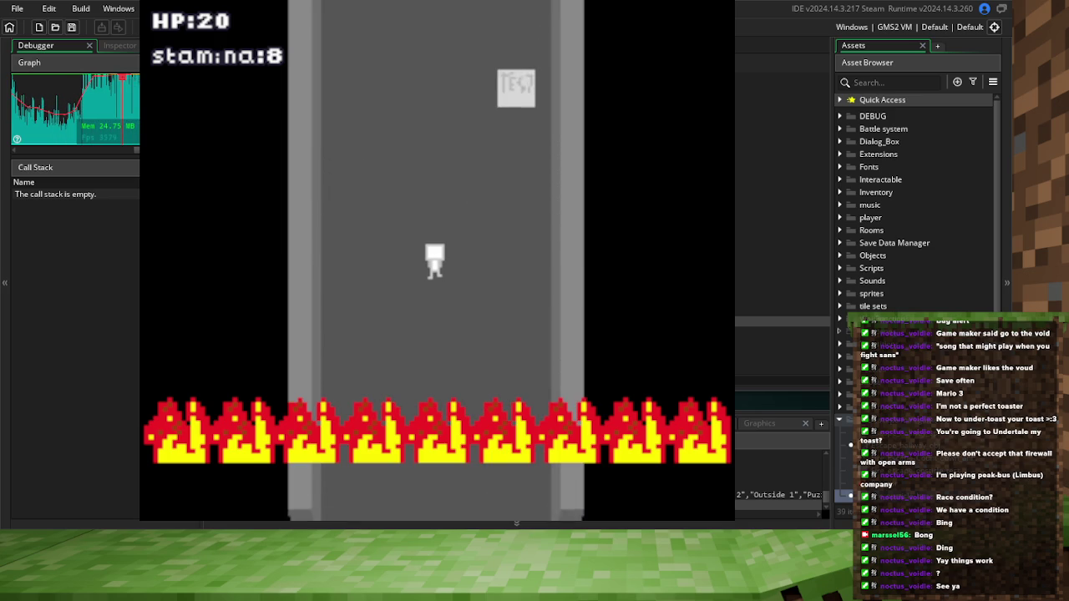
Dodge left and right up the corridor until the fire knocks HP from 20 to 18
key(Right)
key(Left)
key(Right)
key(Left)
key(Right)
key(Left)
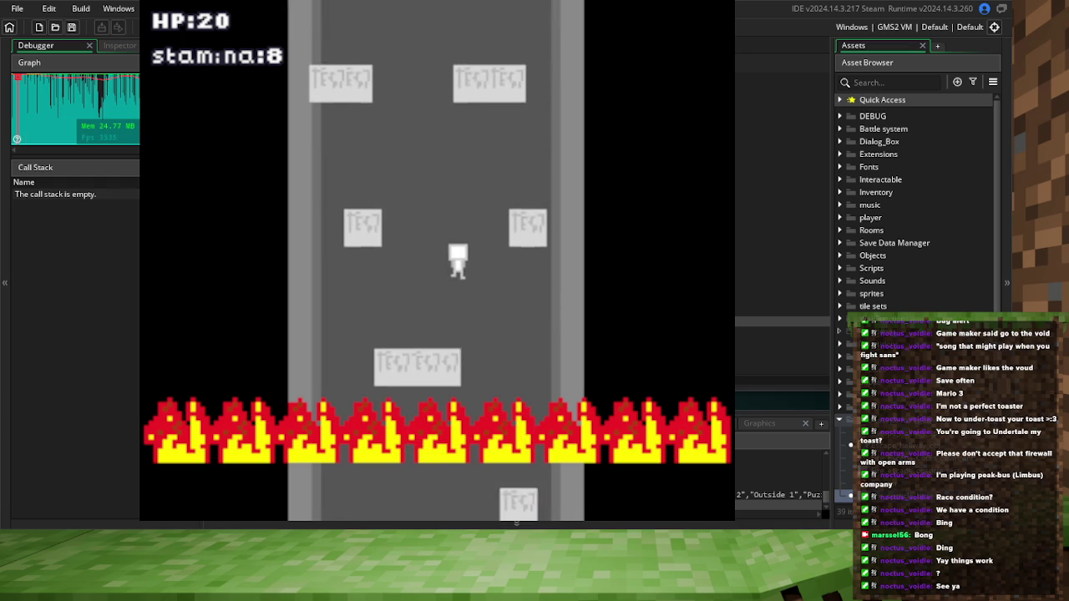
key(Right)
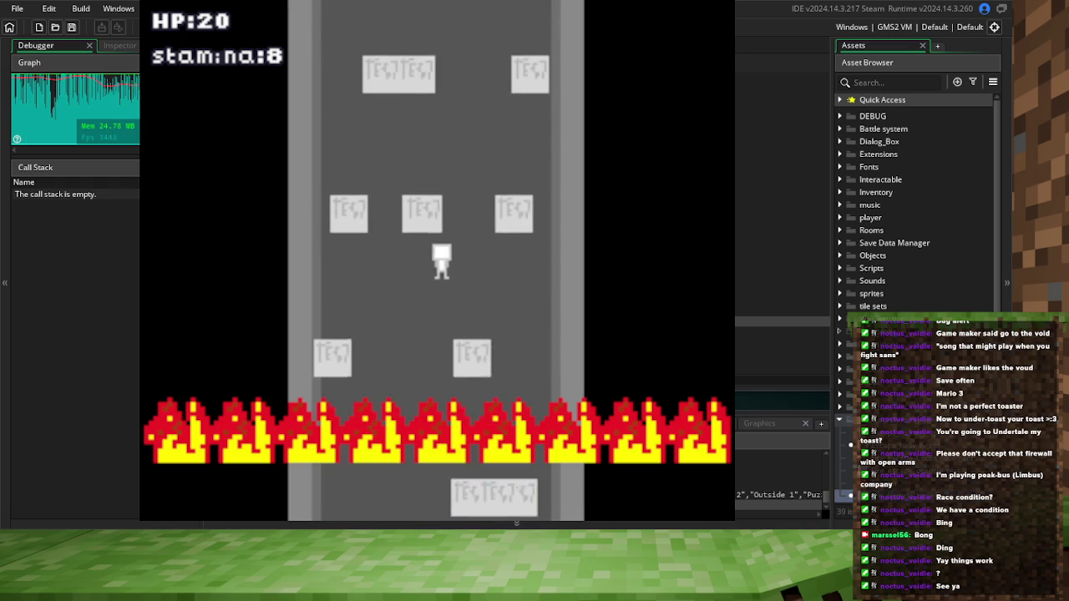
key(Left)
key(Left)
key(Right)
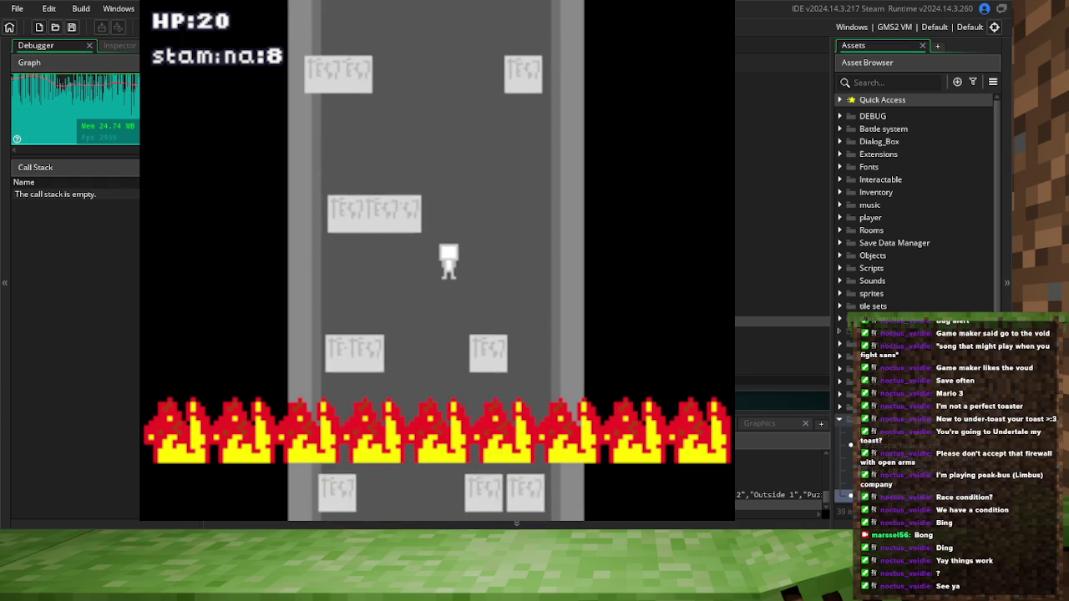
key(Left)
key(Right)
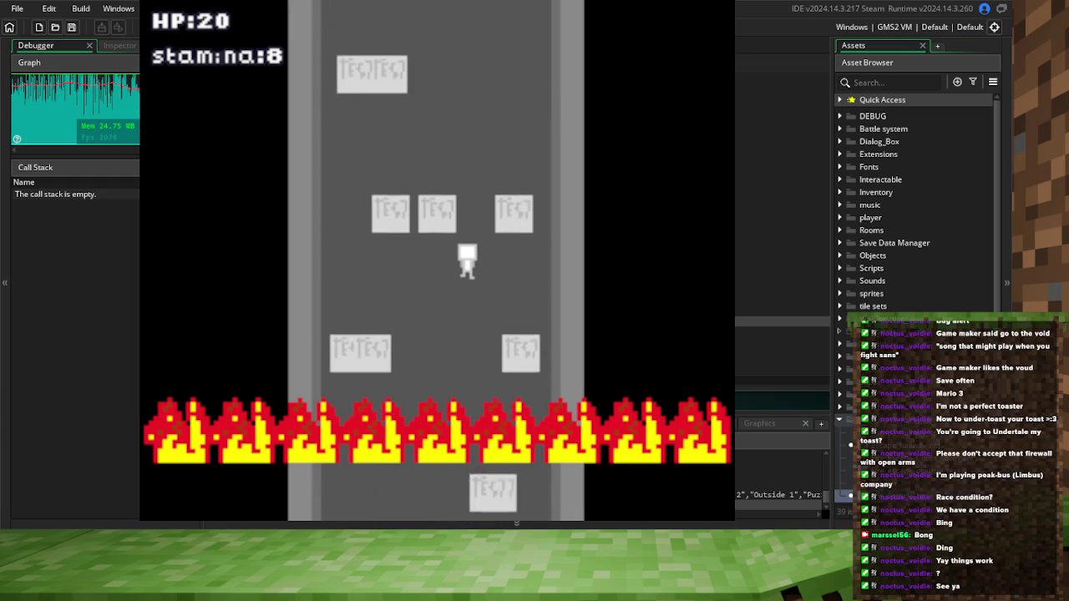
key(Left)
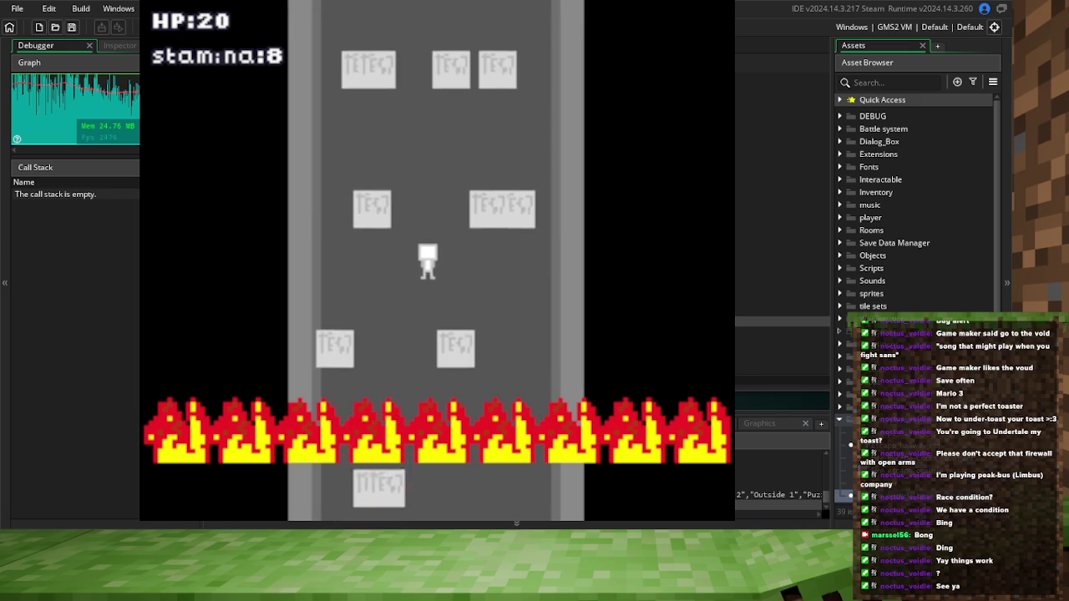
key(Right)
key(Right)
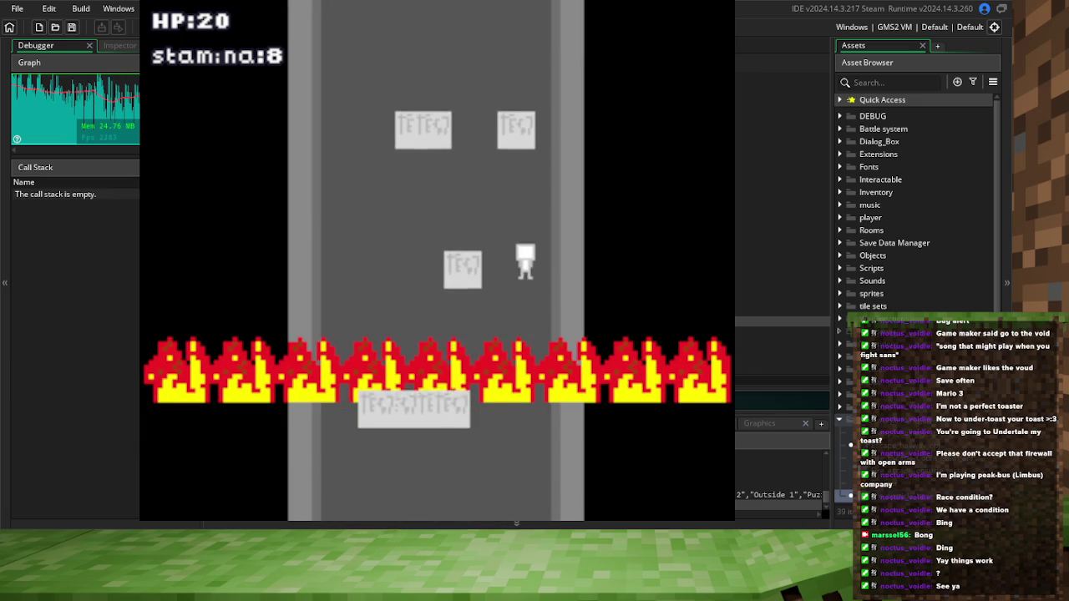
key(Left)
key(Left)
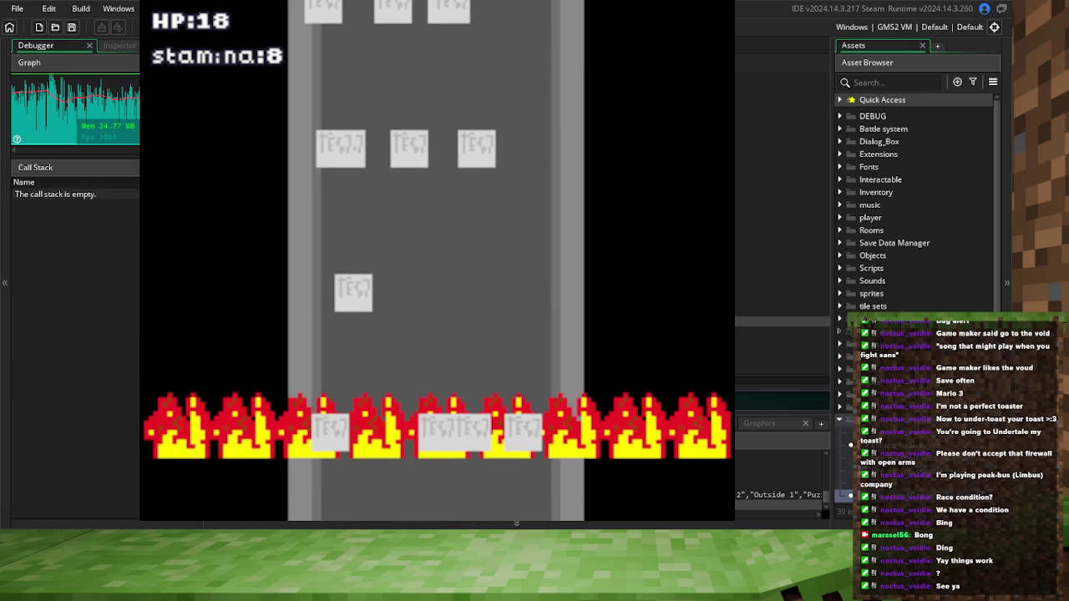
key(Right)
key(Left)
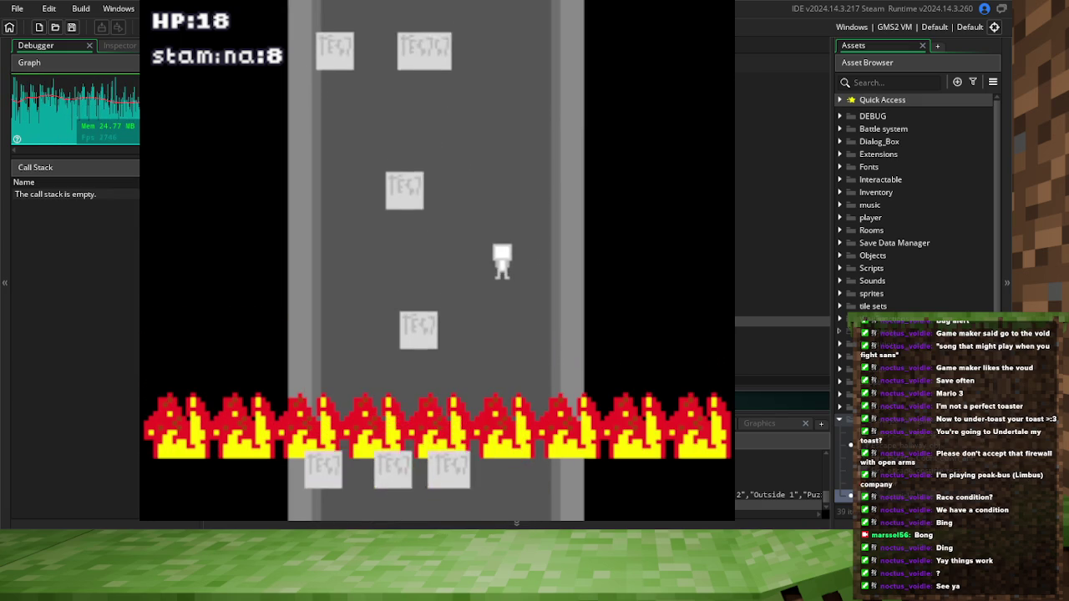
key(Left)
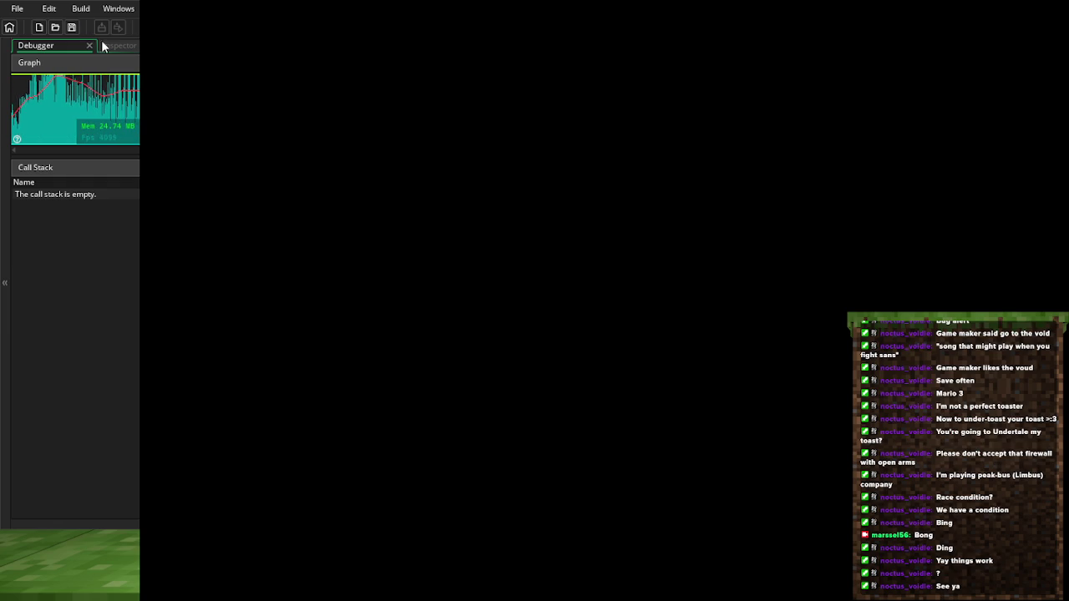
Close the running game, save the project, and relaunch it in debug mode
key(Escape)
click(150, 28)
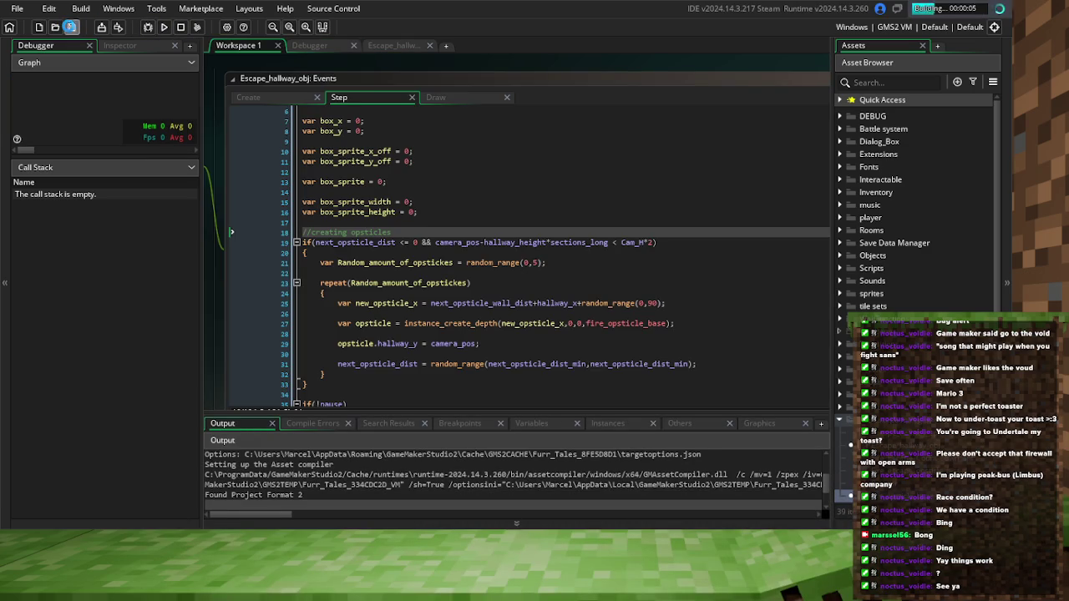
click(72, 28)
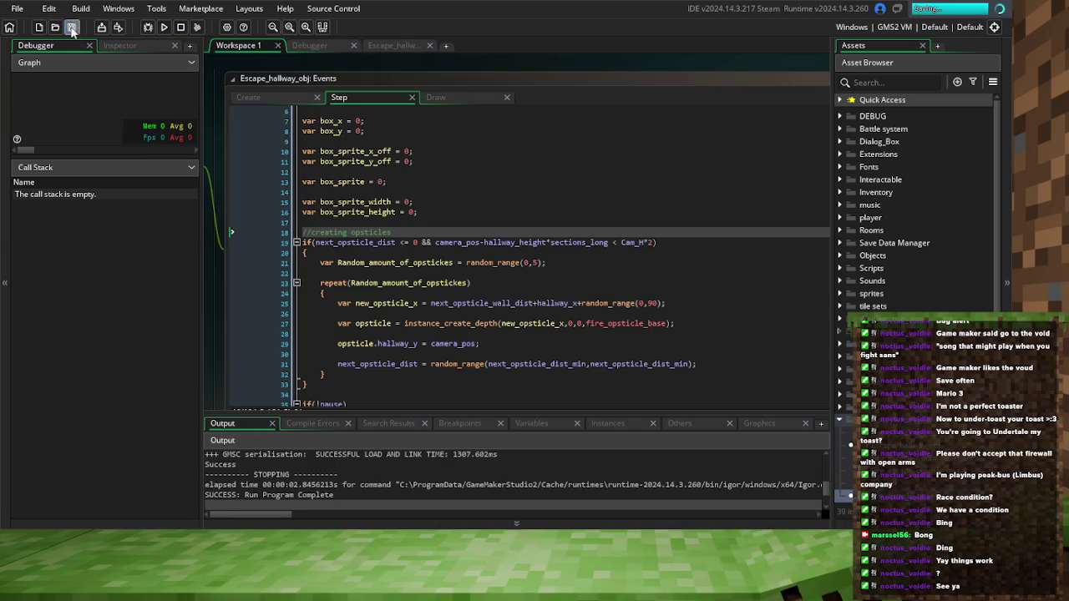
click(147, 30)
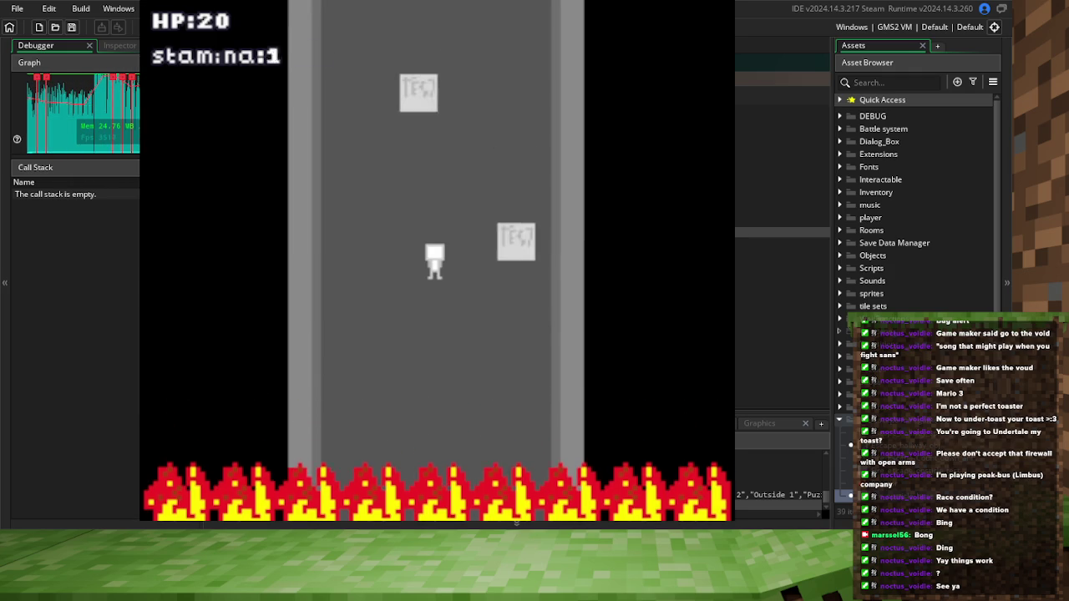
Weave the player left and right through the gaps in the first obstacle rows
key(Right)
key(Left)
key(Right)
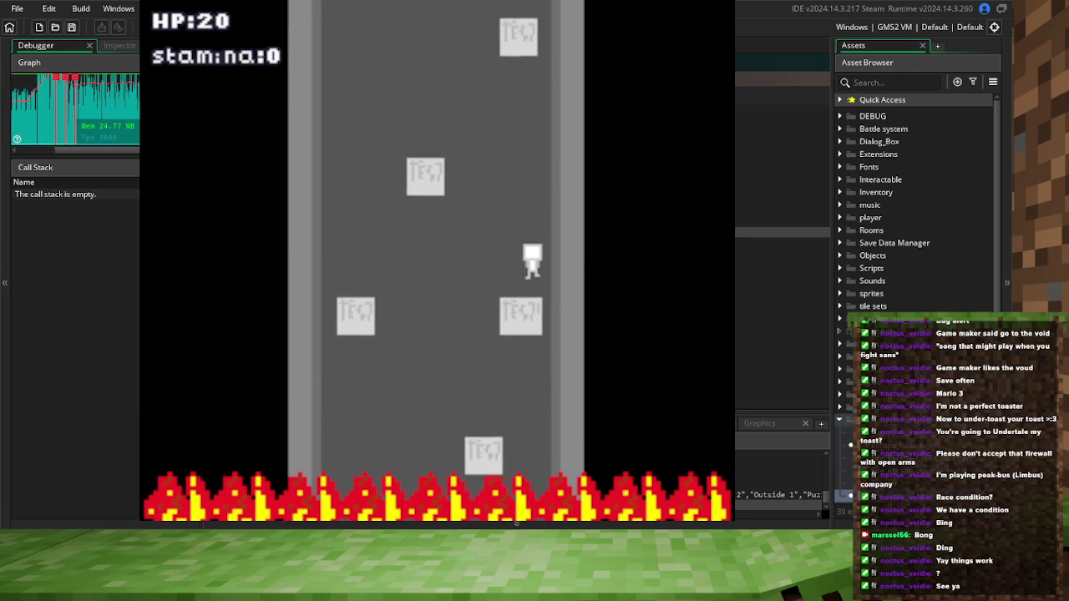
key(Left)
key(Right)
key(Left)
key(Left)
key(Right)
key(Right)
key(Left)
key(Right)
key(Left)
key(Right)
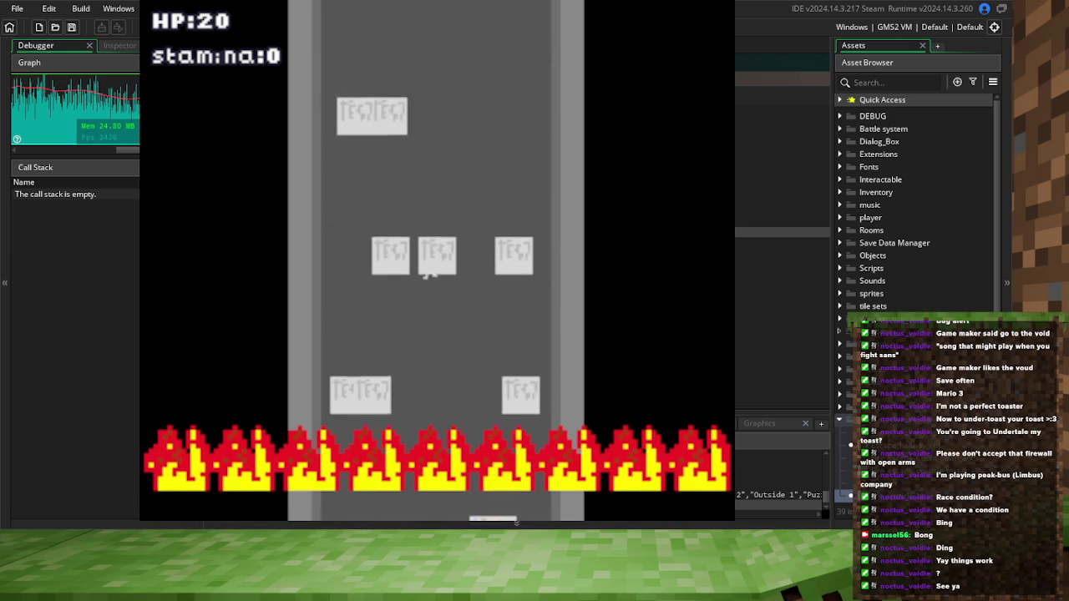
key(Right)
key(Left)
key(Right)
key(Left)
key(Right)
key(Left)
key(Left)
key(Right)
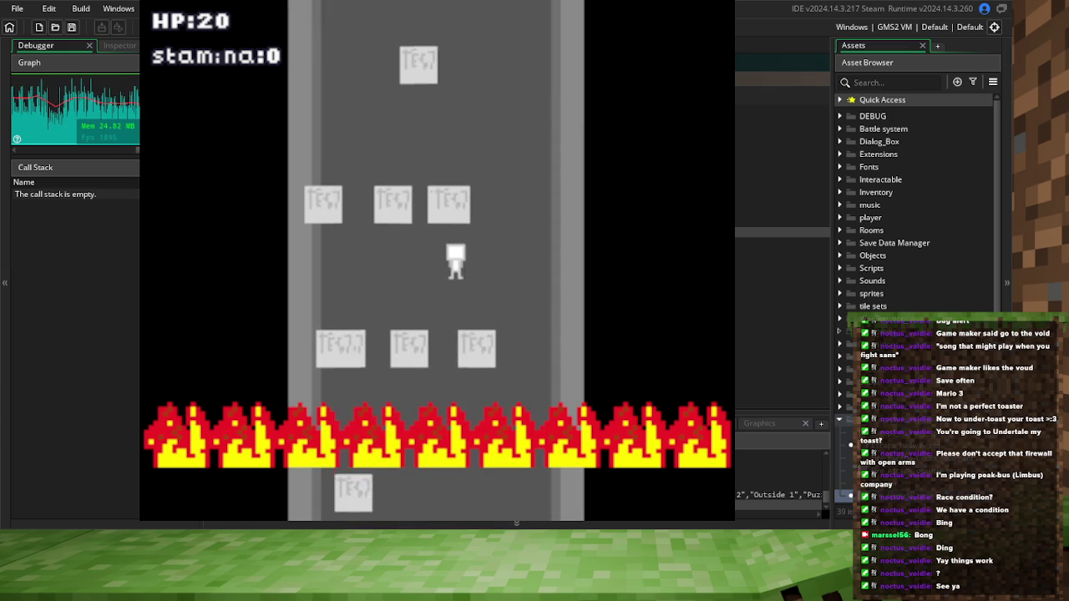
key(Right)
key(Left)
key(Right)
key(Left)
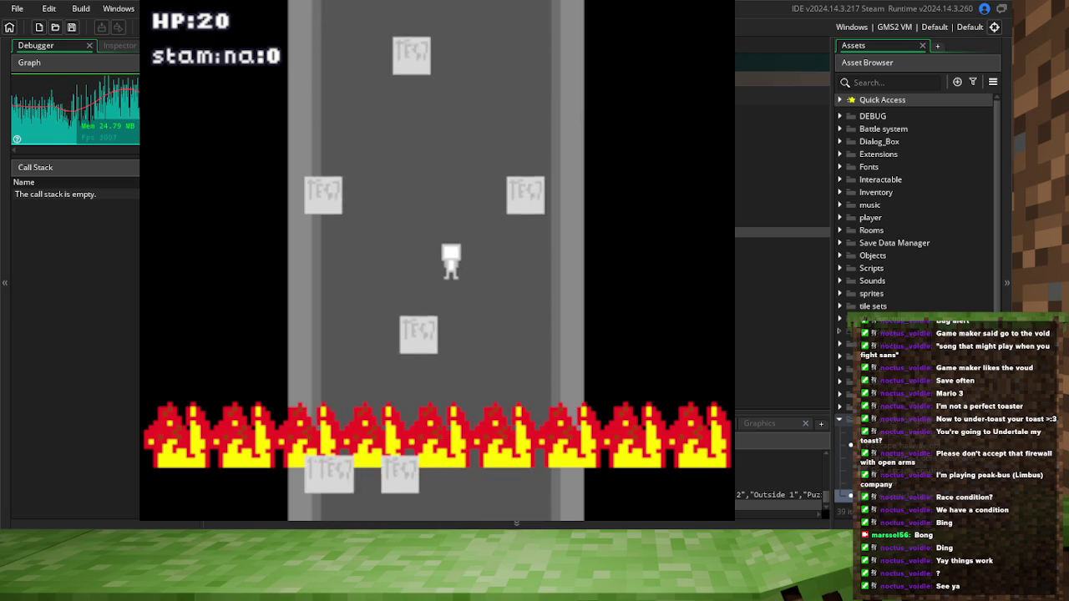
key(Left)
key(Right)
Keep dodging the remaining obstacle rows until reaching the corridor's far end with 20 HP
key(Left)
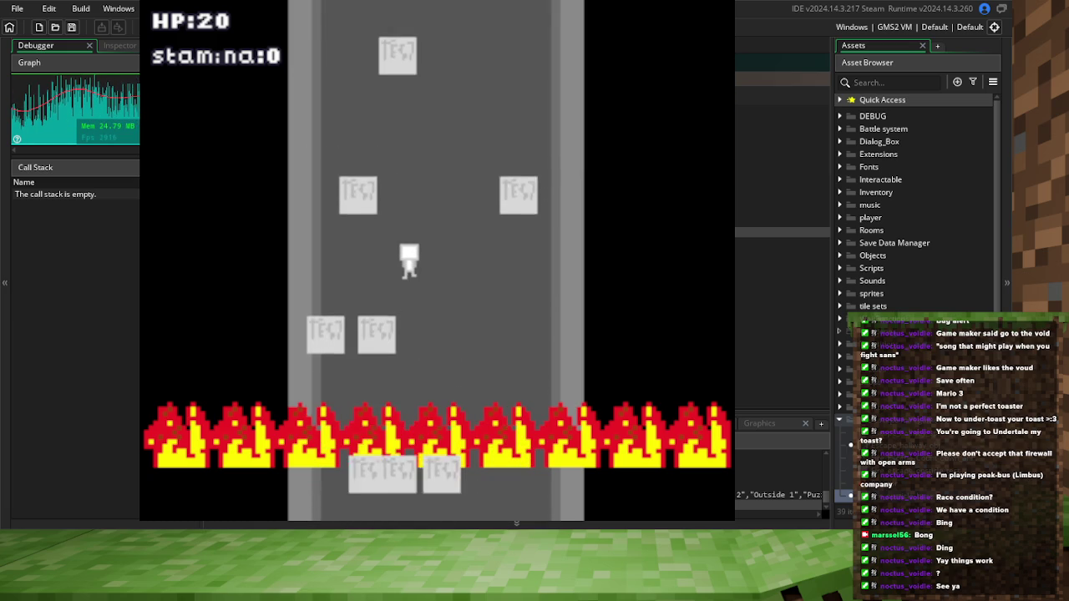
key(Right)
key(Left)
key(Right)
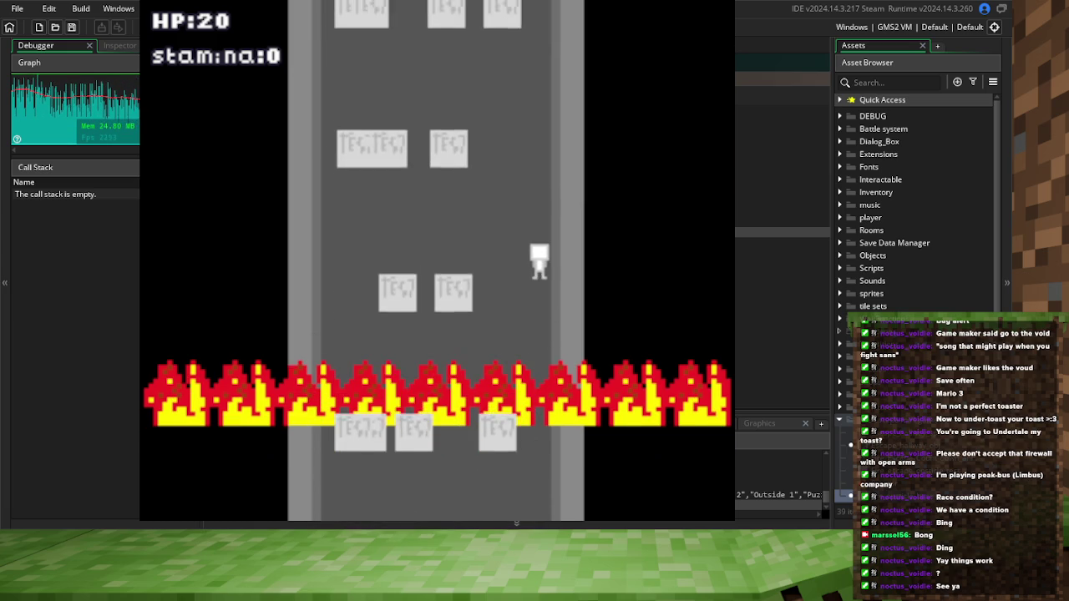
key(Left)
key(Right)
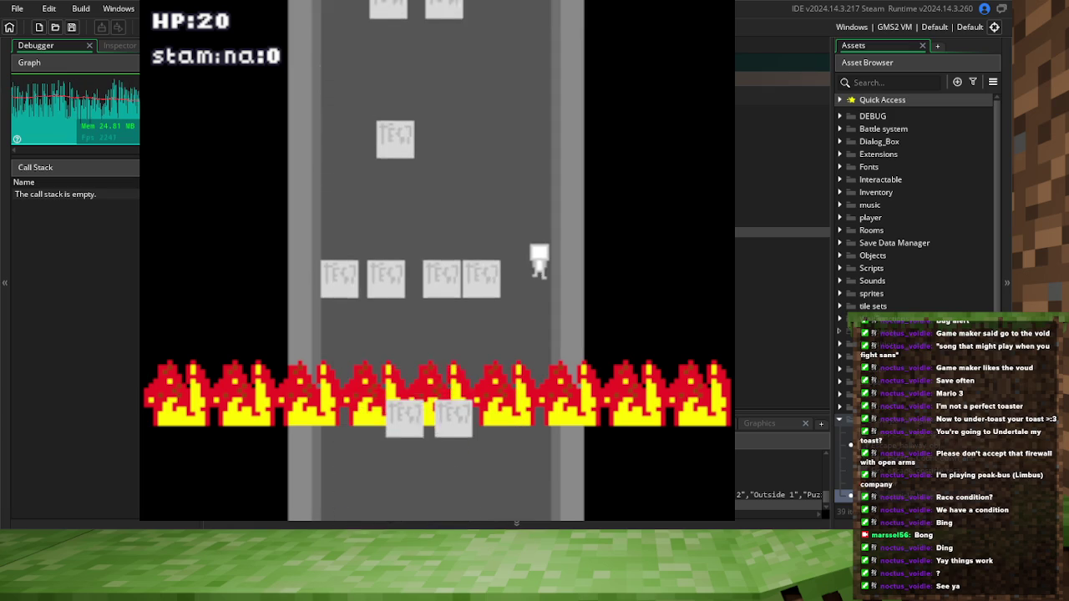
key(Left)
key(Right)
key(Left)
key(Right)
key(Left)
key(Right)
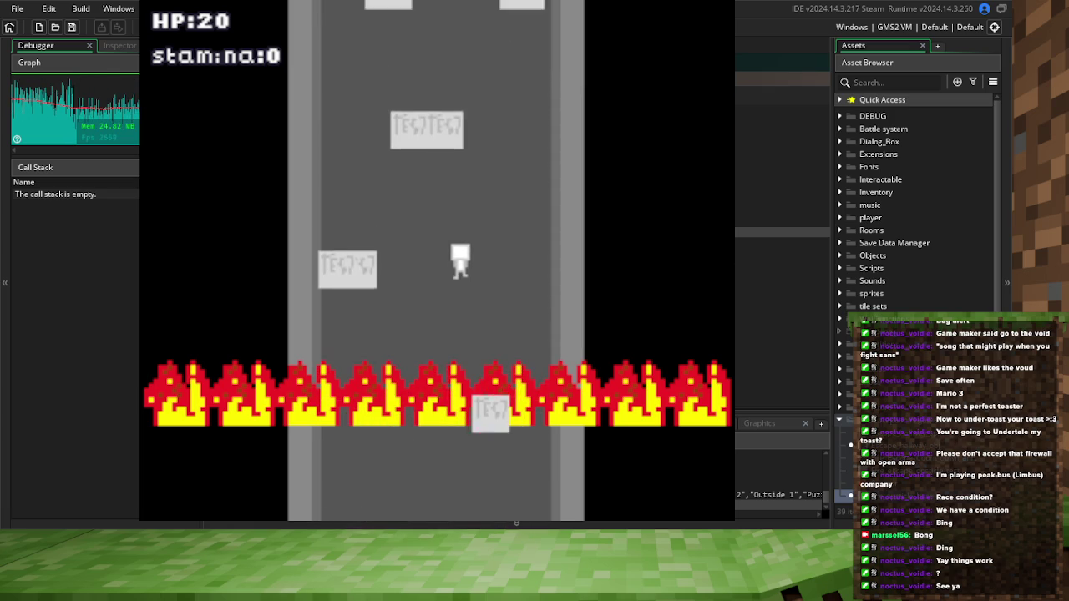
key(Left)
key(Right)
key(Left)
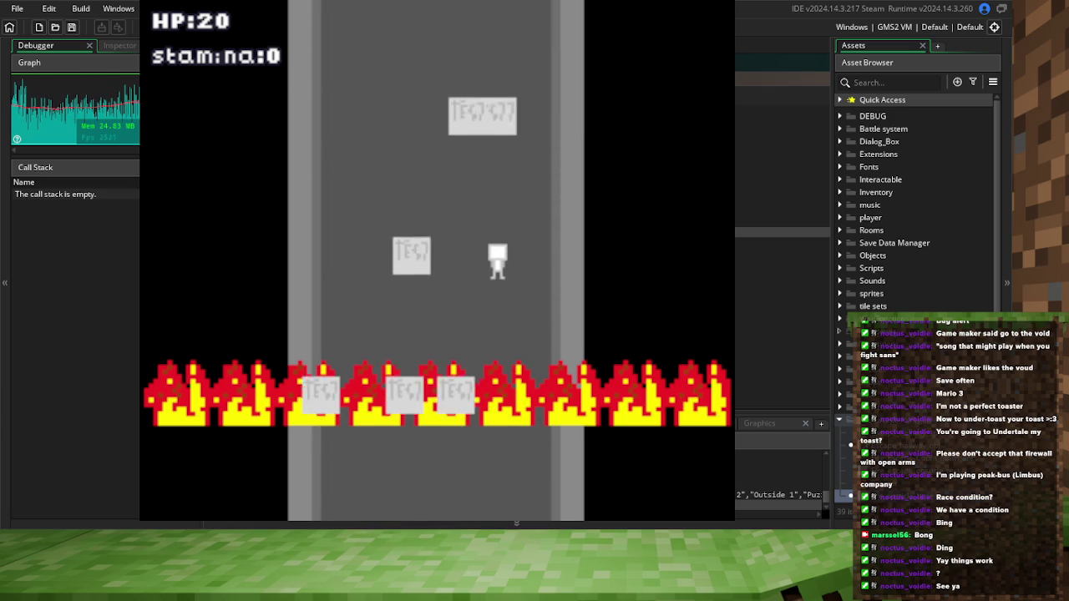
key(Right)
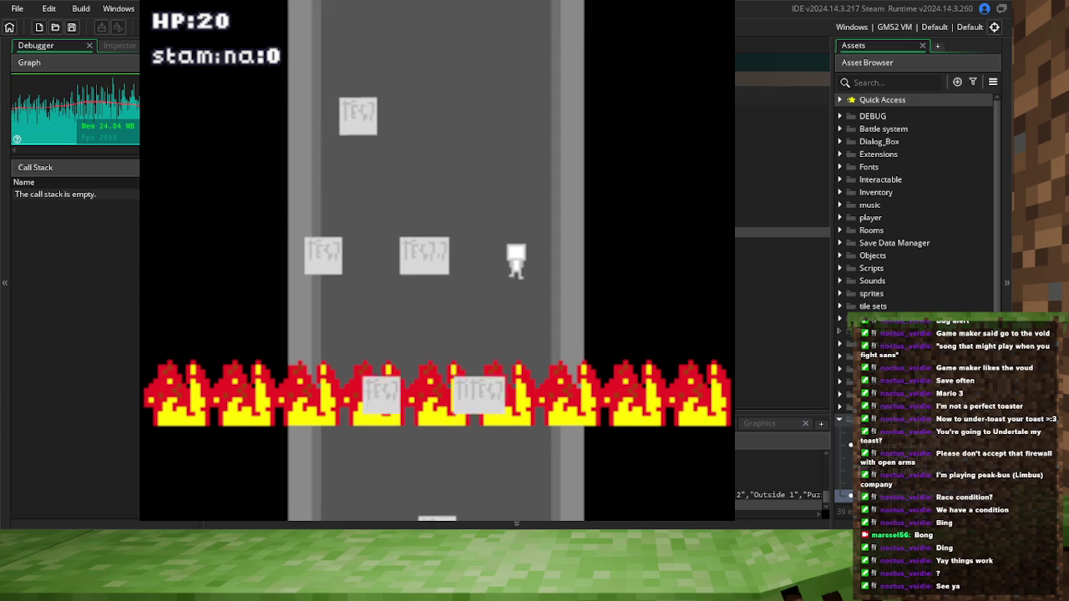
key(Left)
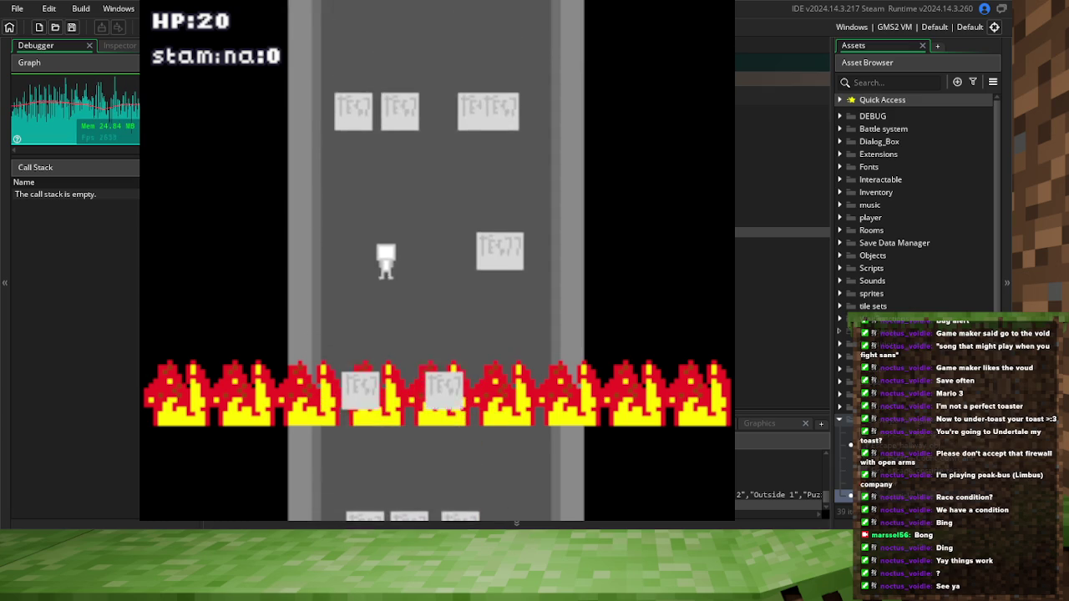
key(Right)
key(Left)
key(Right)
key(Left)
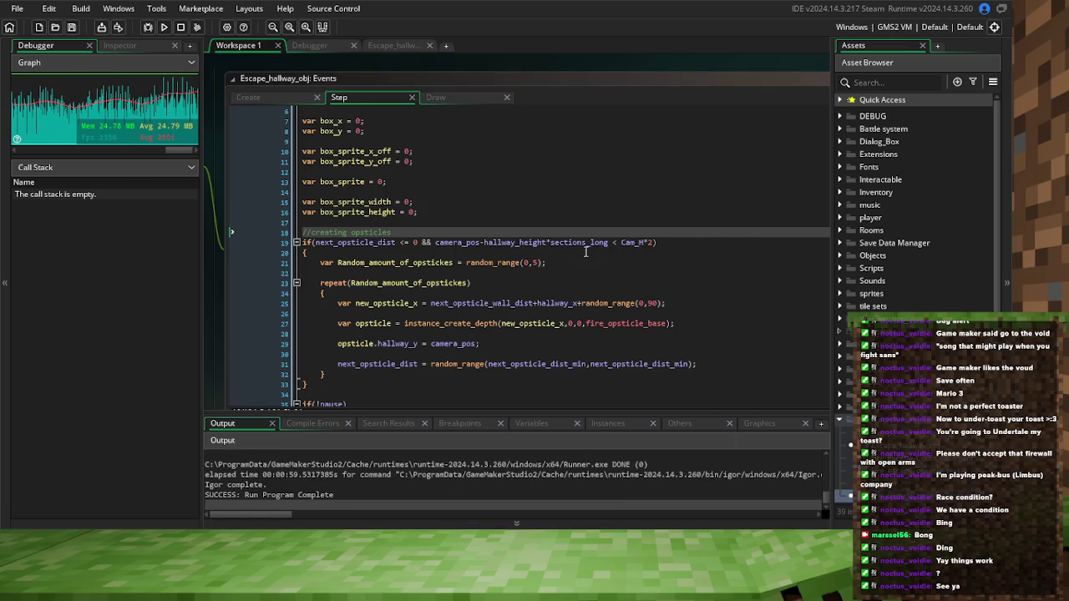
Delete '-hallway_height*sections_long' from line 19's spawn condition, then save and rebuild with F6
click(586, 251)
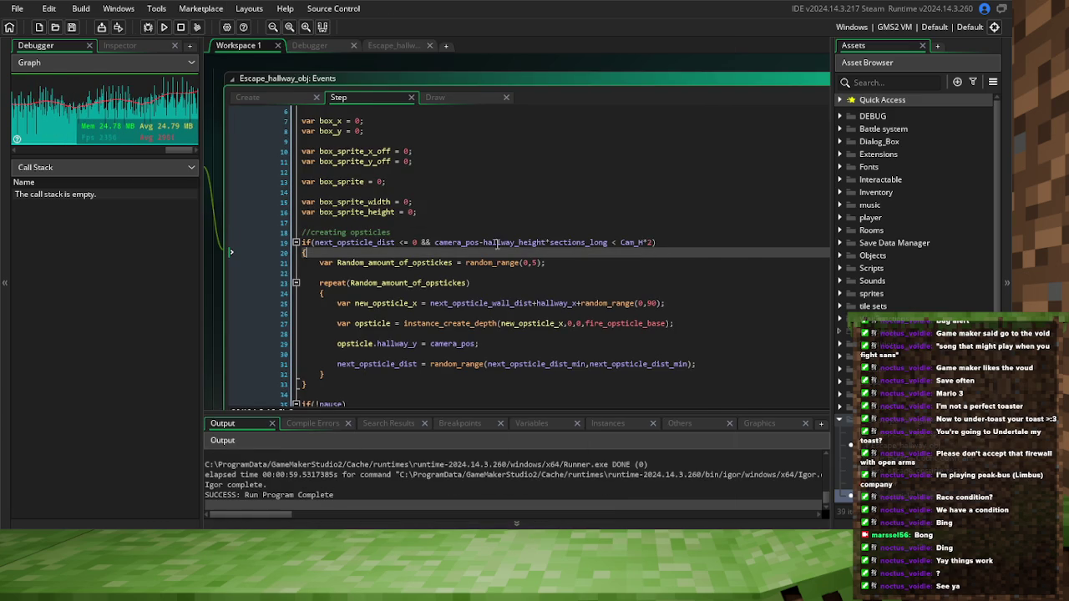
double_click(438, 242)
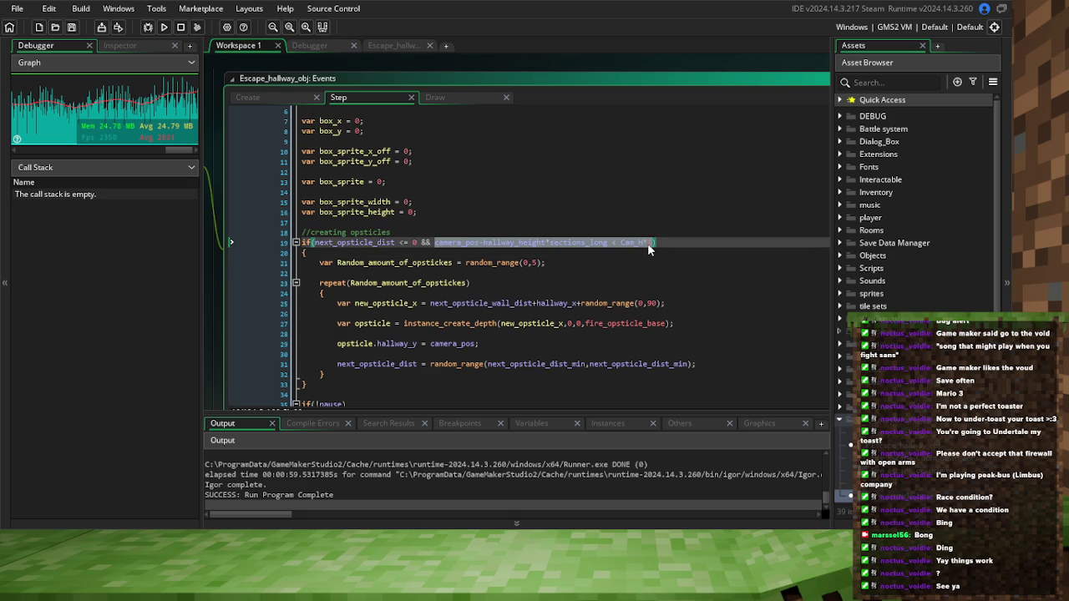
click(641, 262)
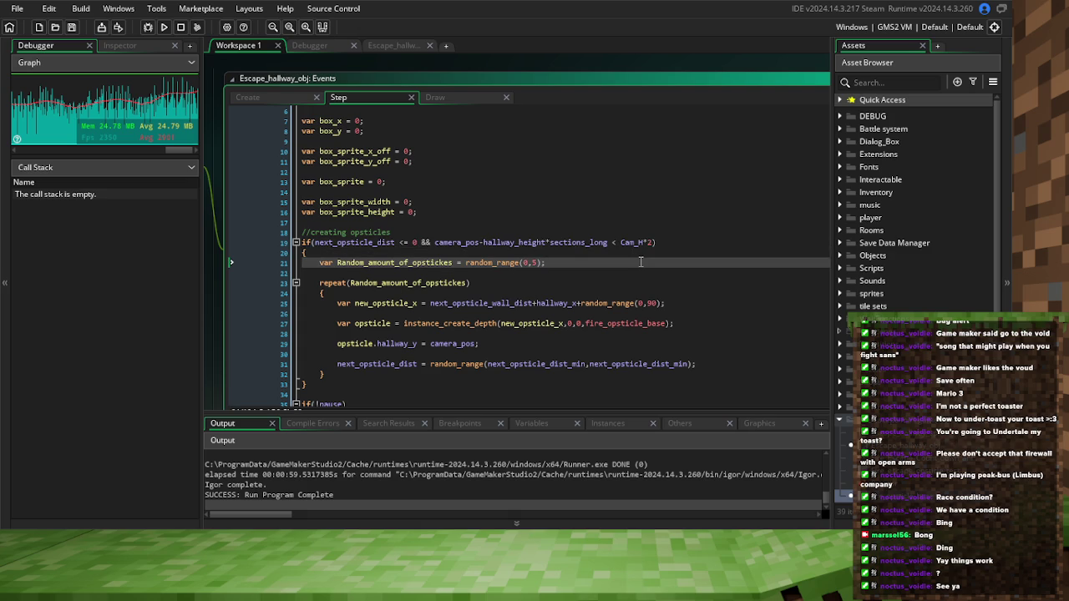
click(482, 242)
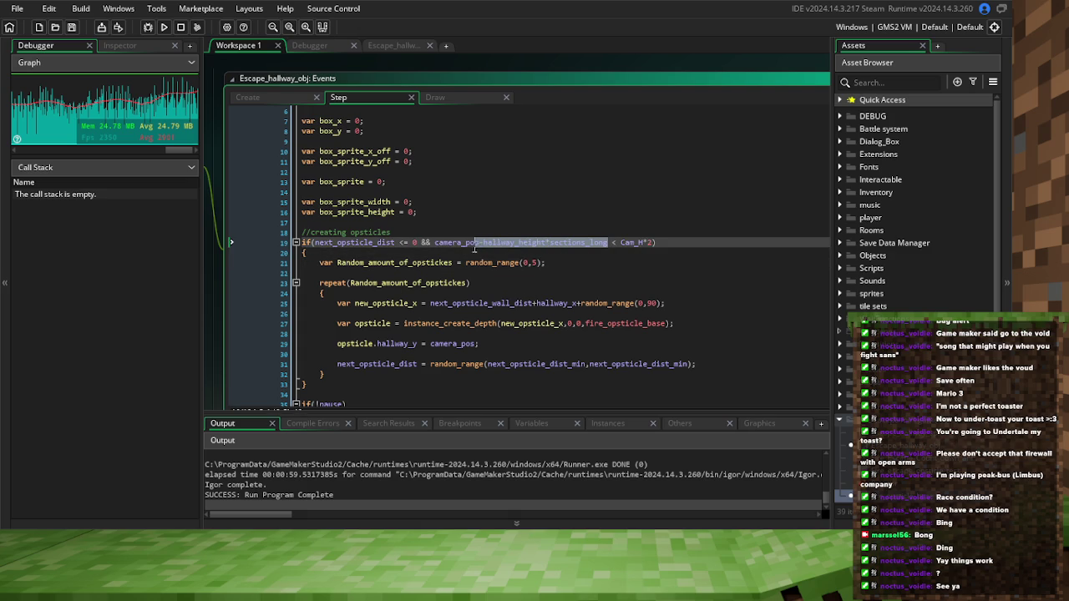
key(BackSpace)
key(BackSpace)
click(487, 251)
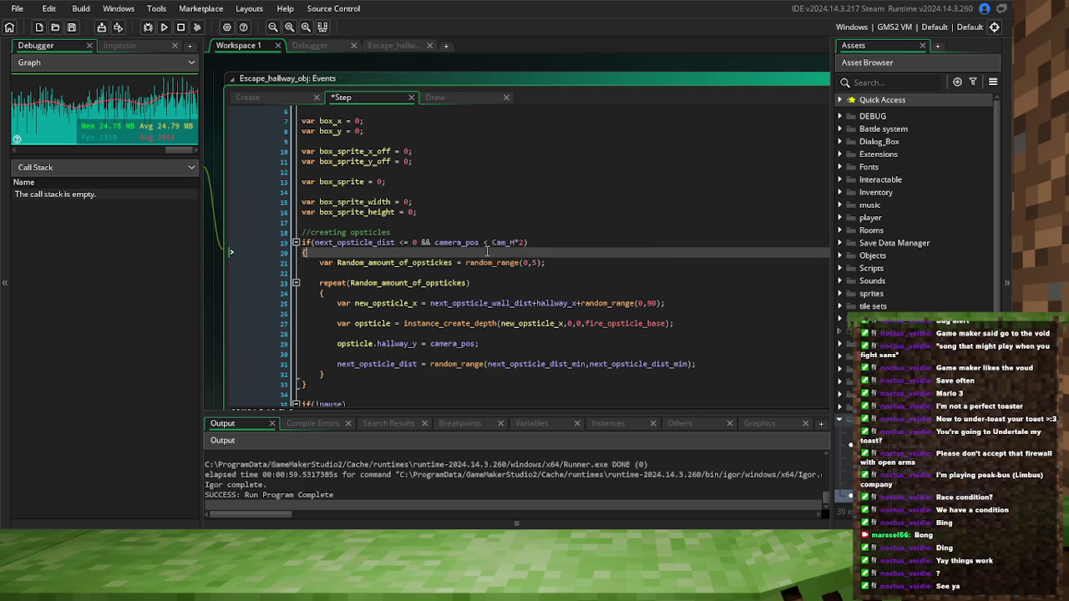
key(F6)
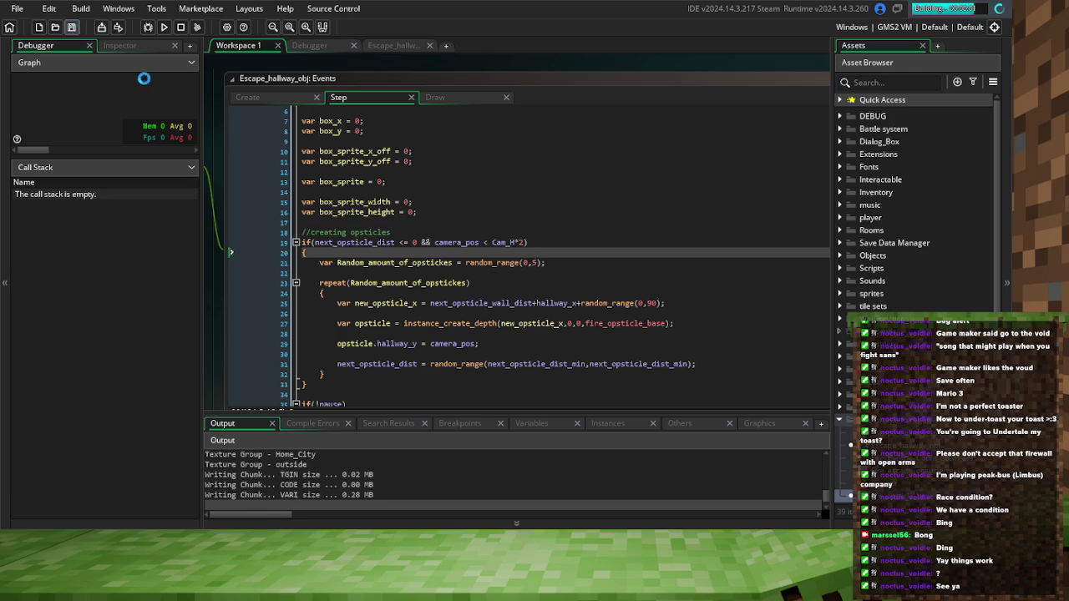
Sprint the player down the hallway, steering left and right past the obstacles
click(230, 283)
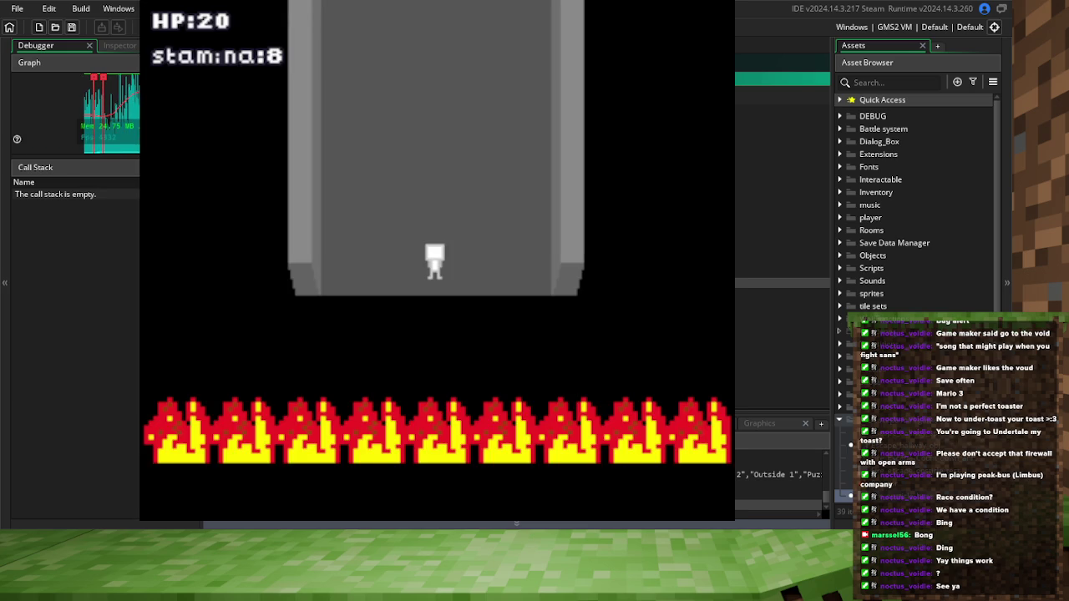
key(Up)
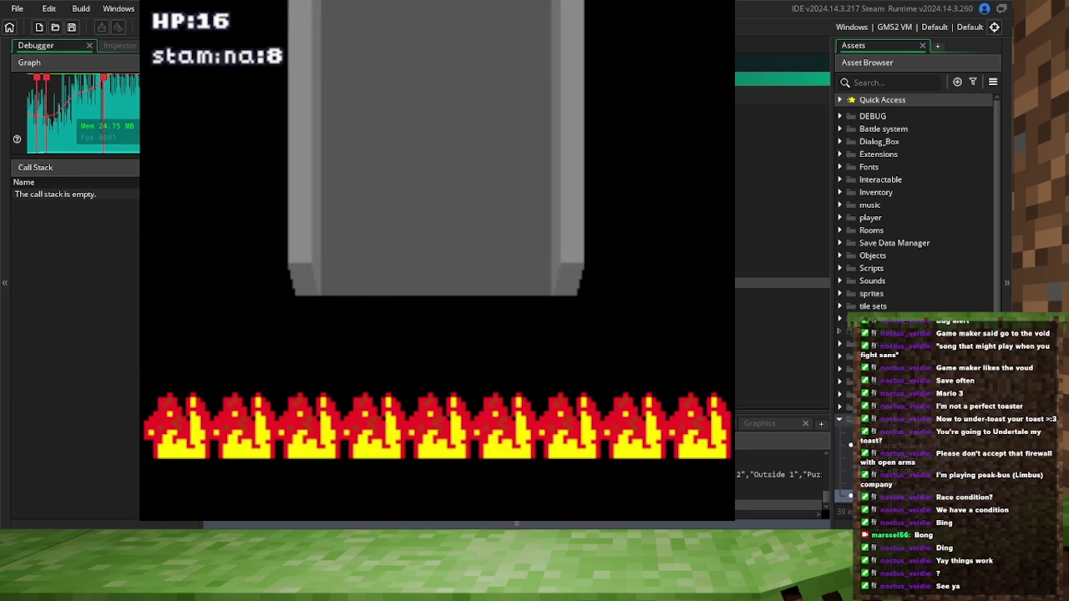
key(Right)
key(Left)
key(Right)
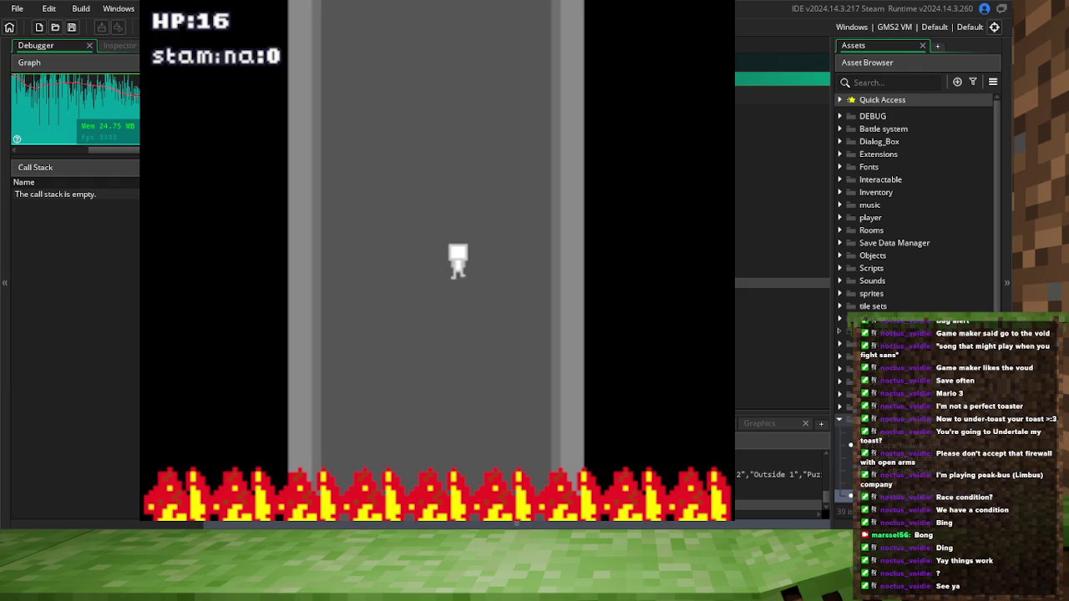
key(Left)
key(Right)
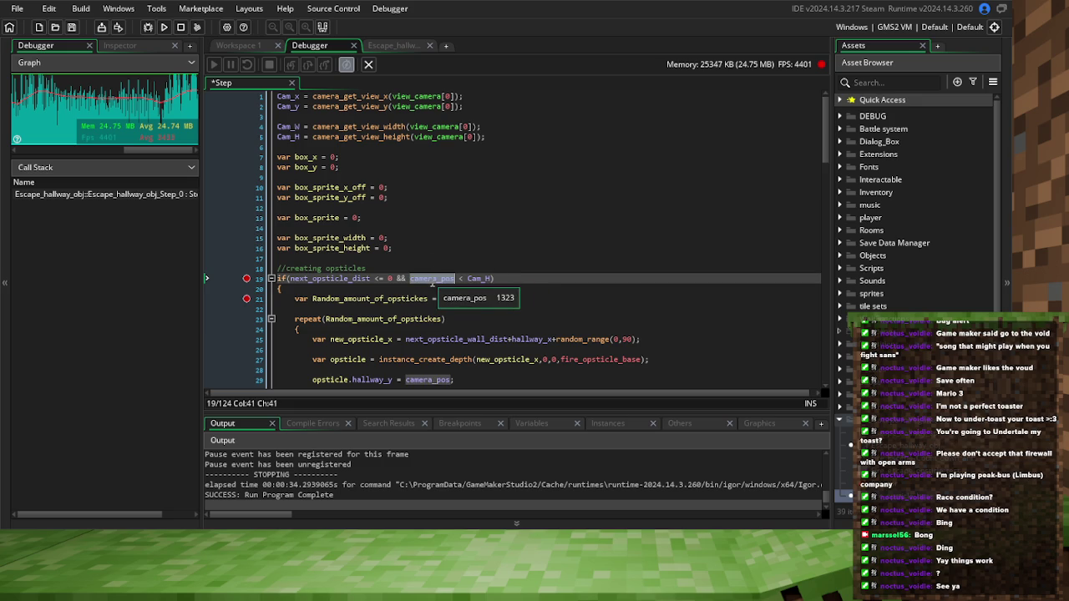
Save, then check the hallway_height*sections_long length in the Draw event's hallway draw call
click(73, 30)
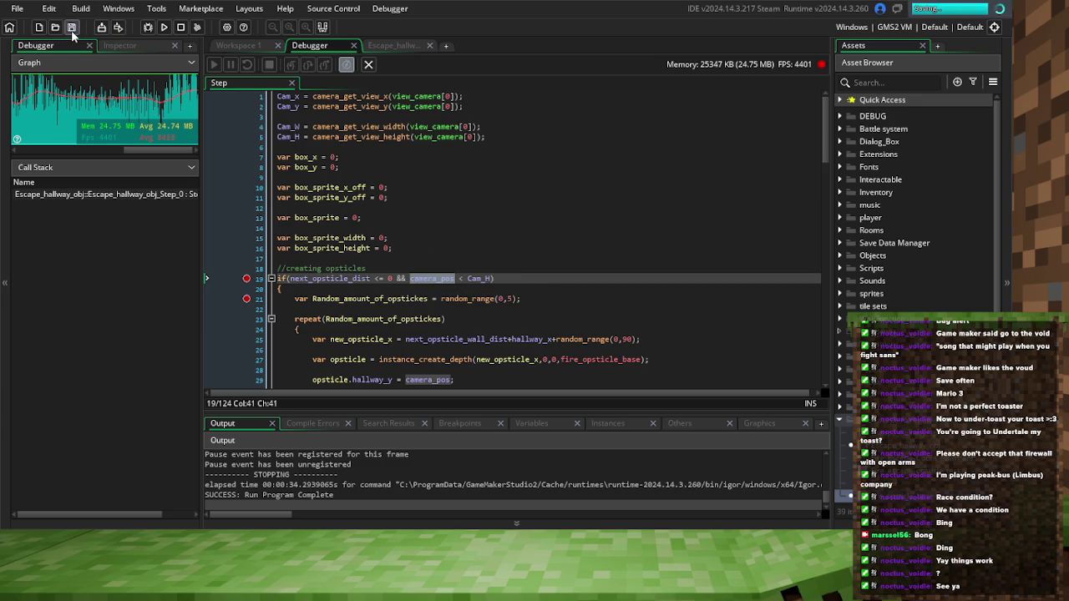
click(236, 46)
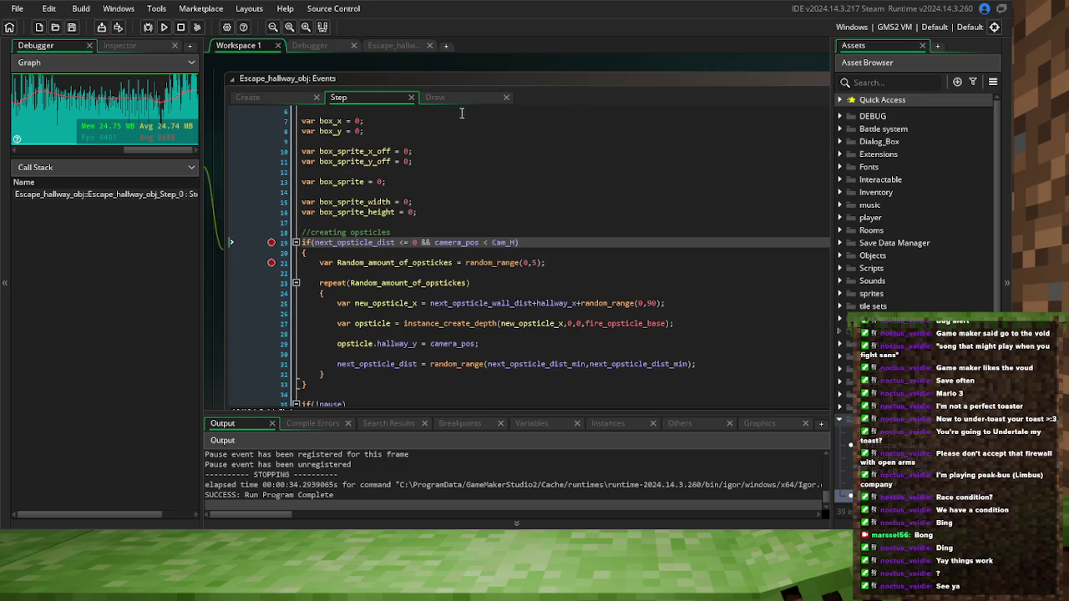
click(435, 98)
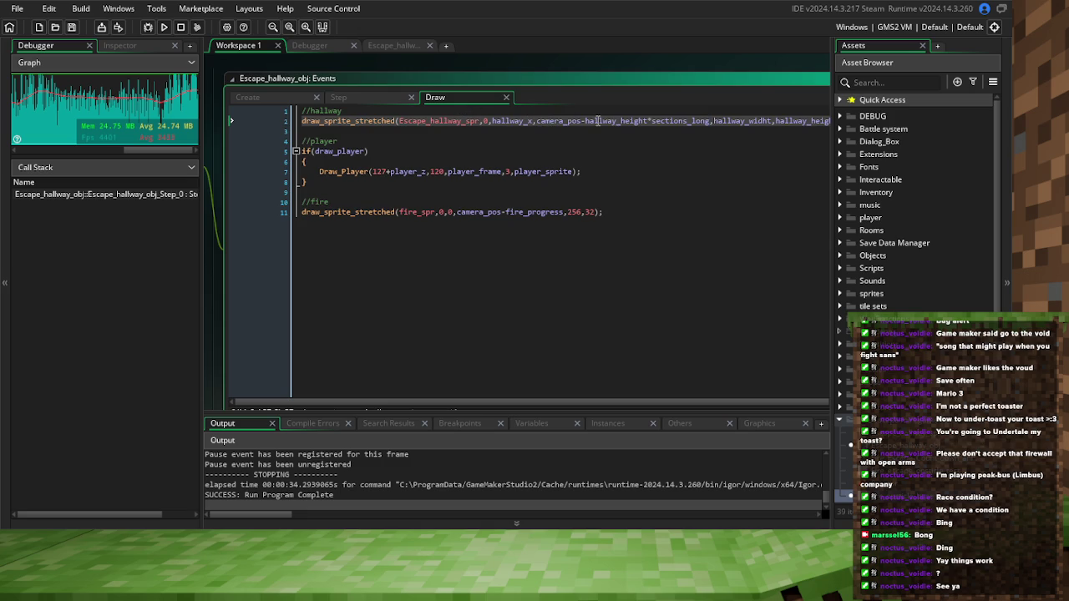
drag(586, 122, 711, 123)
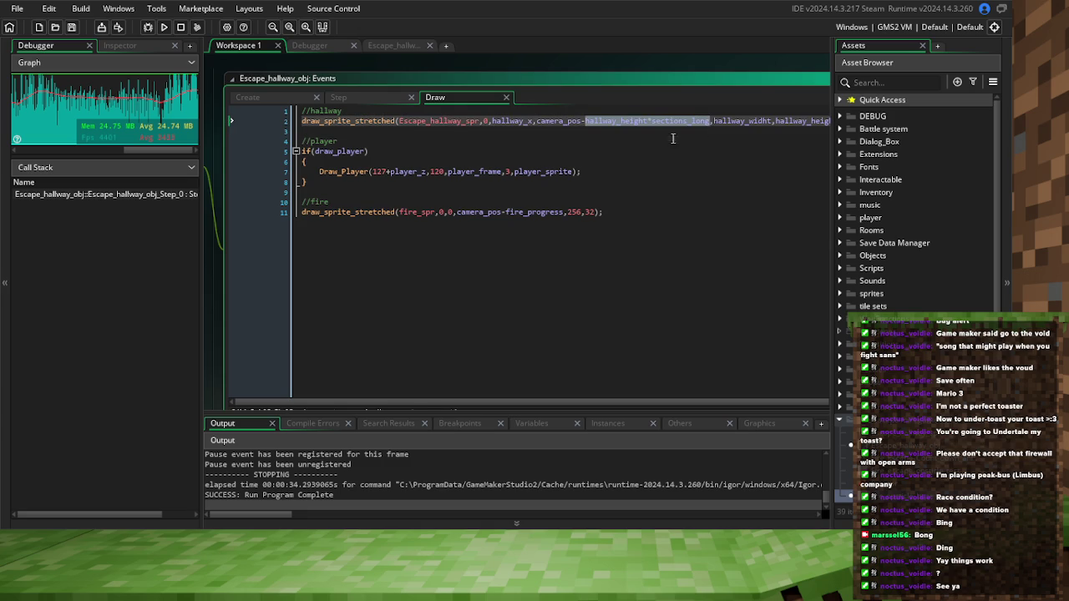
Change line 19's spawn condition from '+Cam_H' to '-Cam_H' and save the project
click(361, 97)
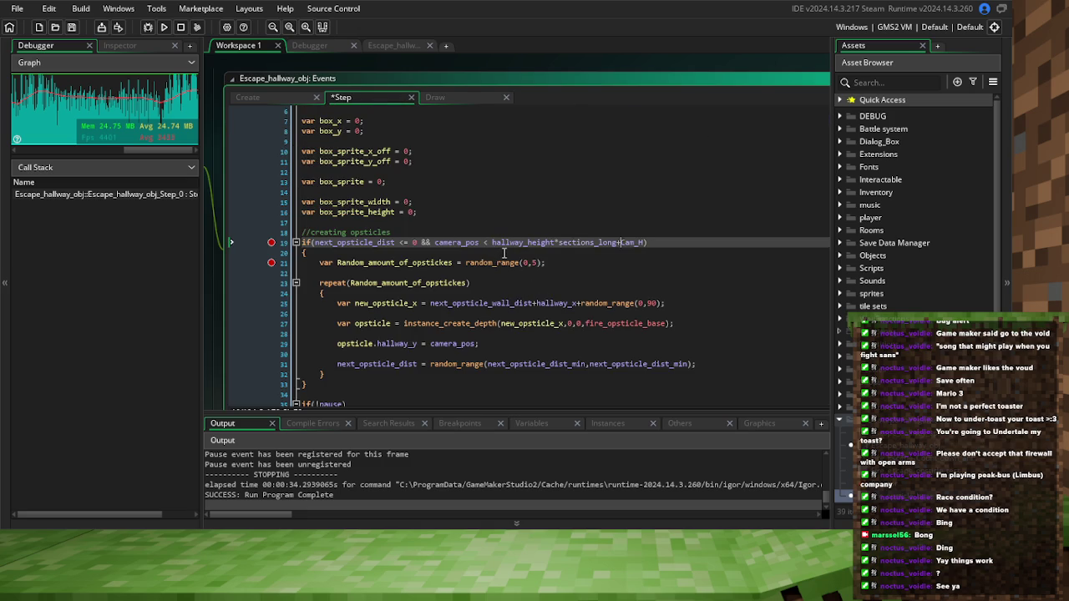
click(504, 252)
click(518, 259)
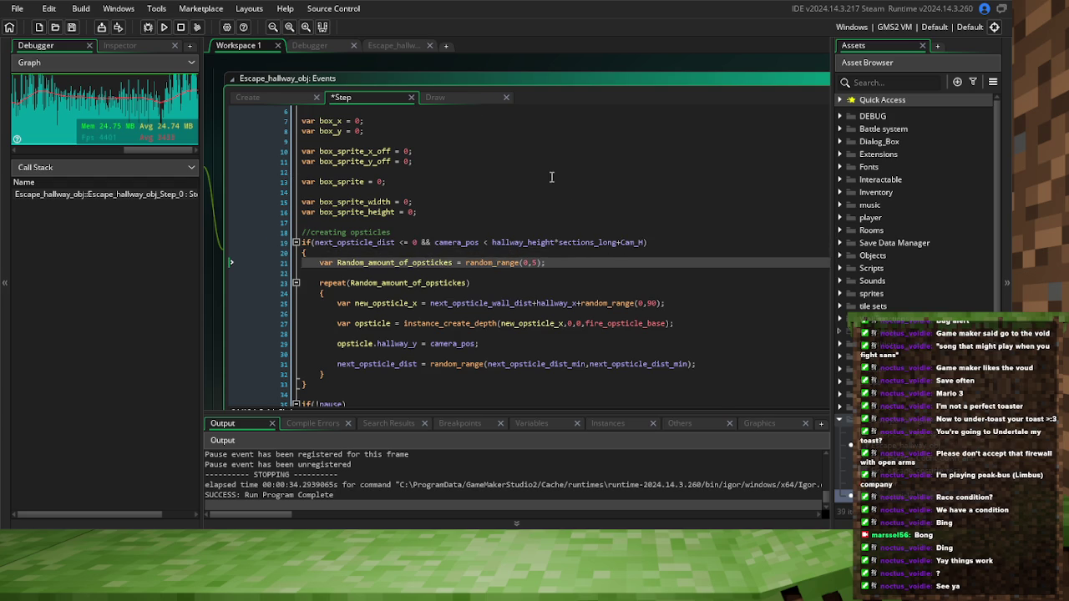
click(622, 243)
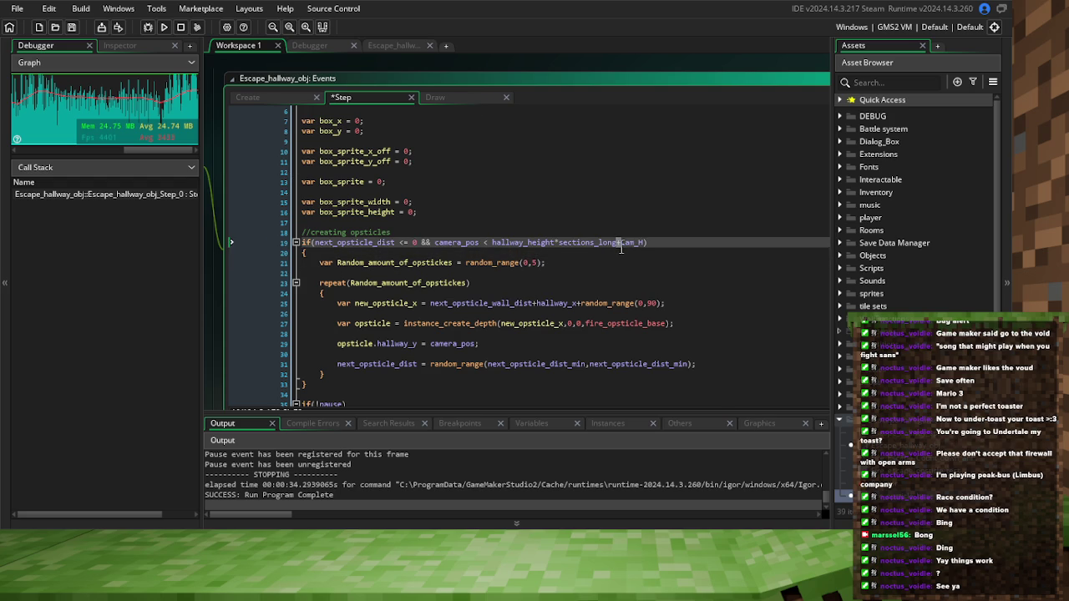
text(-)
click(72, 26)
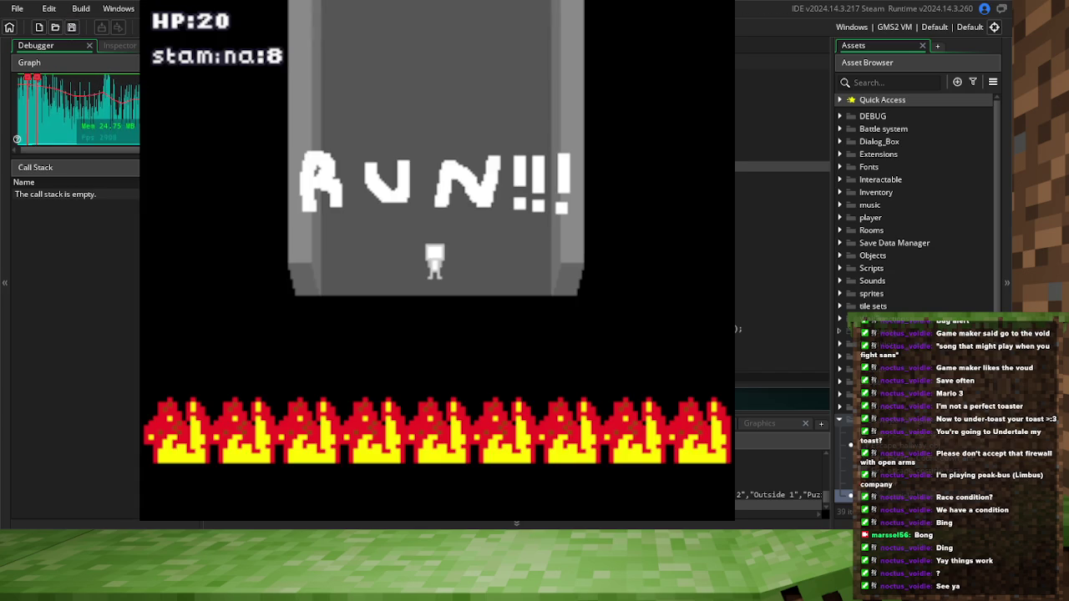
Sprint up the hallway, weaving left and right past the first rows of TEST blocks
key(Up)
key(Left)
key(Right)
key(Left)
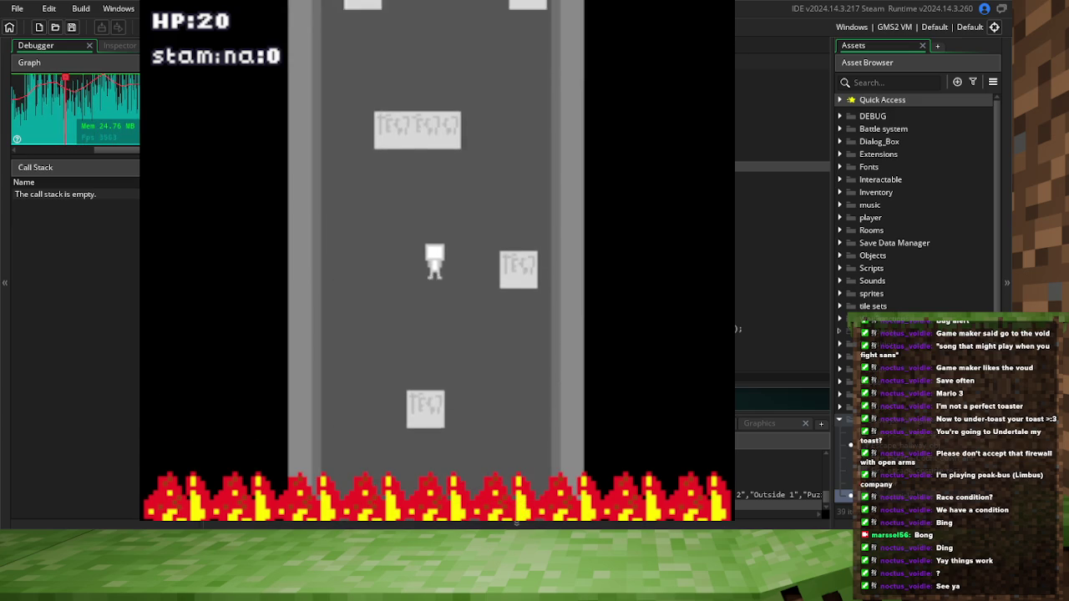
key(Right)
key(Left)
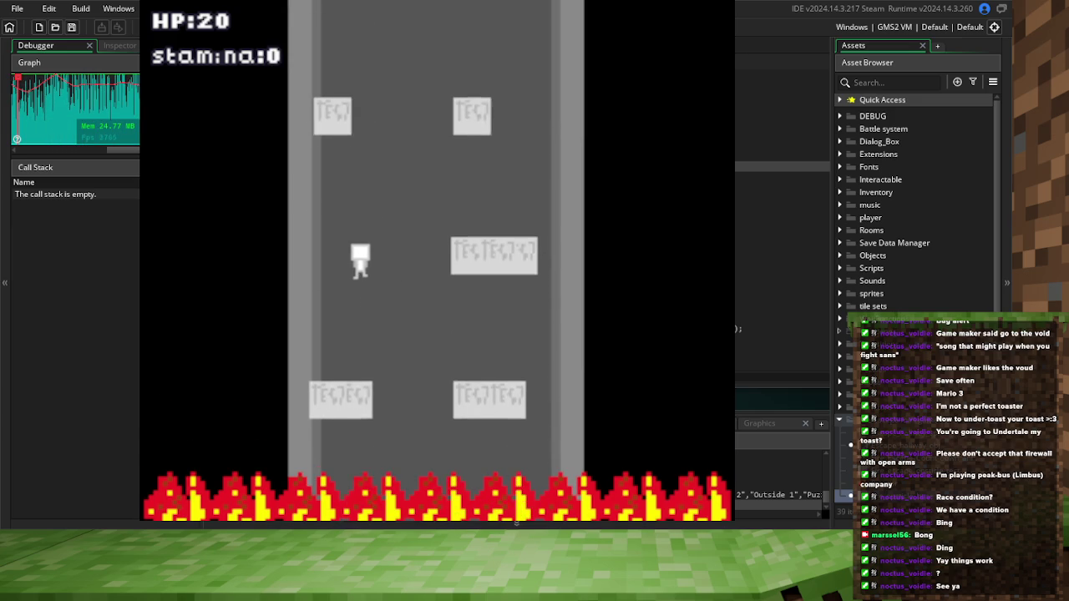
key(Right)
key(Right)
key(Left)
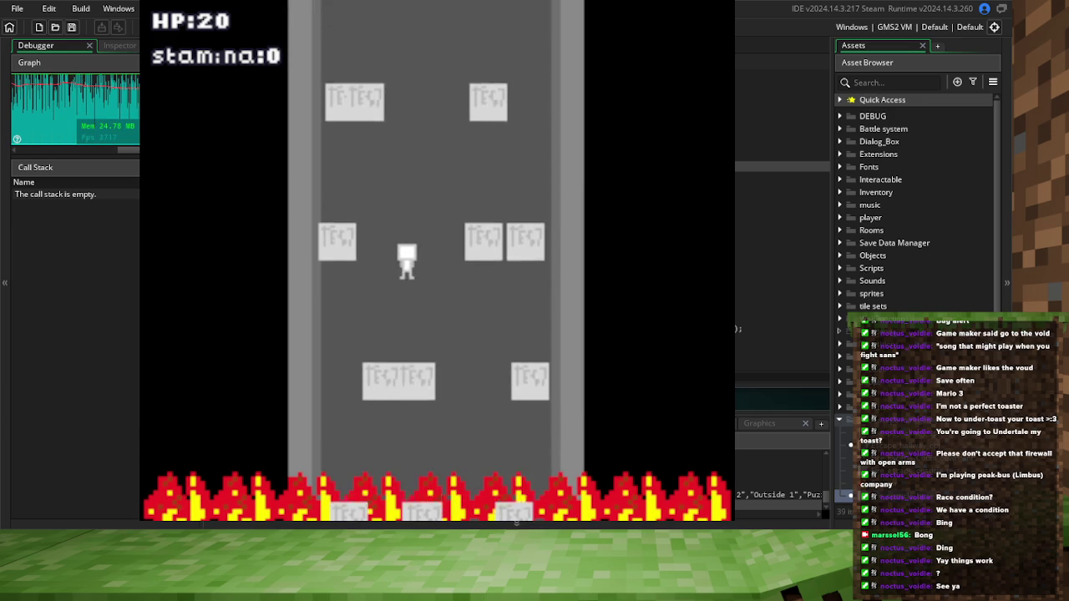
key(Right)
key(Left)
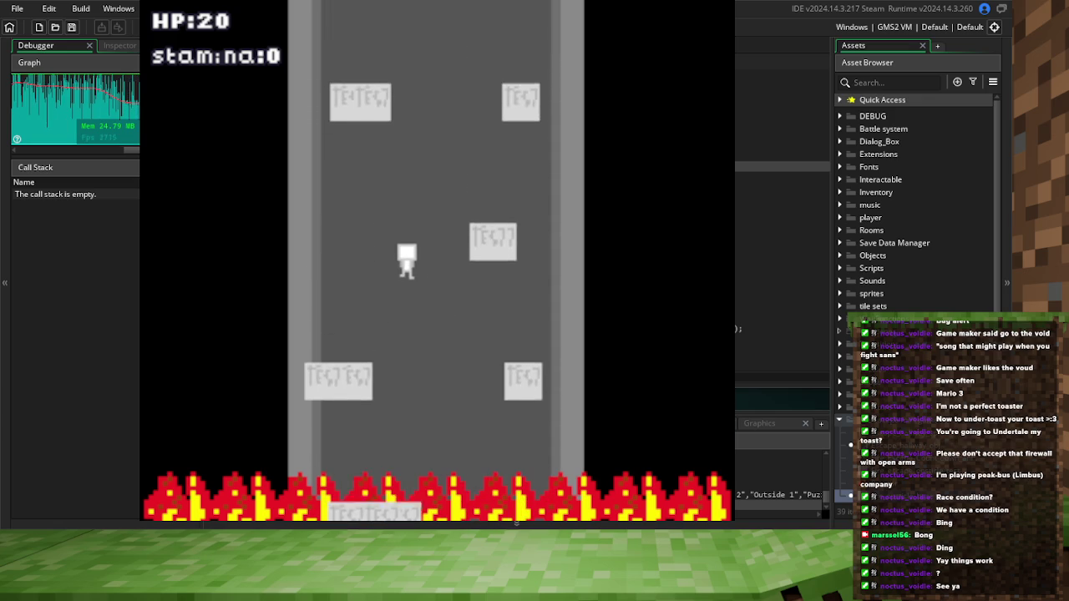
key(Right)
key(Right)
key(Right)
key(Left)
key(Right)
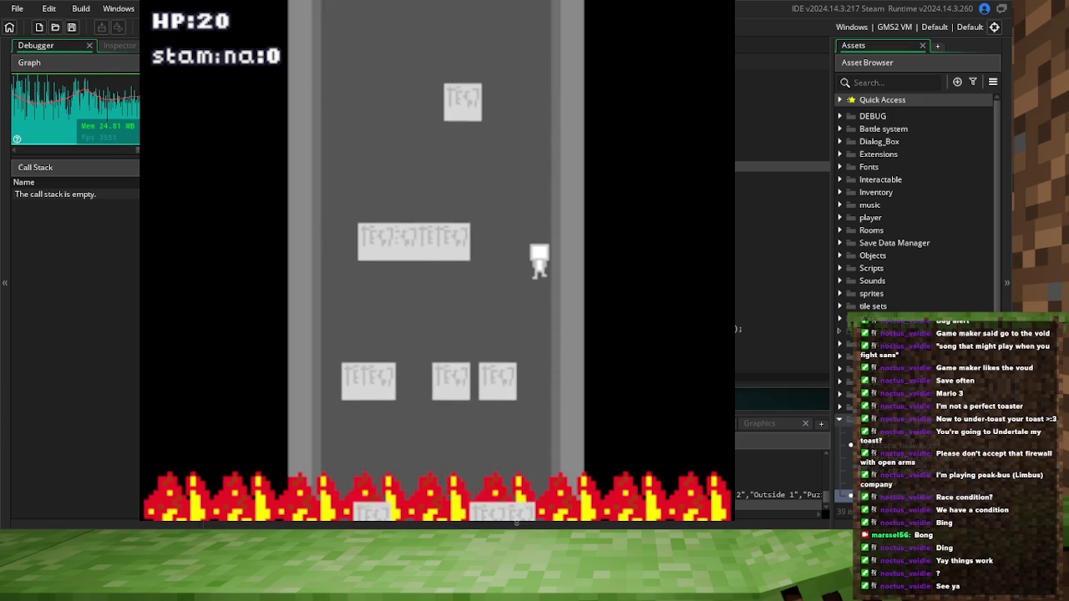
key(Left)
key(Right)
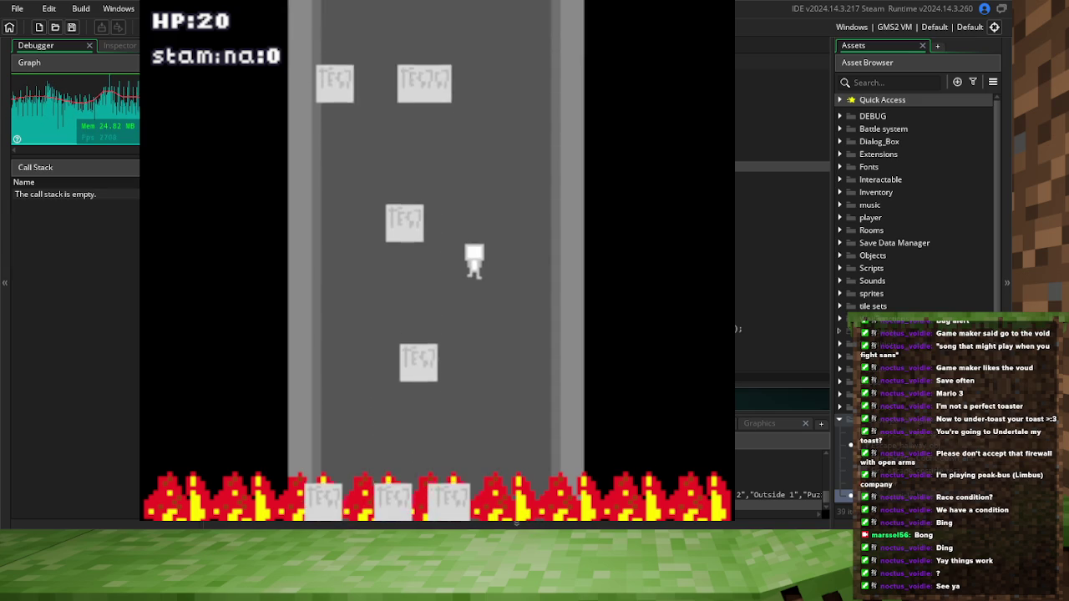
key(Left)
key(Right)
key(Right)
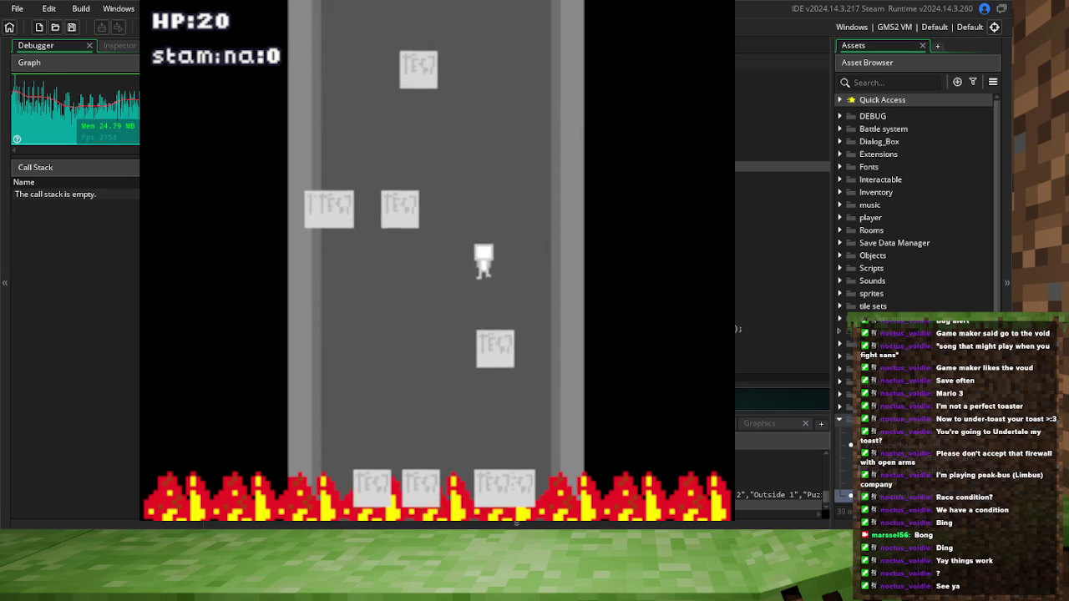
key(Left)
Dodge the remaining TEST block rows until reaching the hallway's obstacle-free final stretch
key(Right)
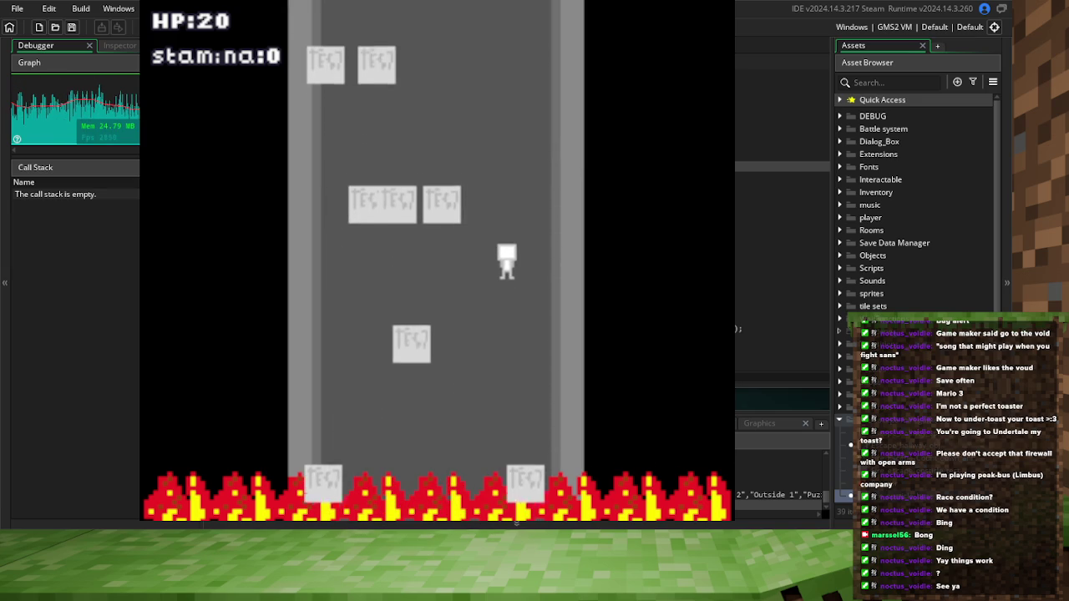
key(Left)
key(Right)
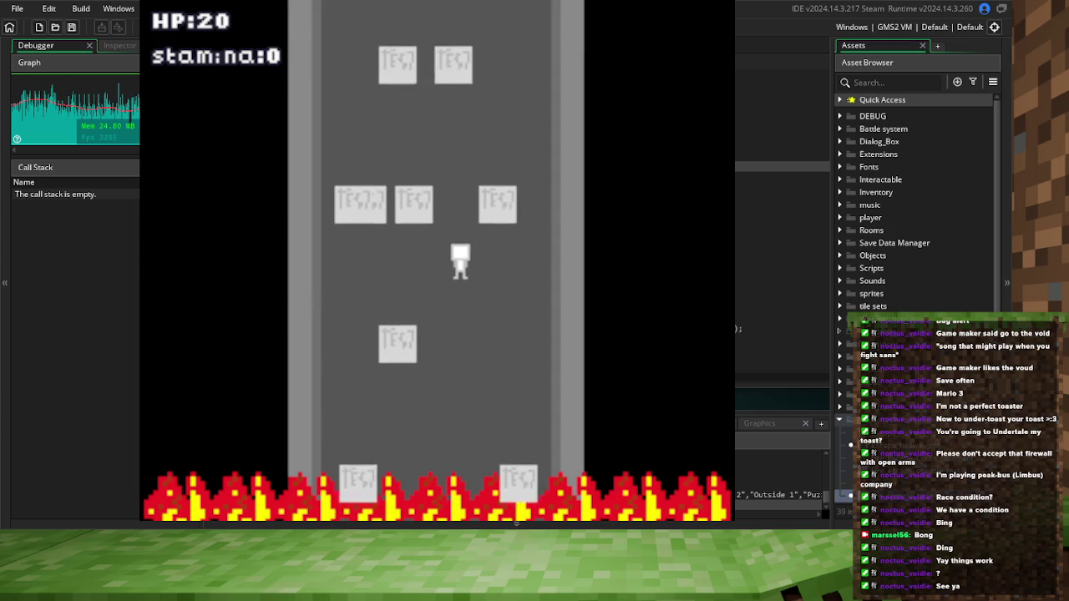
key(Right)
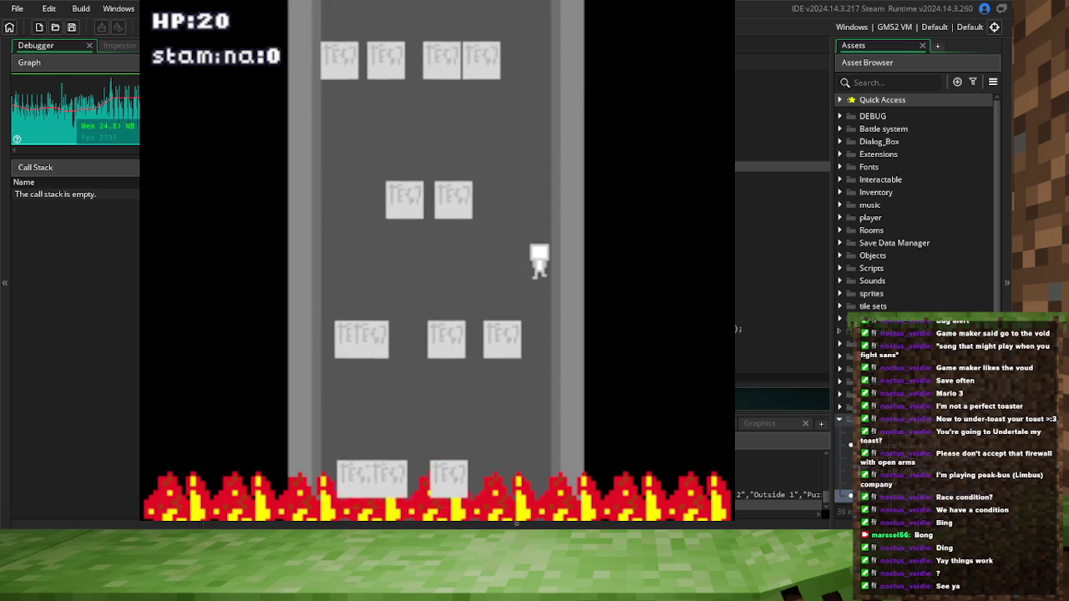
key(Left)
key(Left)
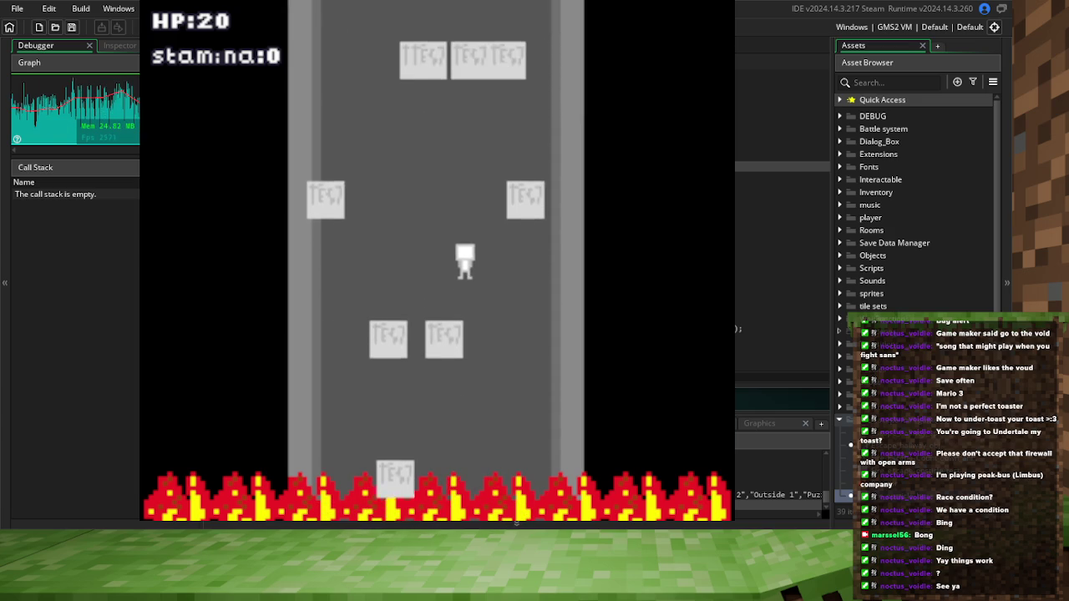
key(Right)
key(Left)
key(Right)
key(Left)
key(Right)
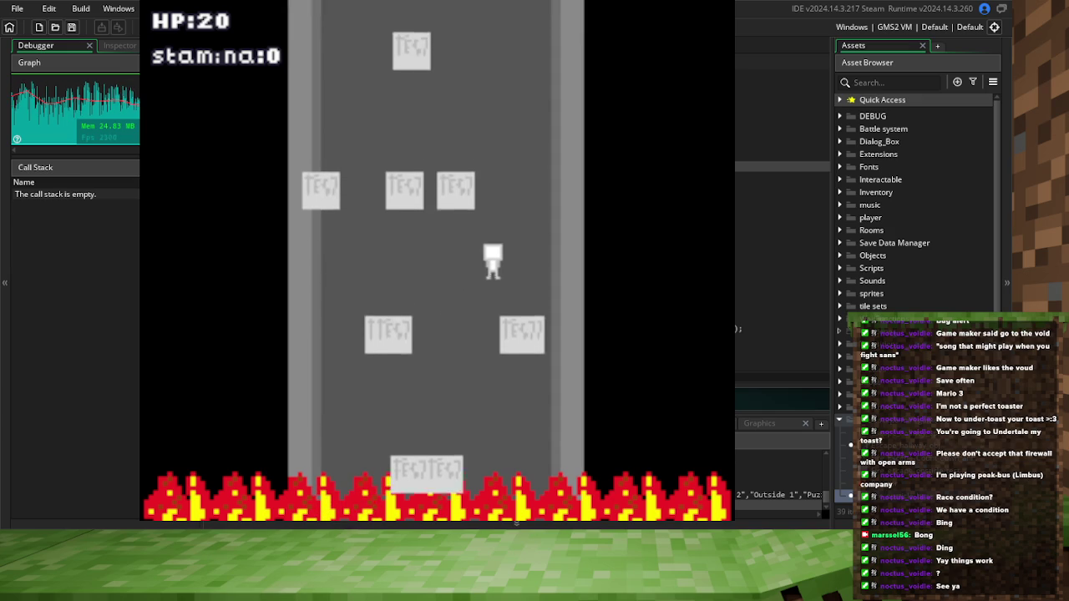
key(Right)
key(Left)
key(Right)
key(Left)
key(Right)
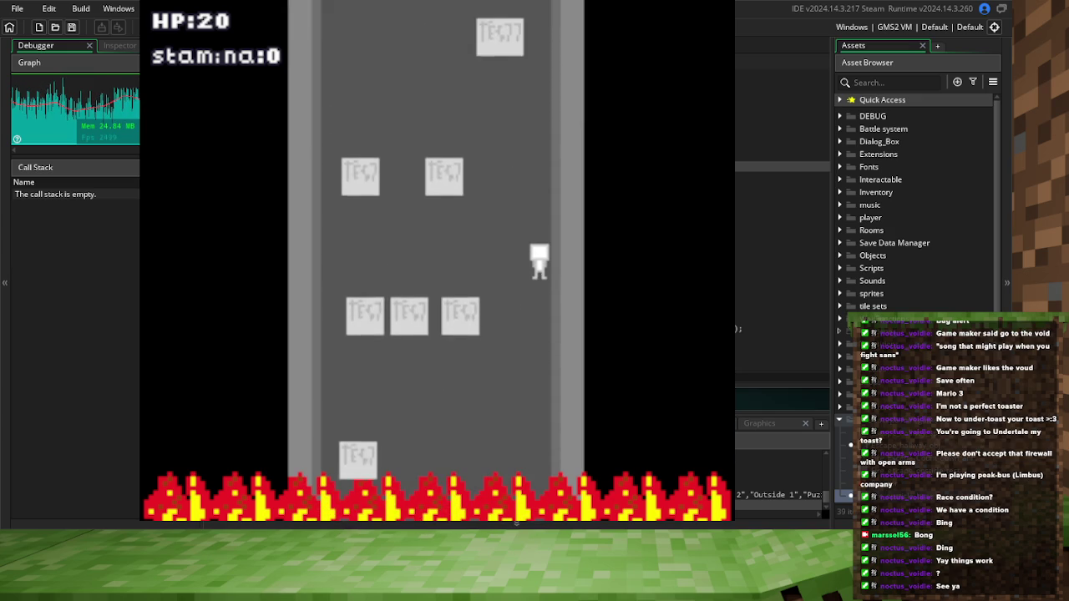
key(Left)
key(Left)
key(Right)
key(Left)
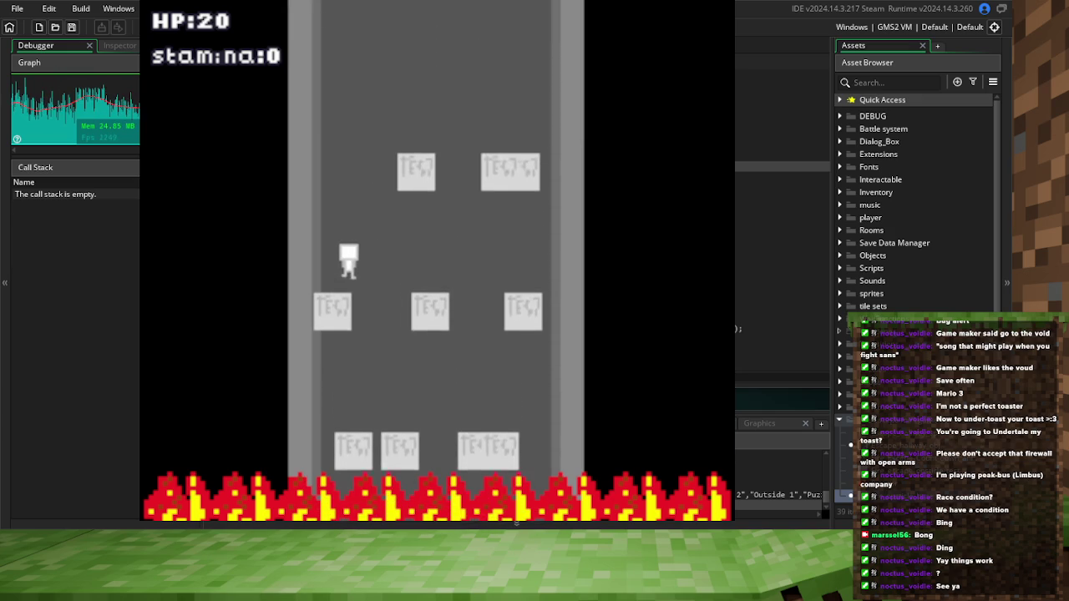
key(Right)
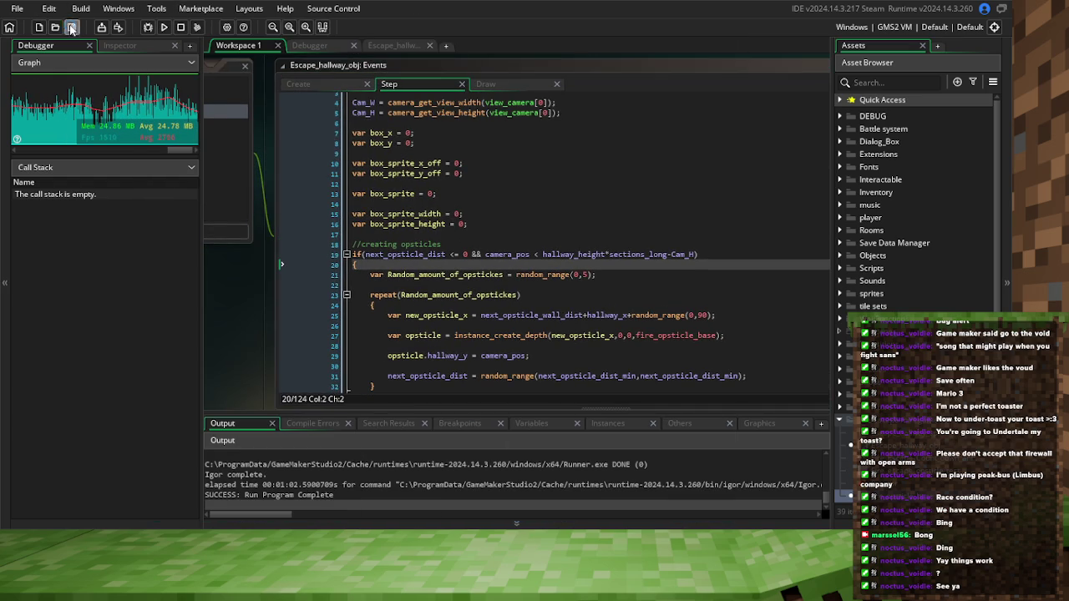
Review the sprint reset to 1, the stamina drain, and the sprint-to-2 lines in the Step code
scroll(430, 176, down, 5)
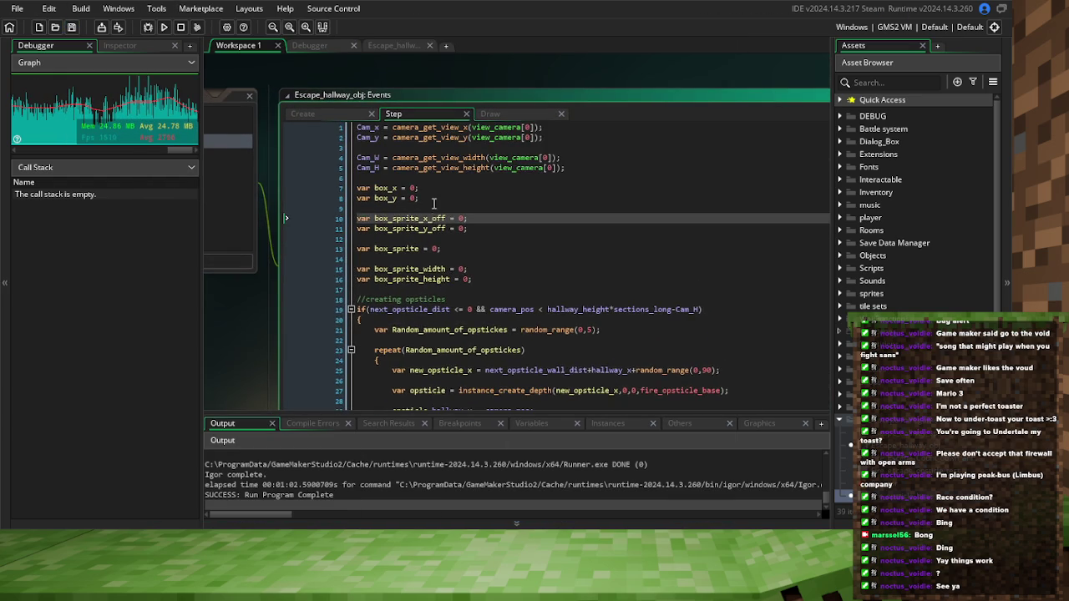
scroll(465, 225, down, 3)
click(383, 275)
scroll(388, 274, down, 2)
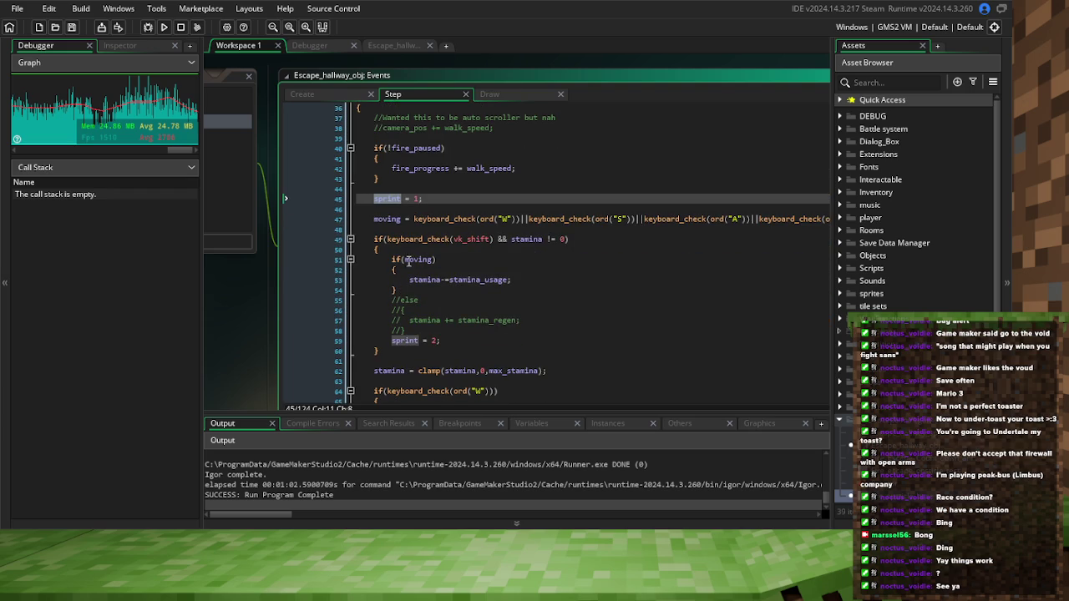
click(423, 281)
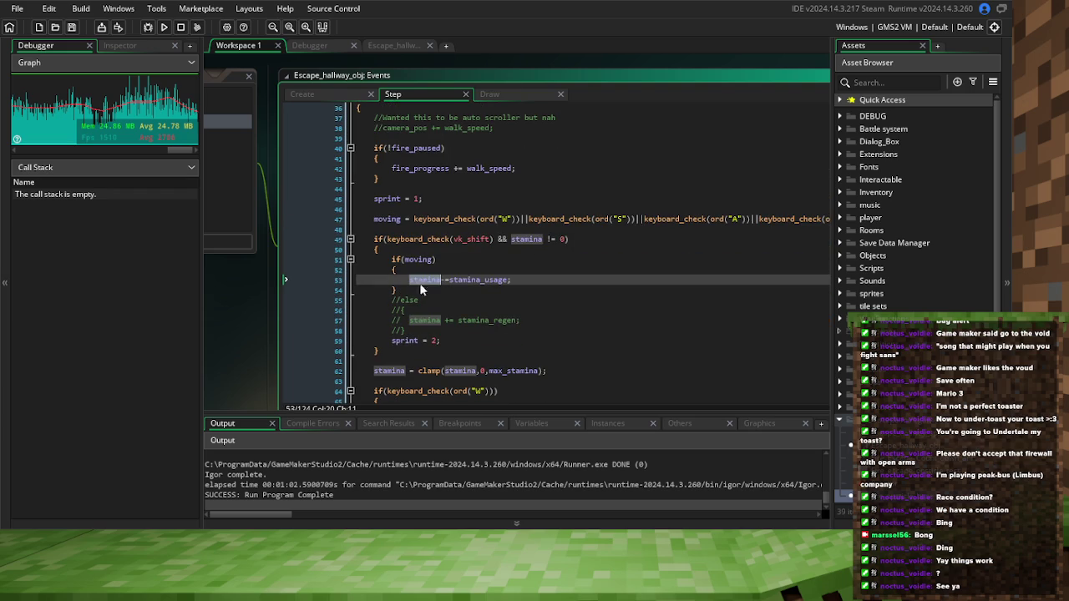
click(410, 341)
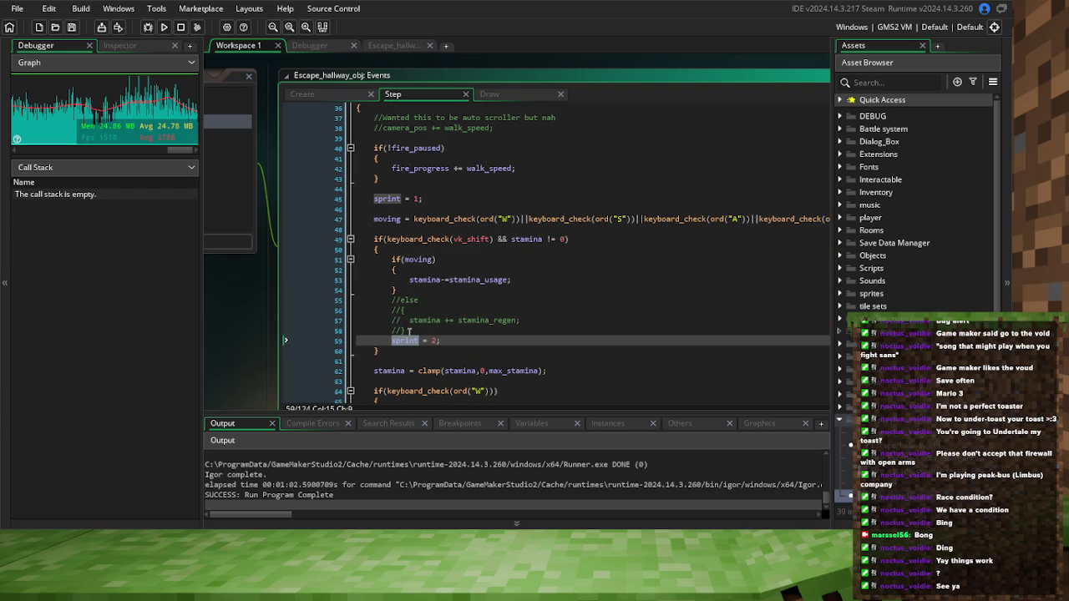
scroll(409, 332, up, 2)
scroll(411, 318, down, 3)
scroll(411, 318, down, 6)
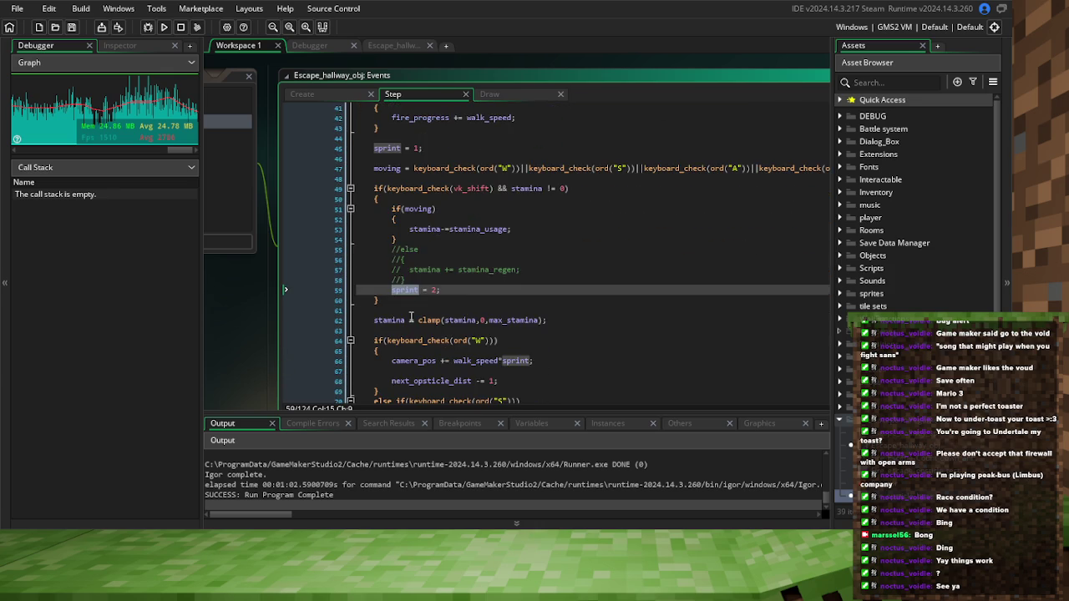
scroll(411, 319, down, 1)
scroll(417, 320, up, 8)
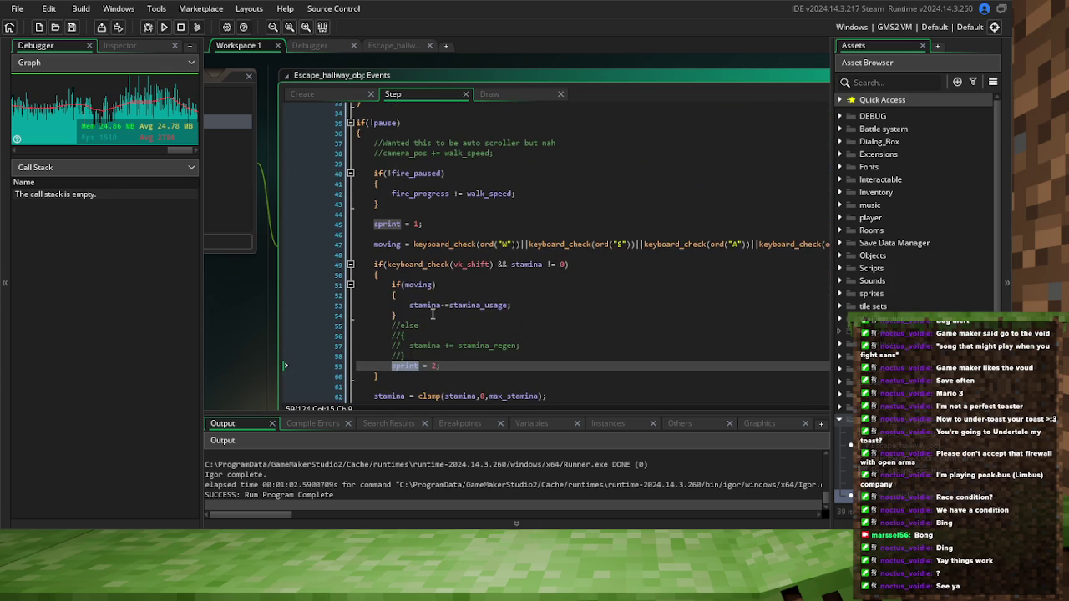
scroll(433, 314, up, 1)
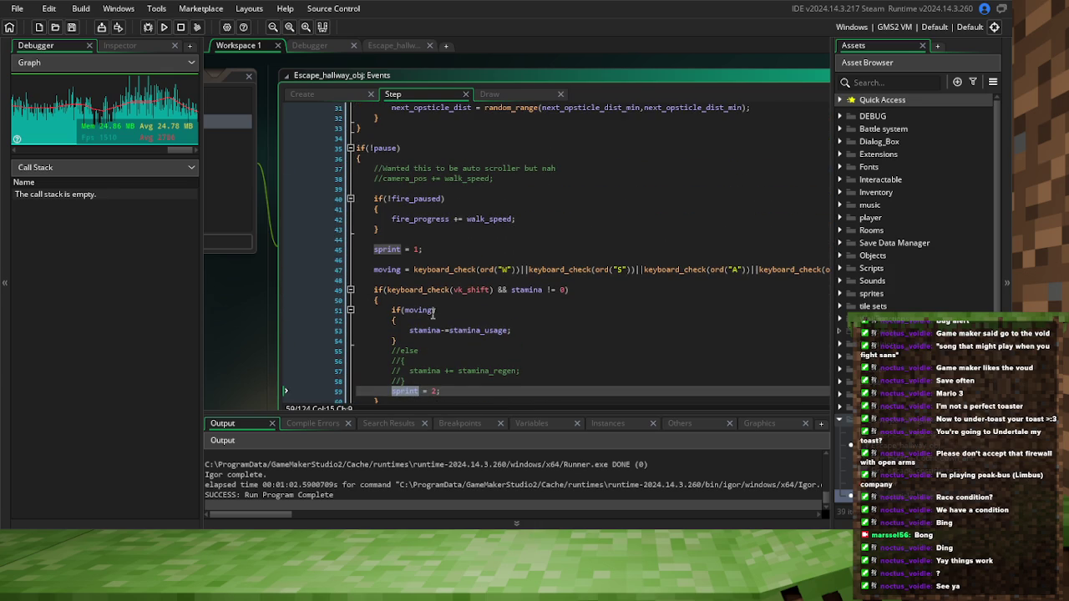
Highlight every use of stamina, then insert a blank line after the sprint block's closing brace
double_click(517, 291)
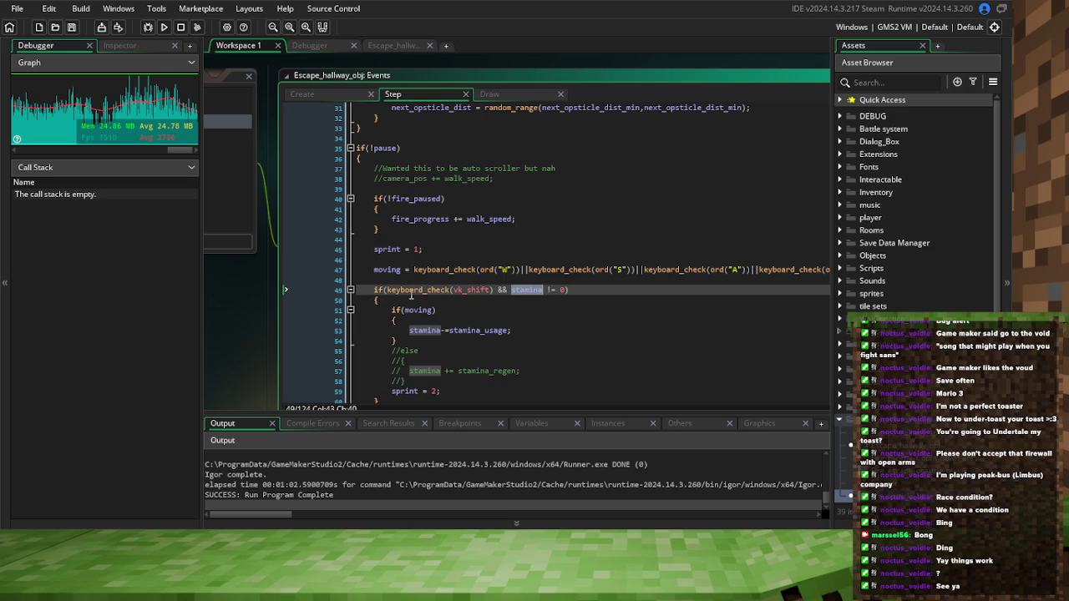
scroll(411, 294, down, 2)
click(389, 357)
key(Return)
click(392, 351)
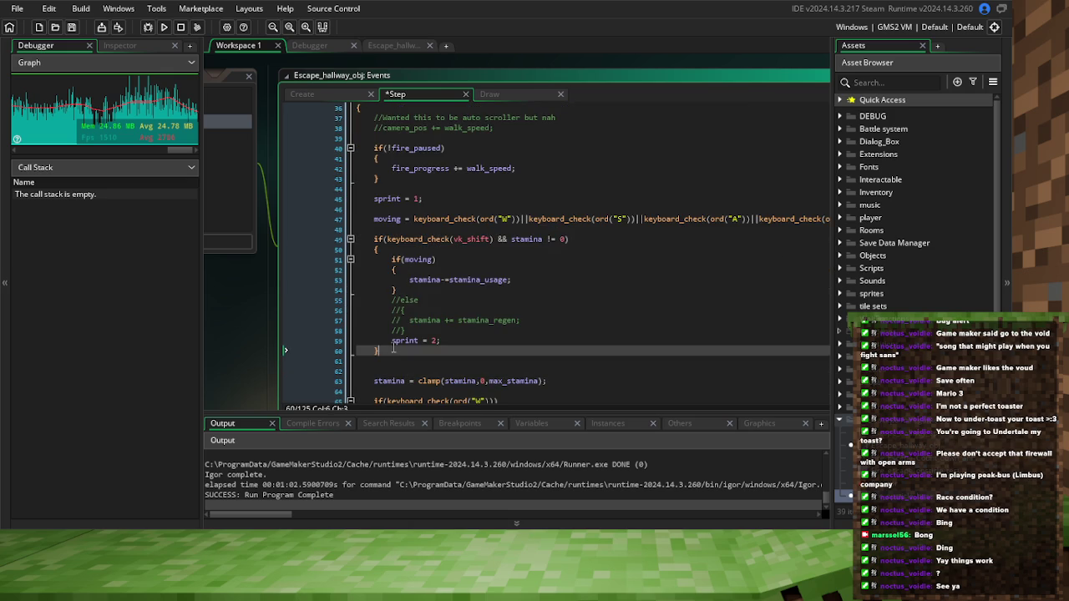
Add an else block with braces after the shift block and begin an if condition on sprint
key(Return)
text(else)
key(Return)
text({)
key(Return)
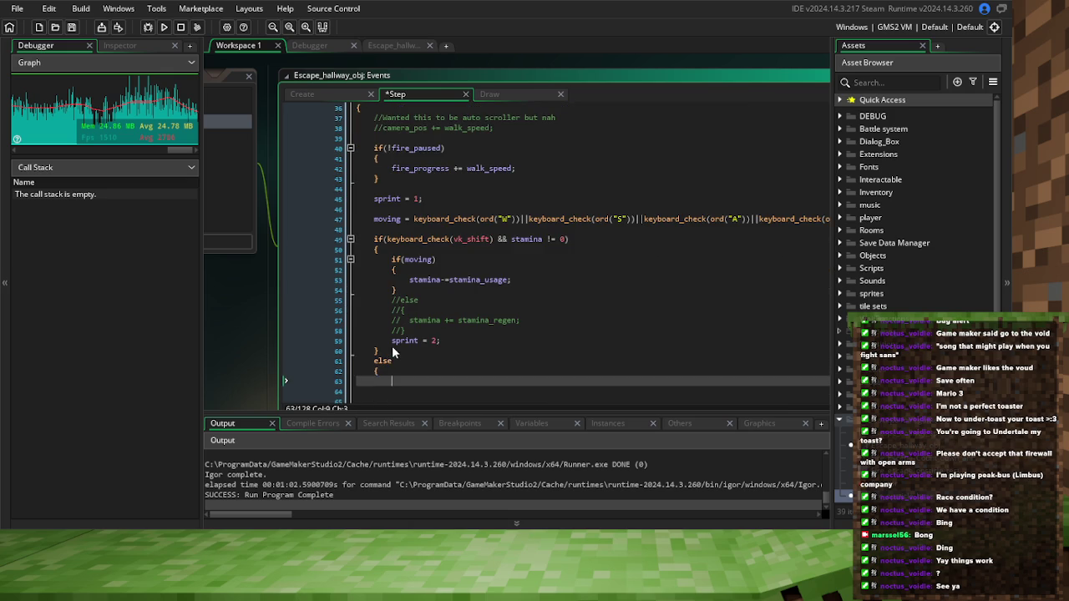
key(Return)
text(})
click(400, 342)
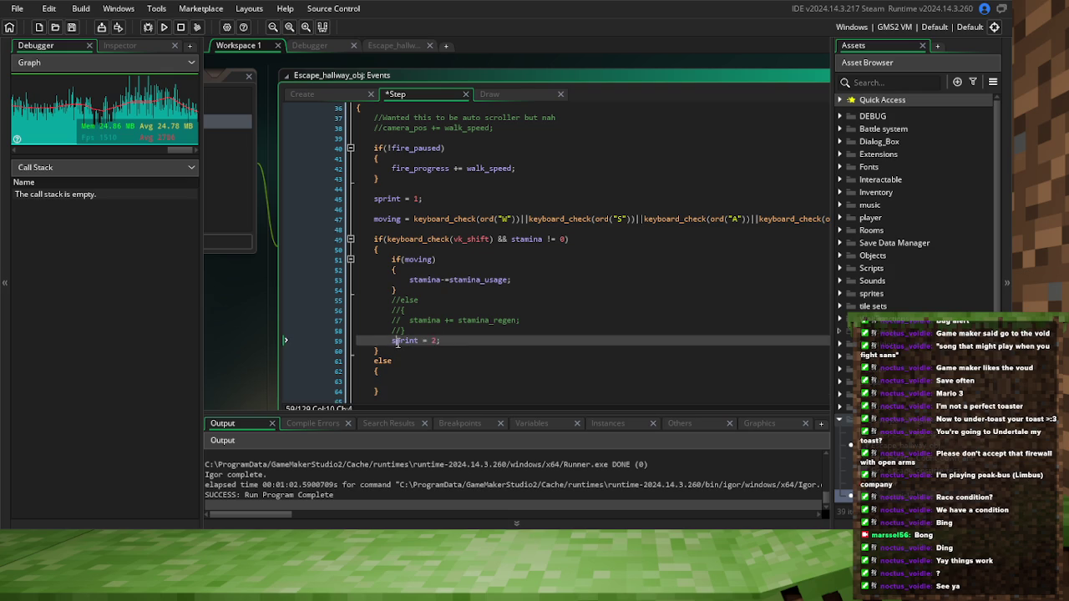
click(403, 362)
text(f()
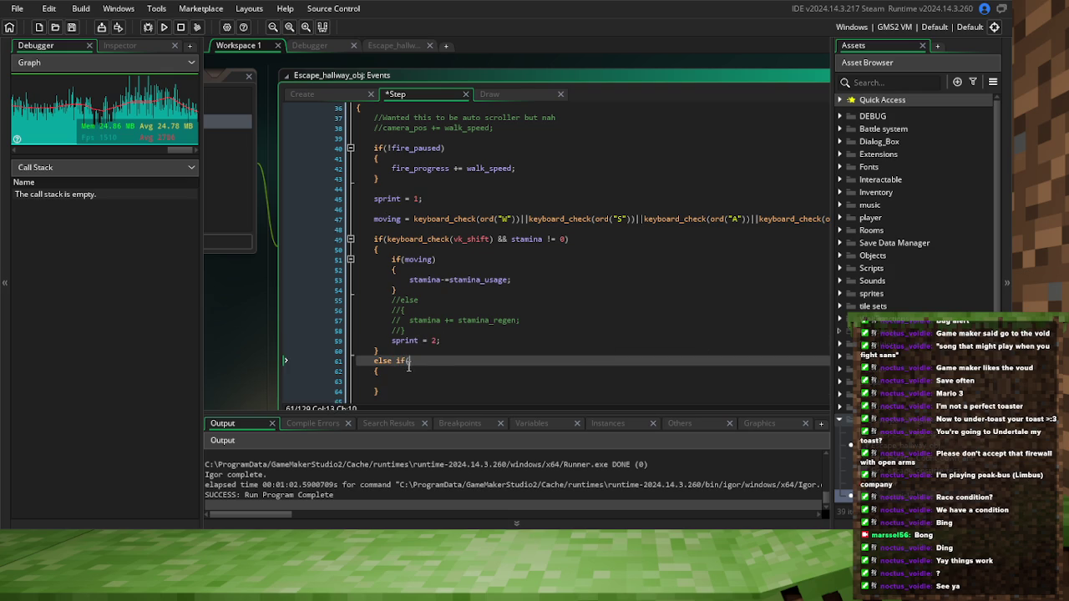
text(sprint = 0)
text(&&)
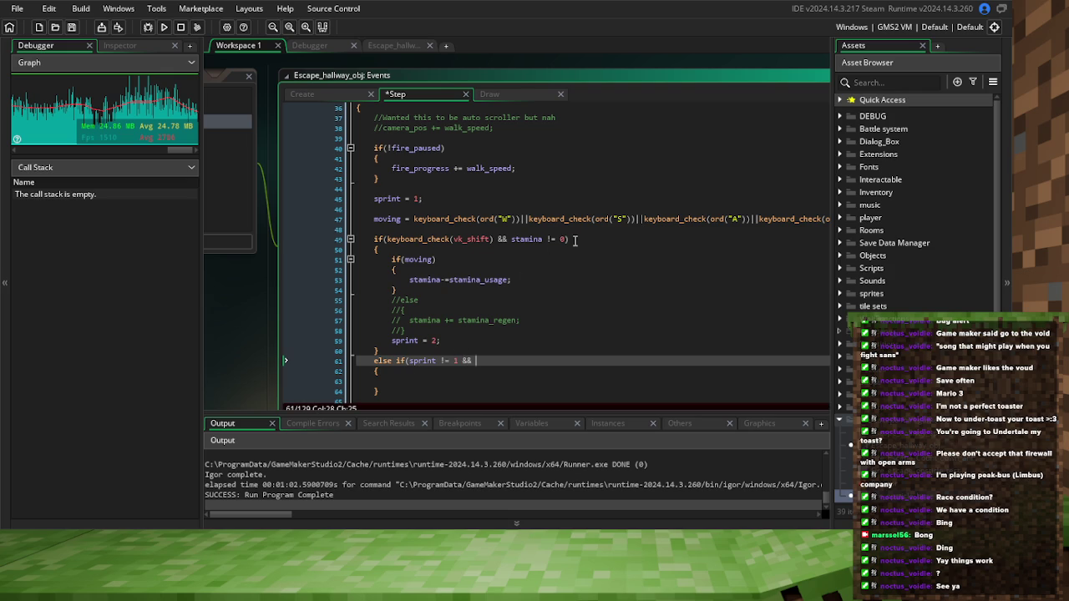
Complete the else-if condition with the reused stamina check, changed to stamina = 0
drag(569, 241, 511, 240)
key(ctrl+c)
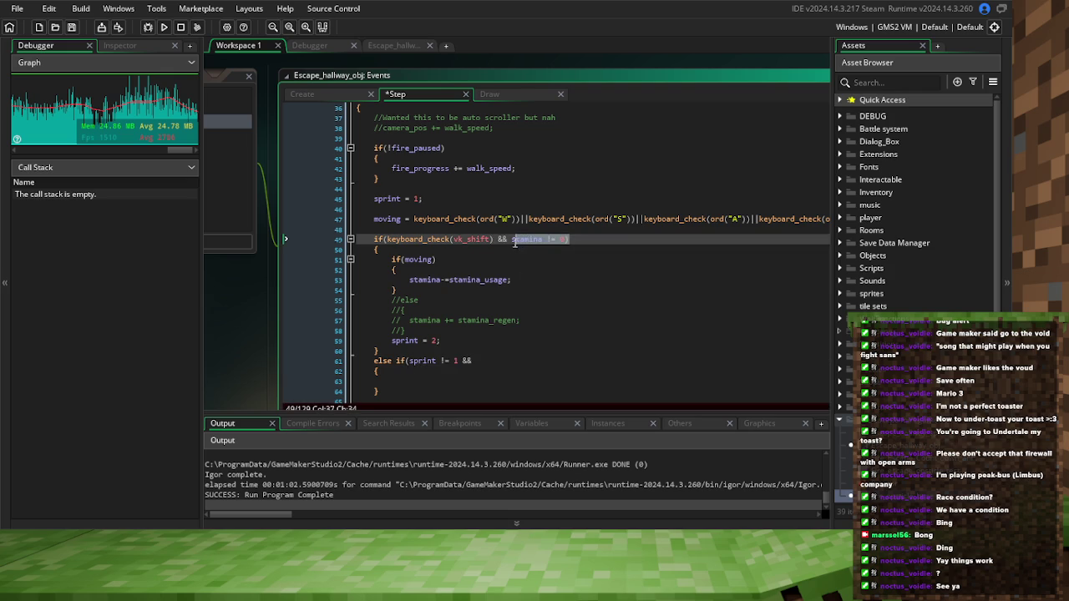
click(511, 363)
key(ctrl+v)
click(515, 361)
key(BackSpace)
double_click(484, 361)
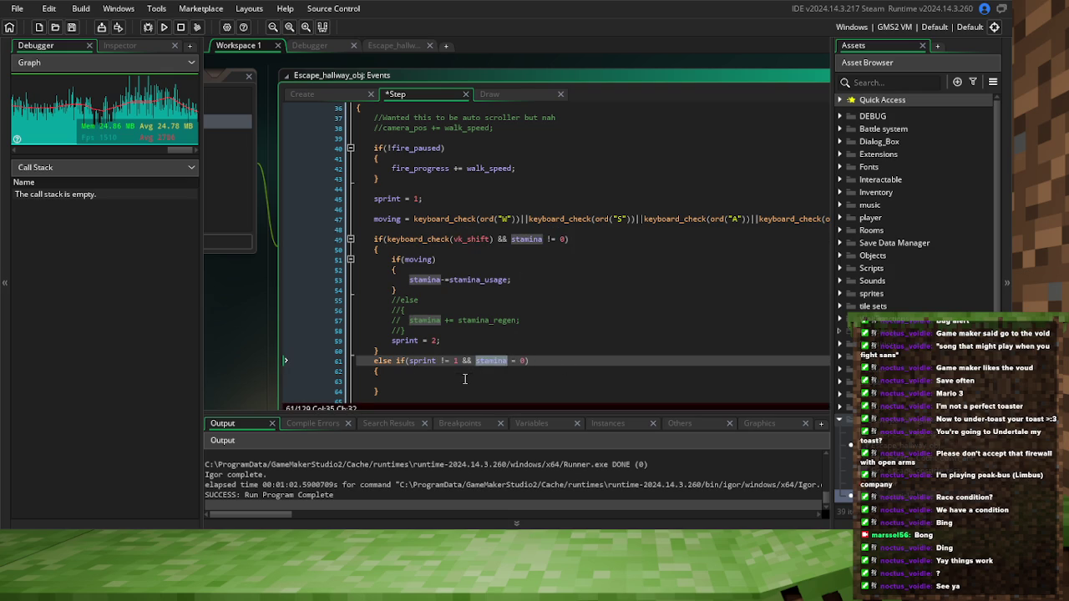
click(455, 380)
text(stamina =)
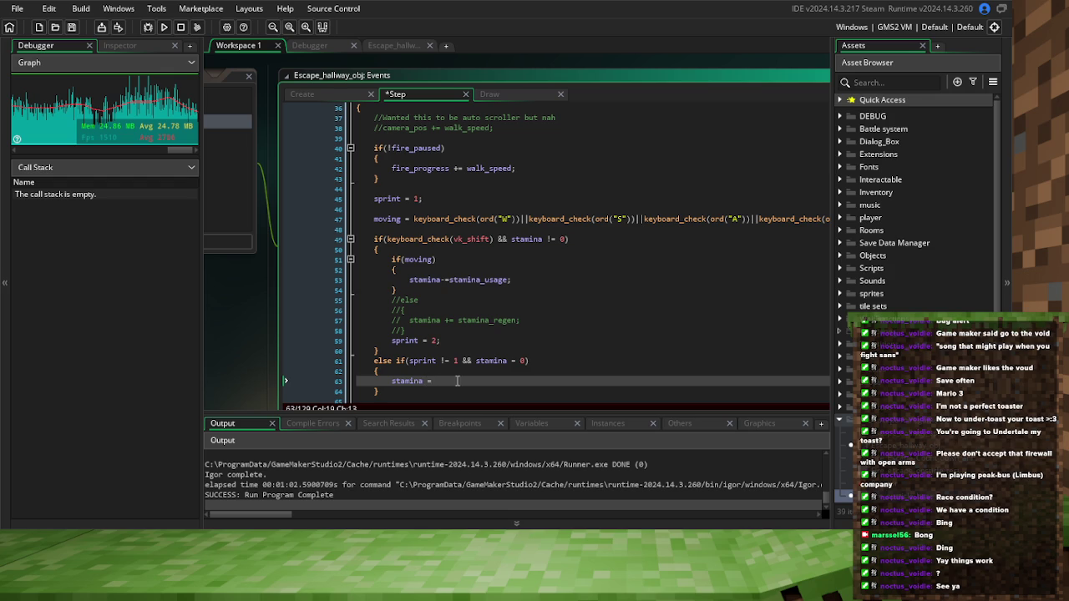
Make the else-if body set sprint = 1; and save the Step event
double_click(417, 361)
key(ctrl+c)
double_click(407, 381)
key(ctrl+v)
text(1)
text(;)
key(ctrl+s)
click(302, 94)
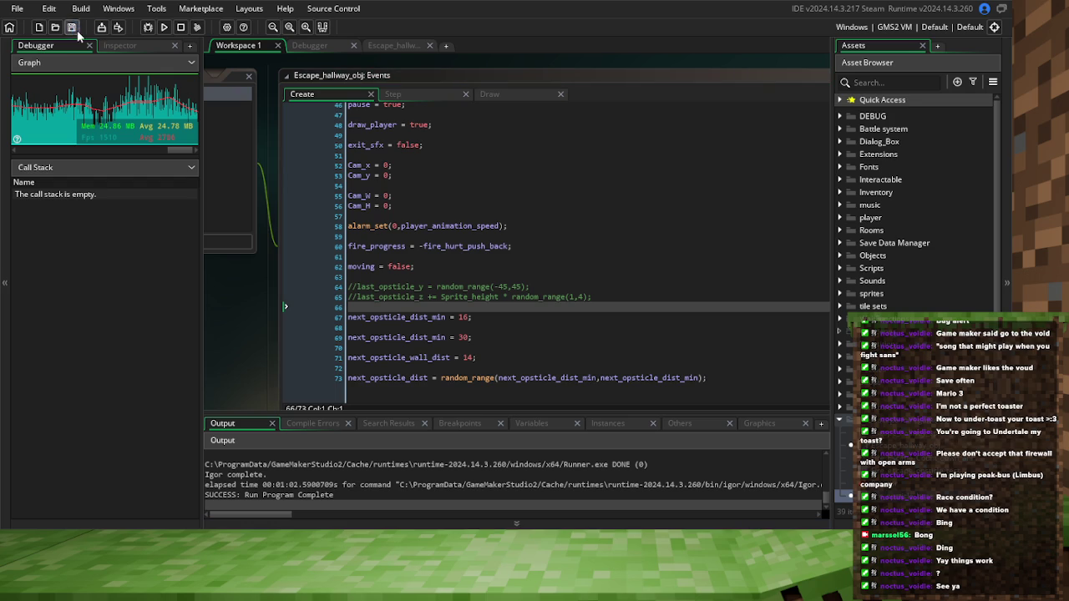
Delete the sprint-reset else-if on line 61, undo to restore it, and save
click(407, 97)
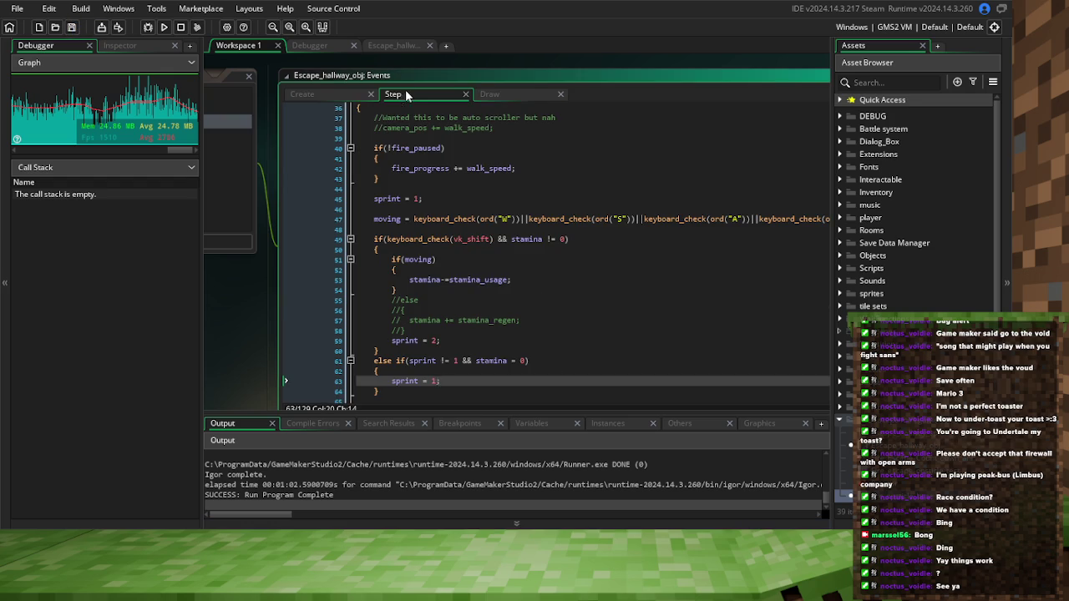
click(519, 147)
scroll(505, 258, down, 2)
click(420, 315)
key(Down)
key(Down)
click(448, 311)
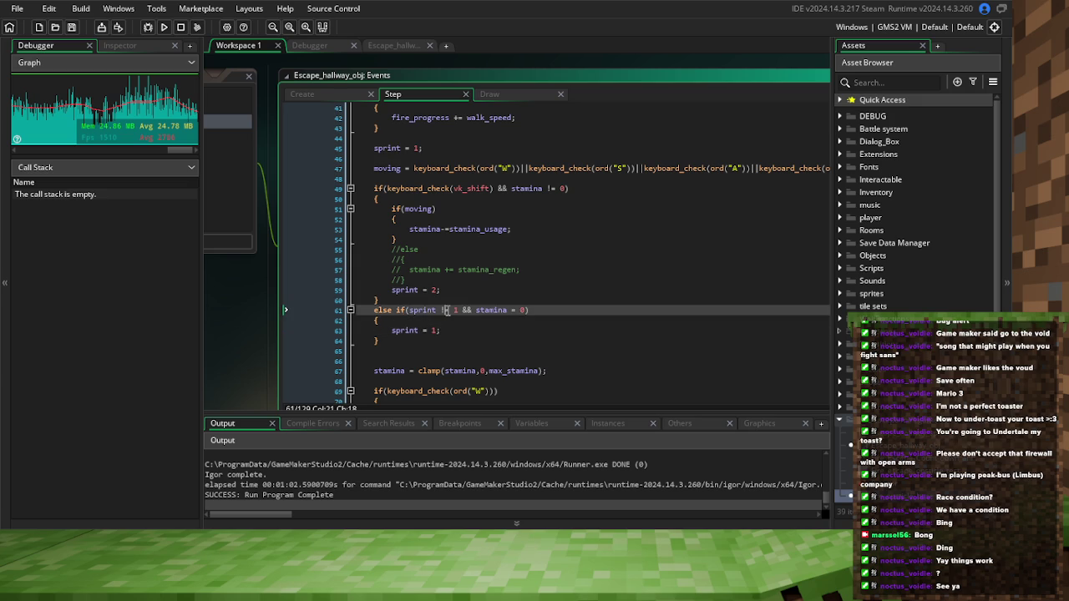
click(461, 321)
drag(381, 341, 393, 308)
key(BackSpace)
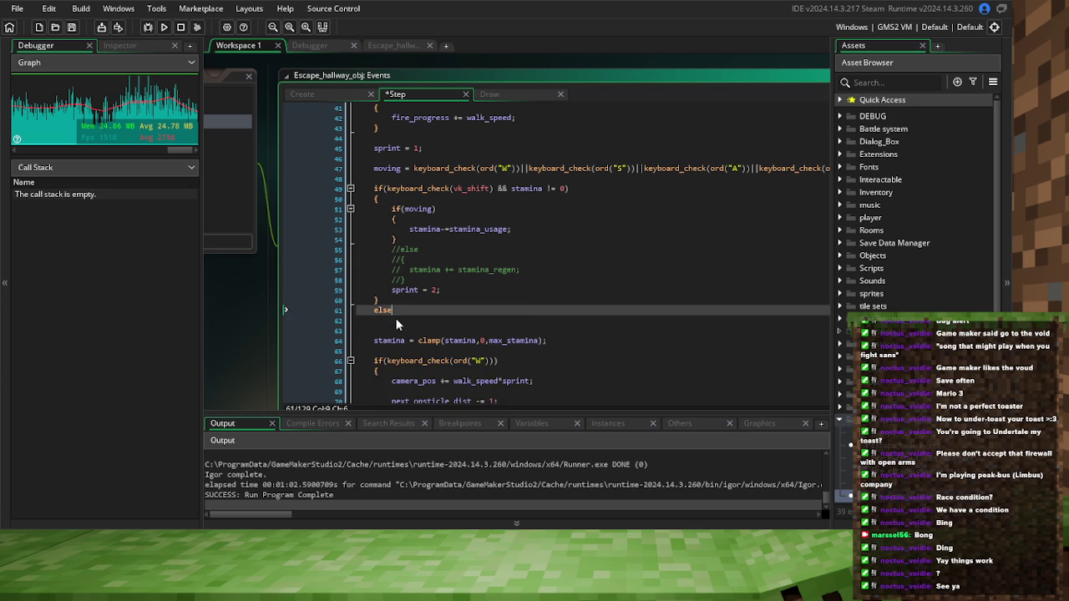
key(BackSpace)
key(BackSpace)
key(BackSpace)
key(BackSpace)
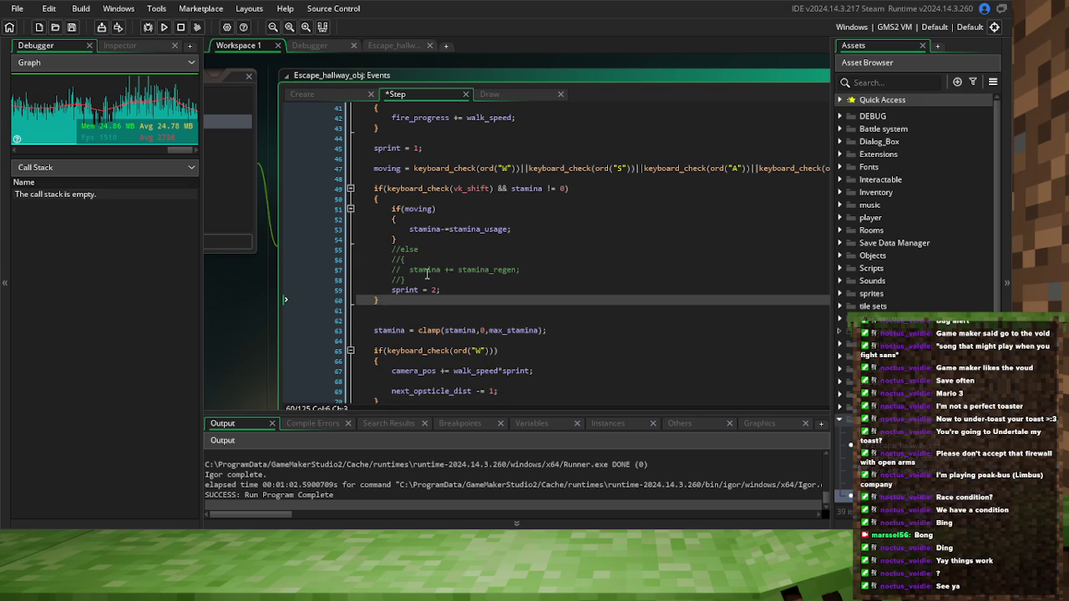
key(ctrl+z)
key(ctrl+z)
key(ctrl+z)
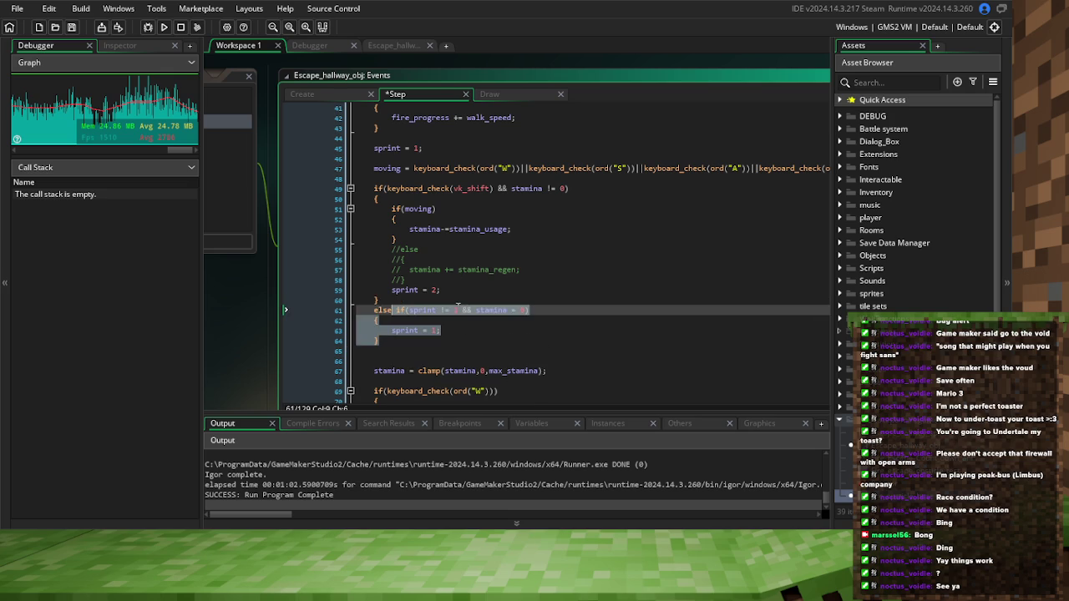
click(72, 27)
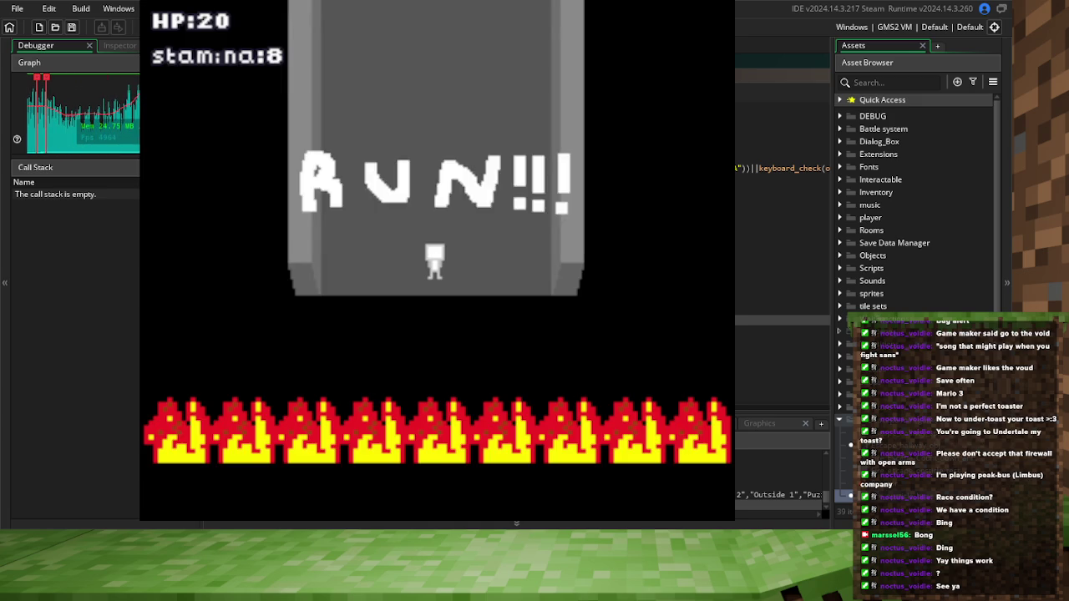
Sprint up the hallway, weaving left and right around the falling crates, then close the game
key(Up)
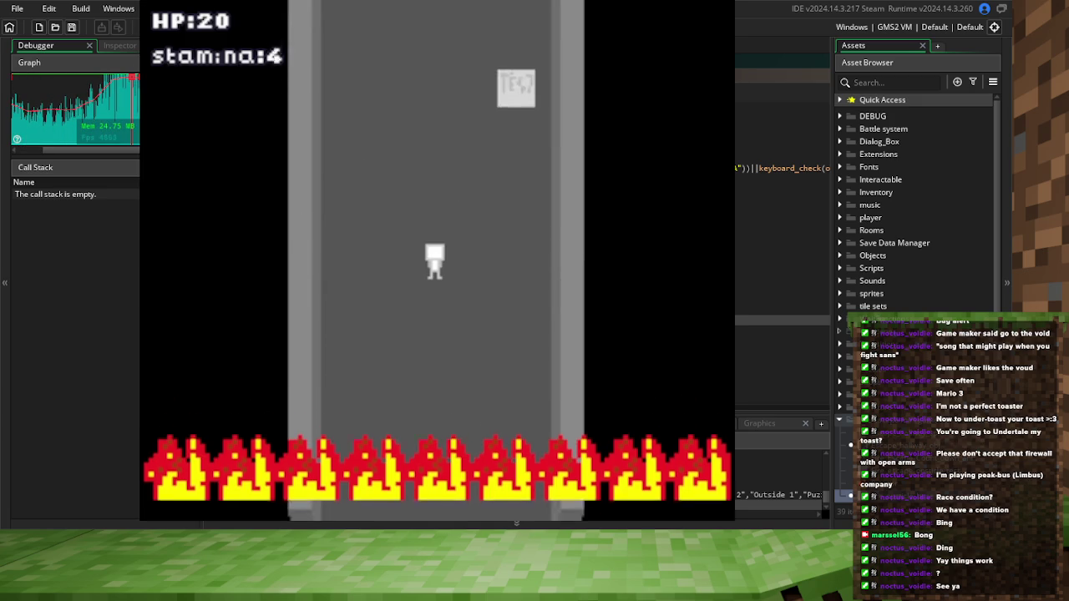
key(Right)
key(Left)
key(Right)
key(Right)
key(Left)
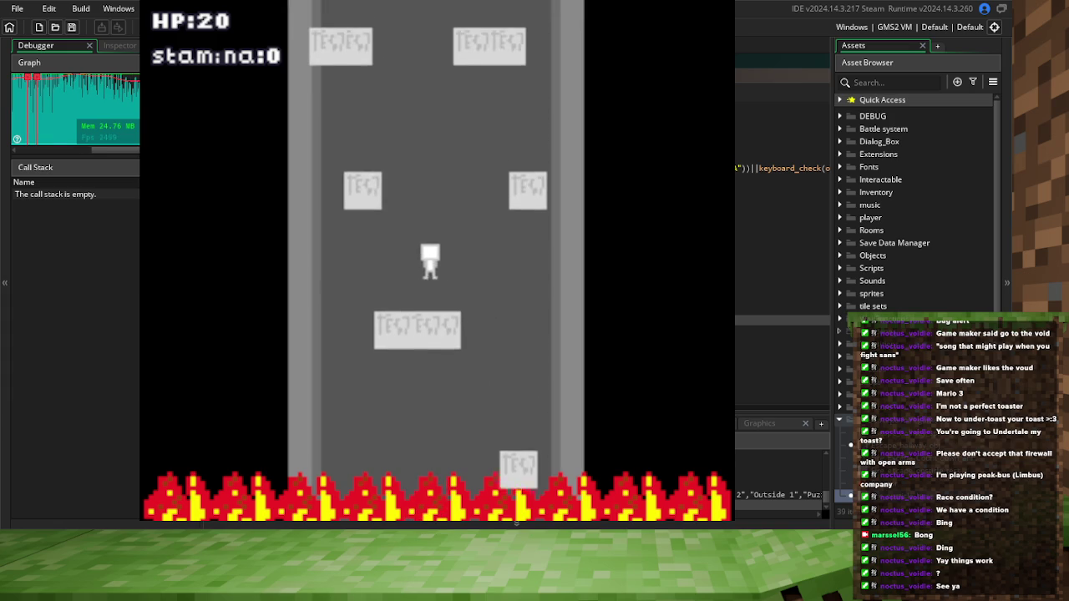
key(Left)
key(Right)
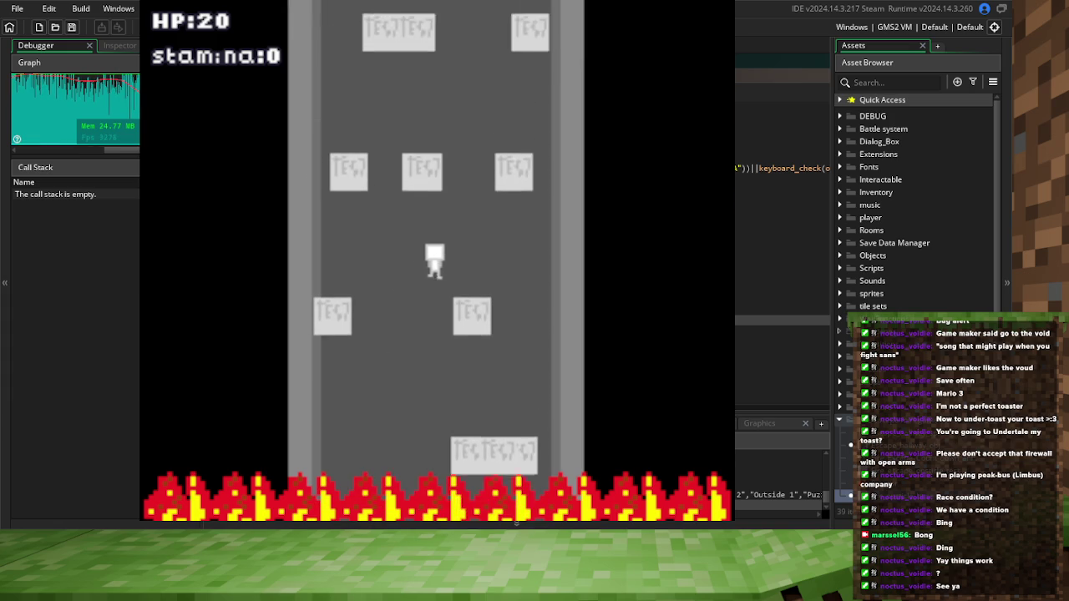
key(Left)
key(Right)
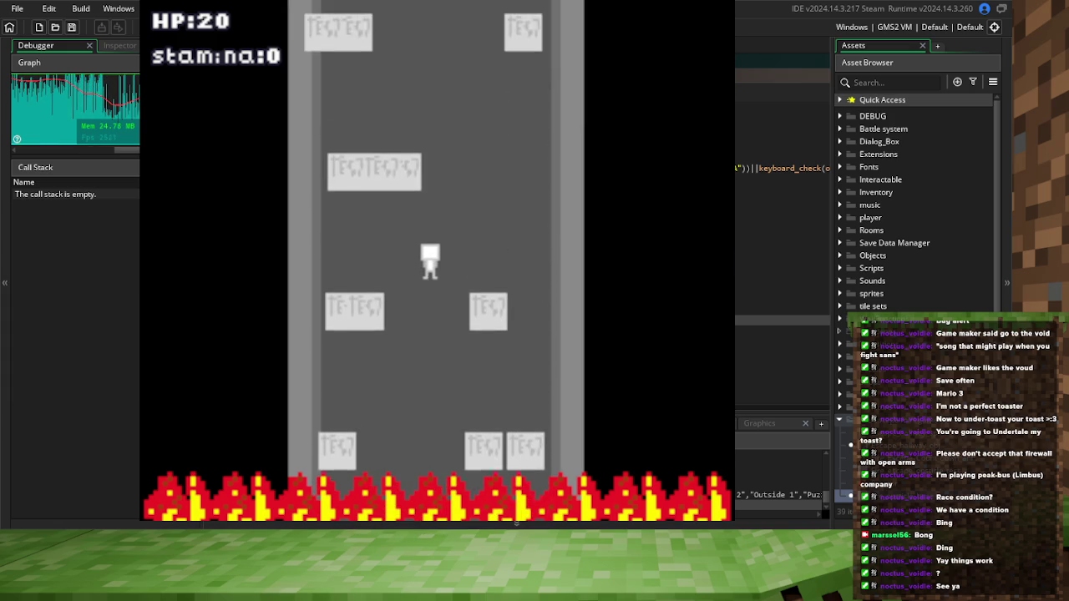
key(Left)
key(Right)
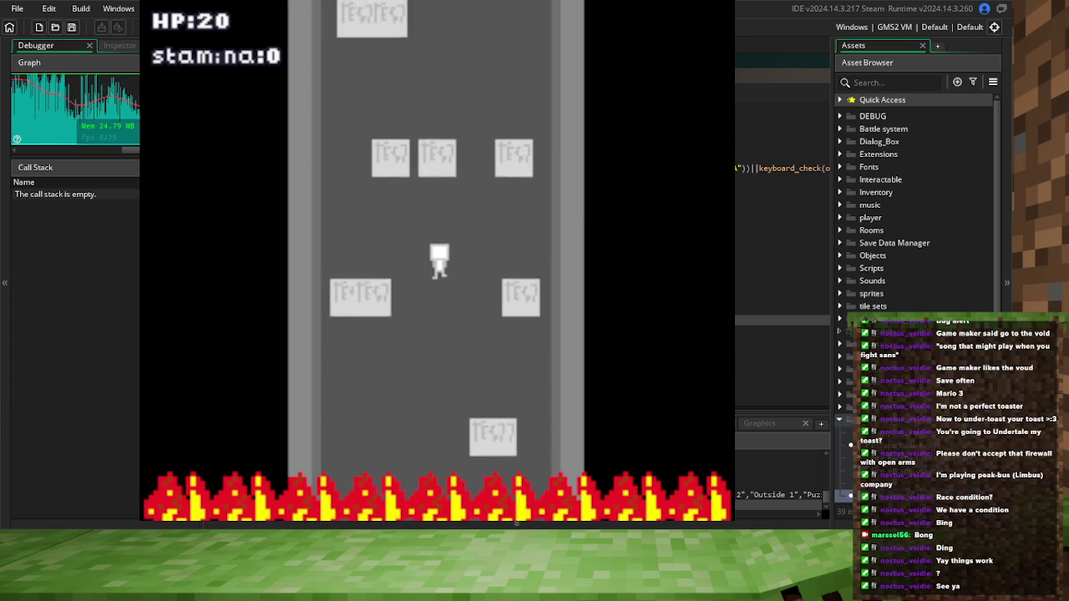
key(Escape)
click(493, 95)
Add a min_new_opsticles = 2 variable to the hallway's Create event
scroll(525, 159, up, 5)
scroll(490, 314, down, 3)
click(405, 206)
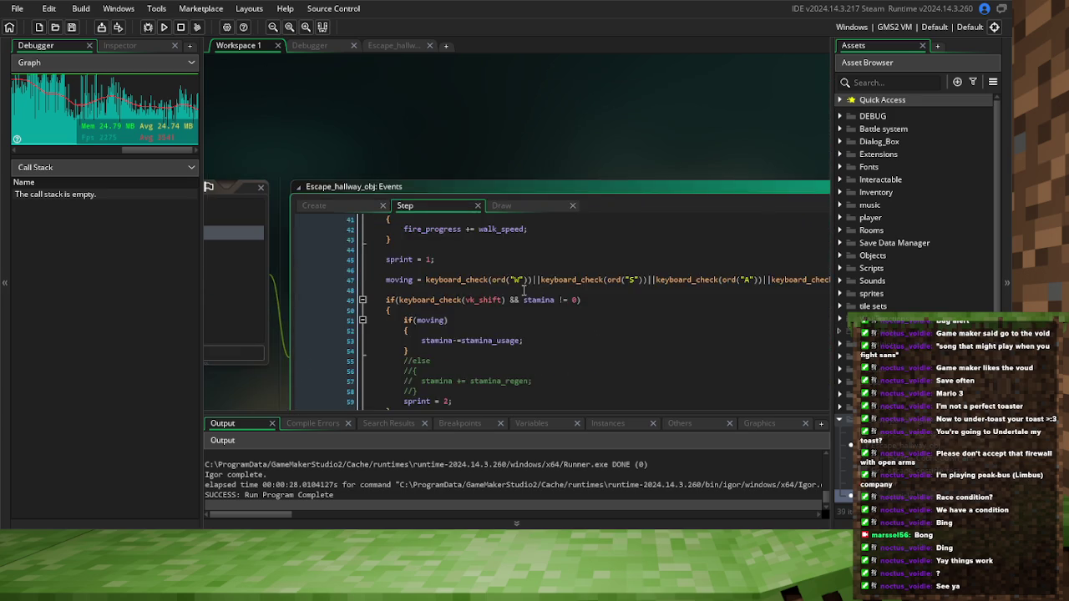
scroll(550, 243, up, 10)
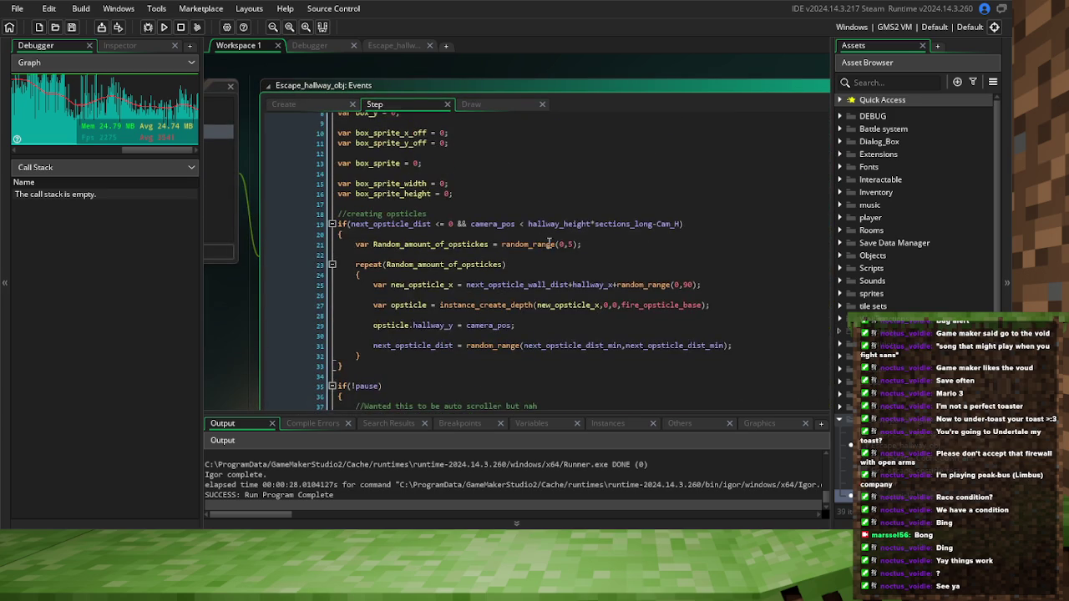
click(565, 244)
scroll(566, 250, up, 1)
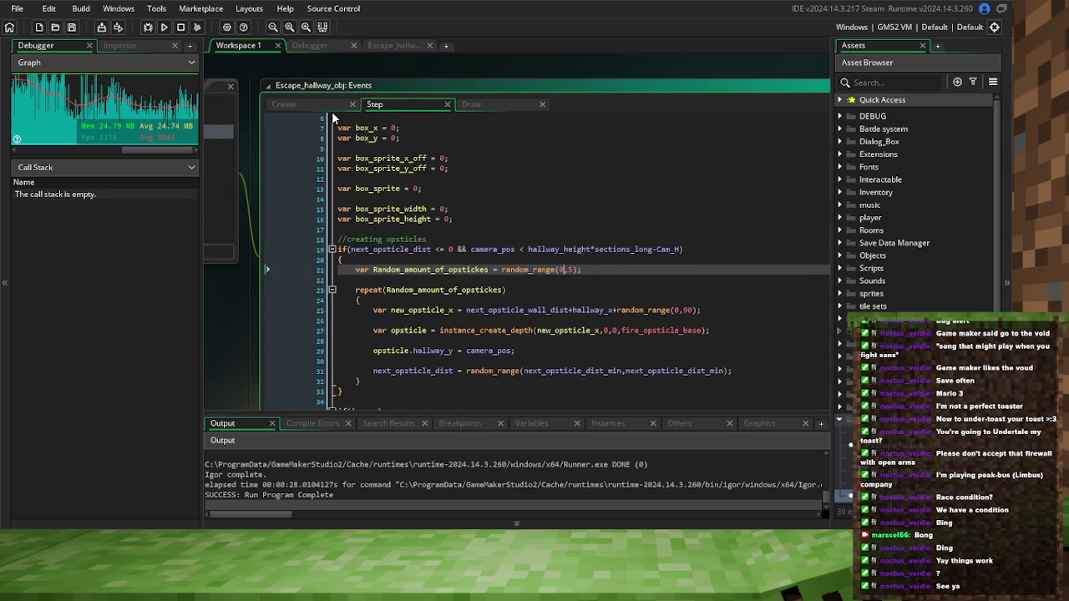
click(333, 111)
click(412, 265)
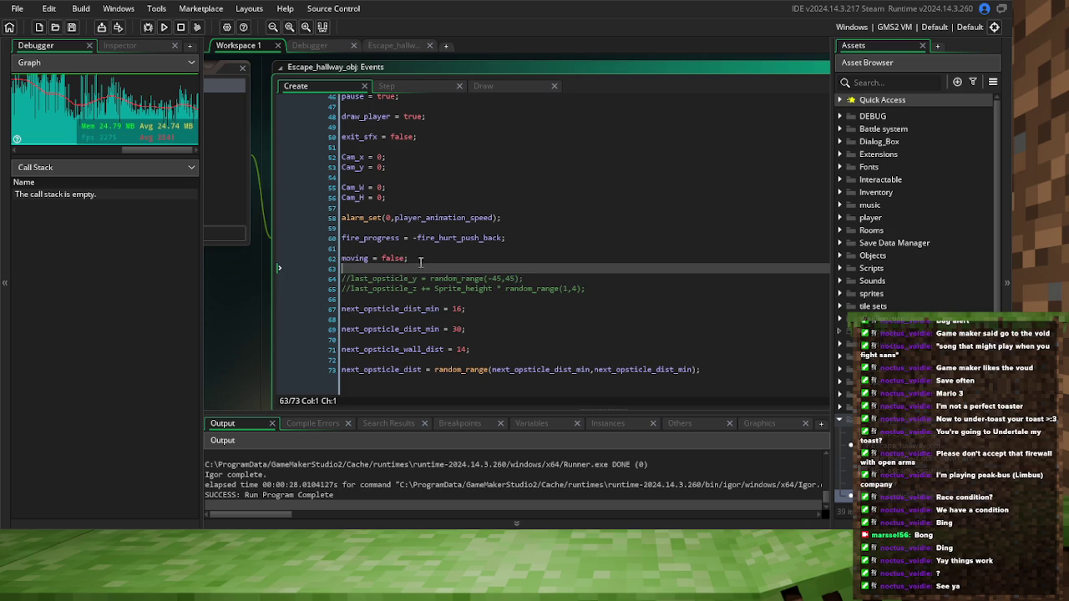
key(Return)
key(Return)
key(Up)
text(min_opsticles)
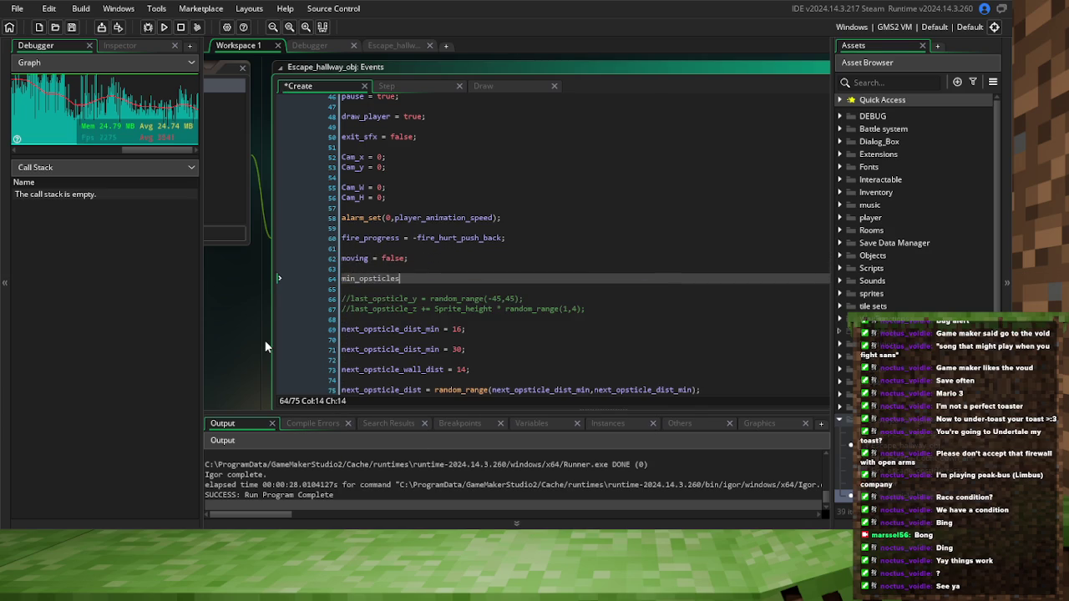
click(358, 279)
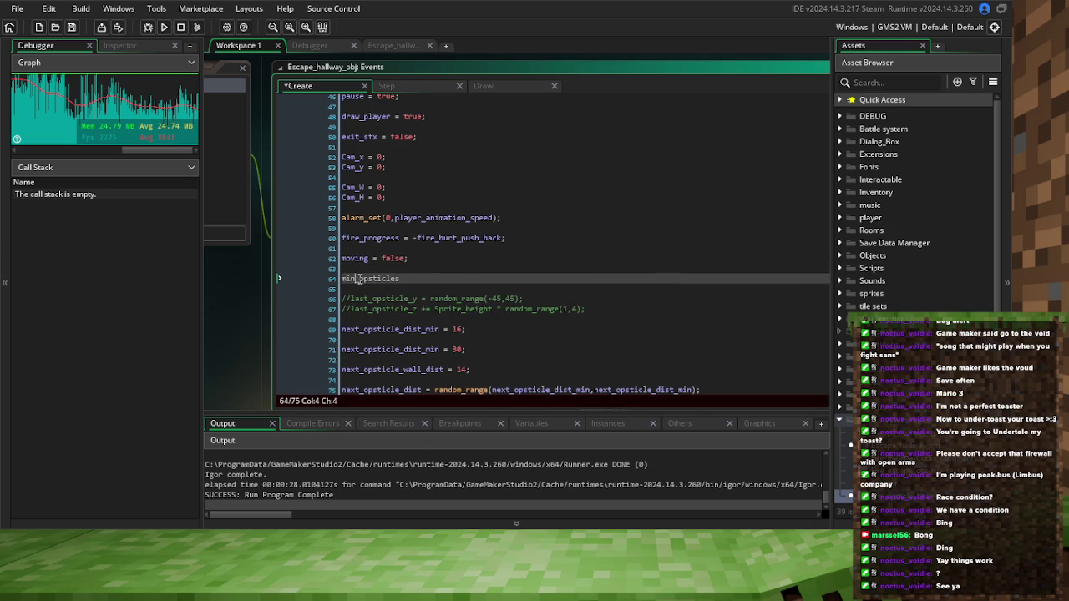
text(_new)
click(445, 278)
text(= 2;)
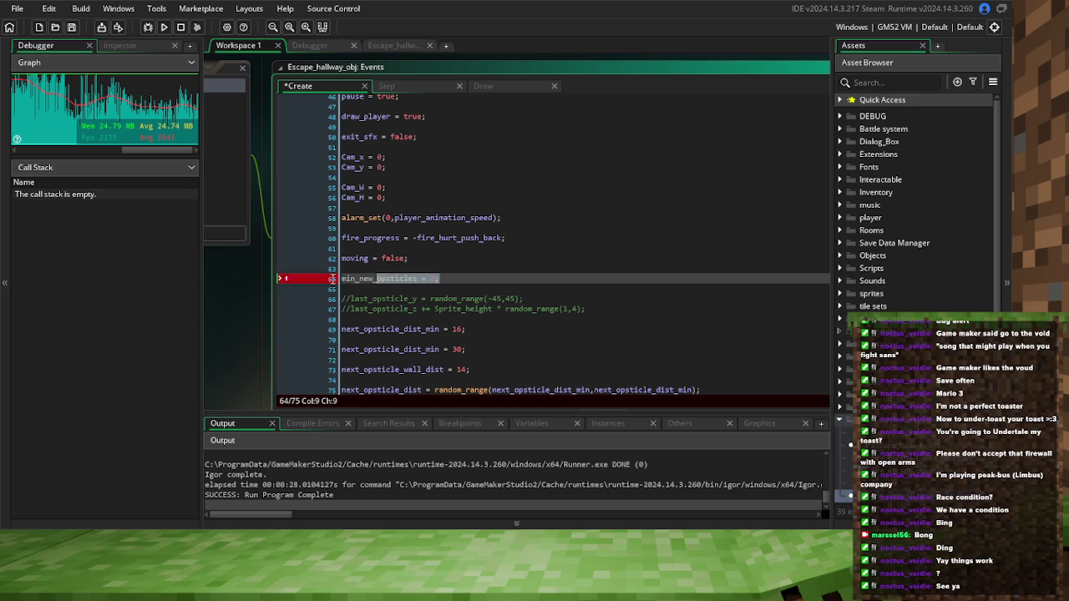
Duplicate that assignment below as a max_new_opsticles variable
key(Return)
key(Return)
text(min_new_opsticles = 2;)
click(351, 298)
key(BackSpace)
key(BackSpace)
key(BackSpace)
text(max)
drag(440, 298, 427, 299)
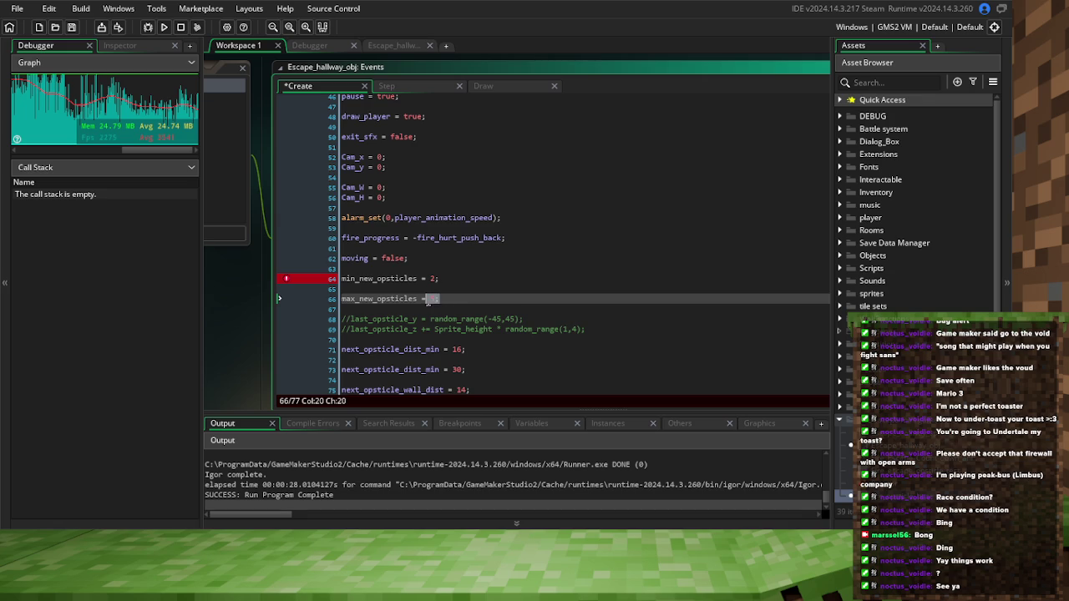
Use min_new_opsticles and max_new_opsticles as the random_range arguments on Step line 21
double_click(398, 283)
key(ctrl+c)
click(424, 86)
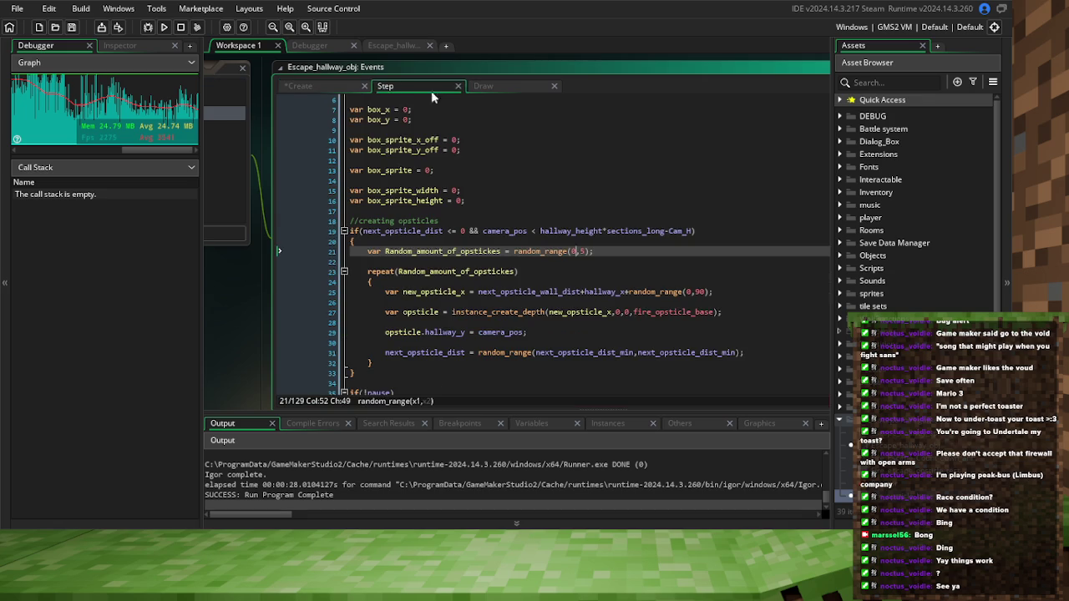
key(ctrl+v)
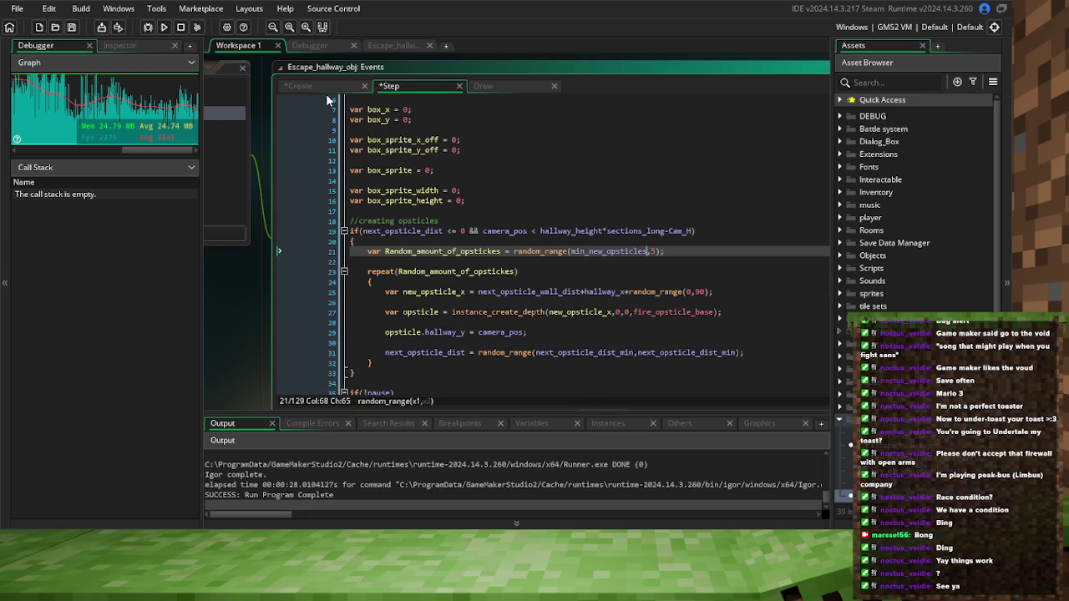
click(329, 84)
double_click(371, 298)
key(ctrl+c)
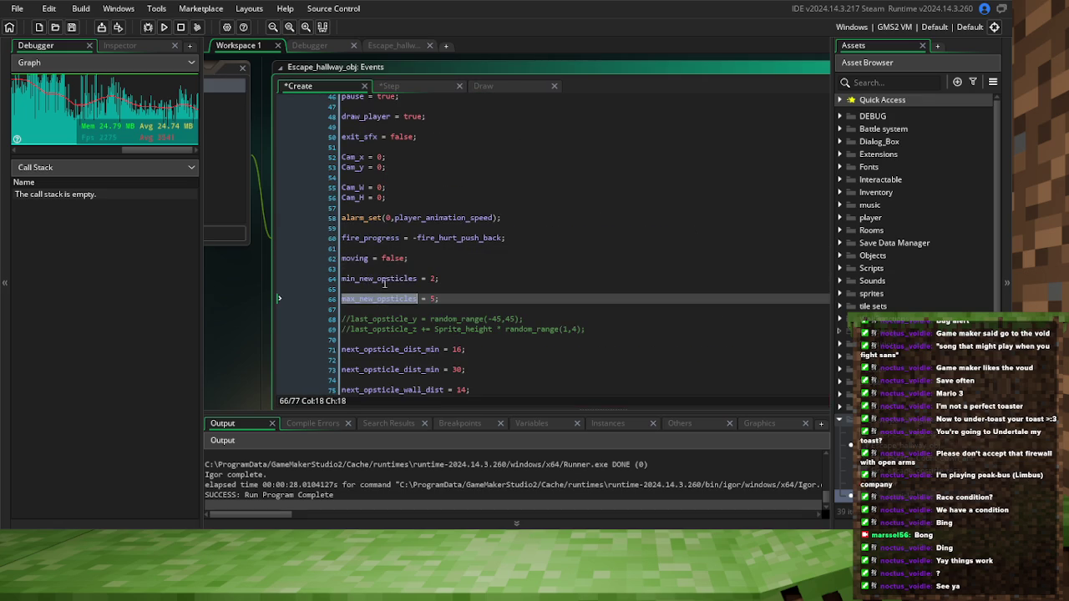
click(438, 88)
double_click(654, 250)
key(ctrl+v)
click(696, 264)
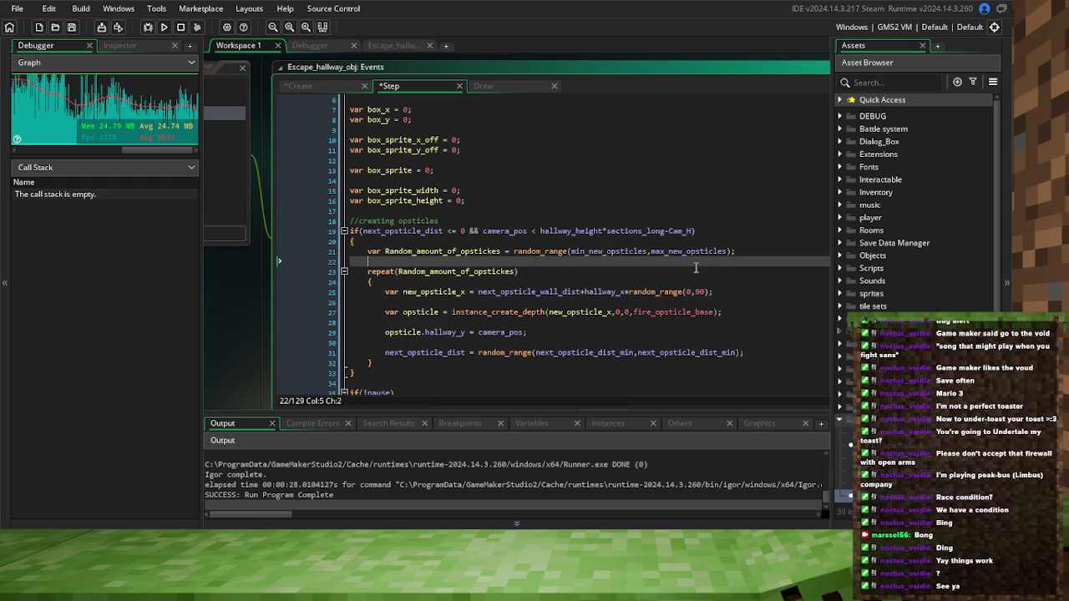
Save the Create and Step code changes and start a debug run
click(73, 27)
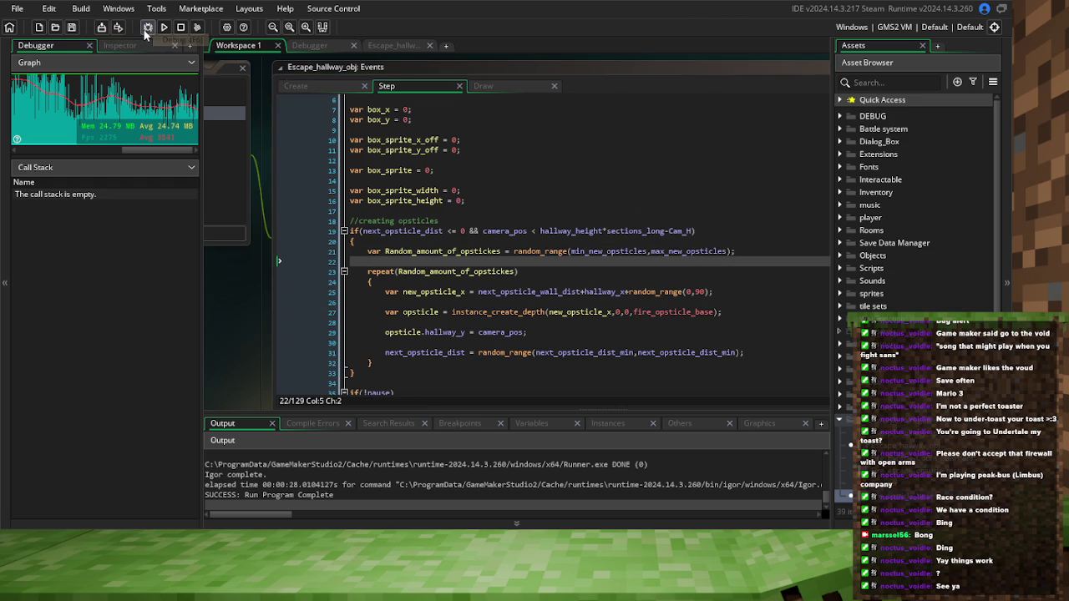
click(285, 84)
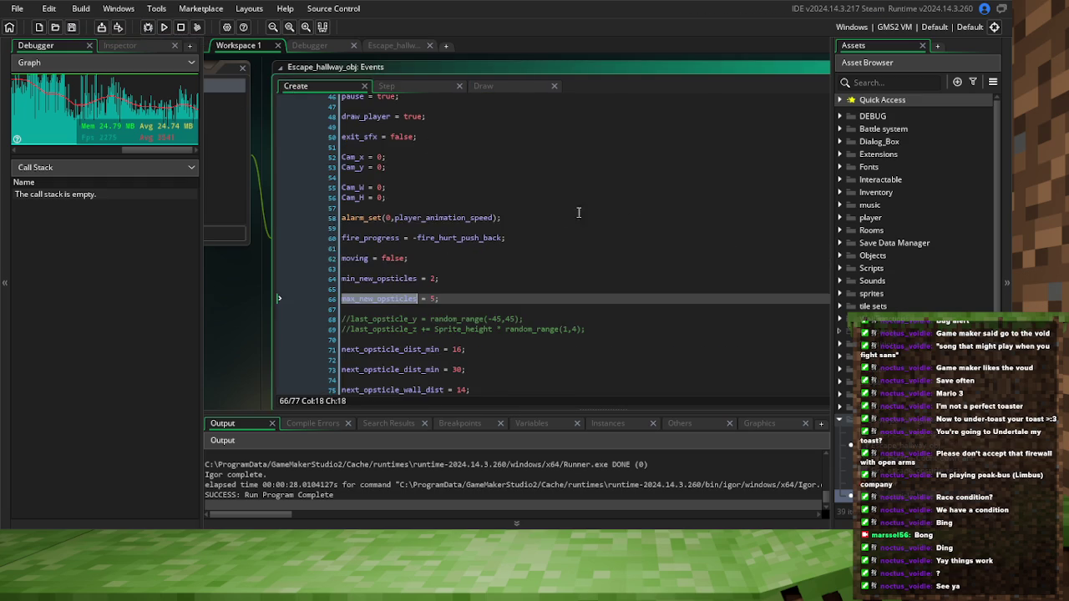
click(558, 218)
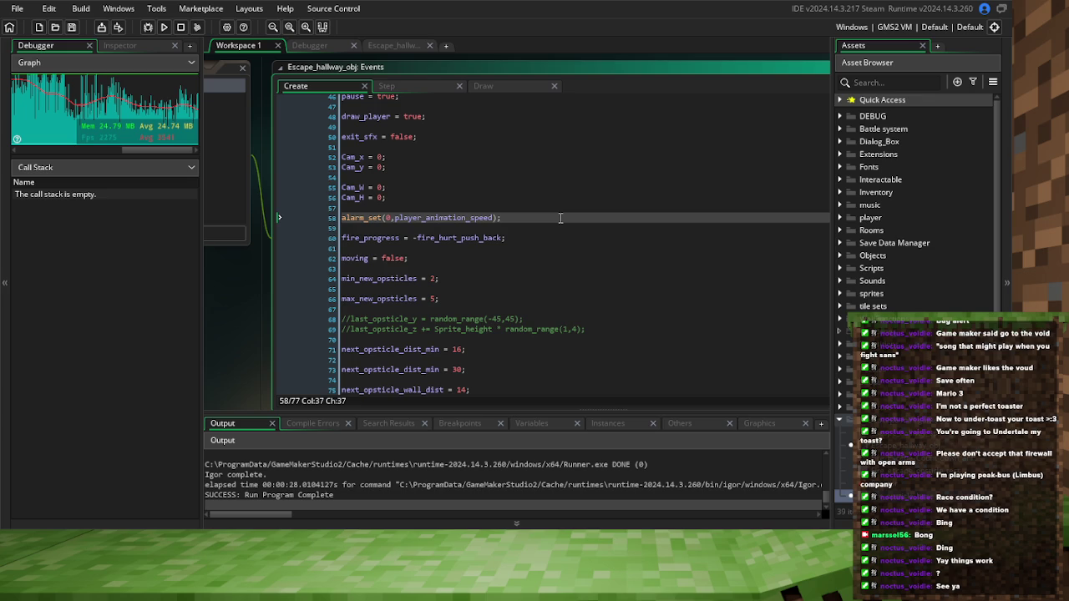
click(72, 26)
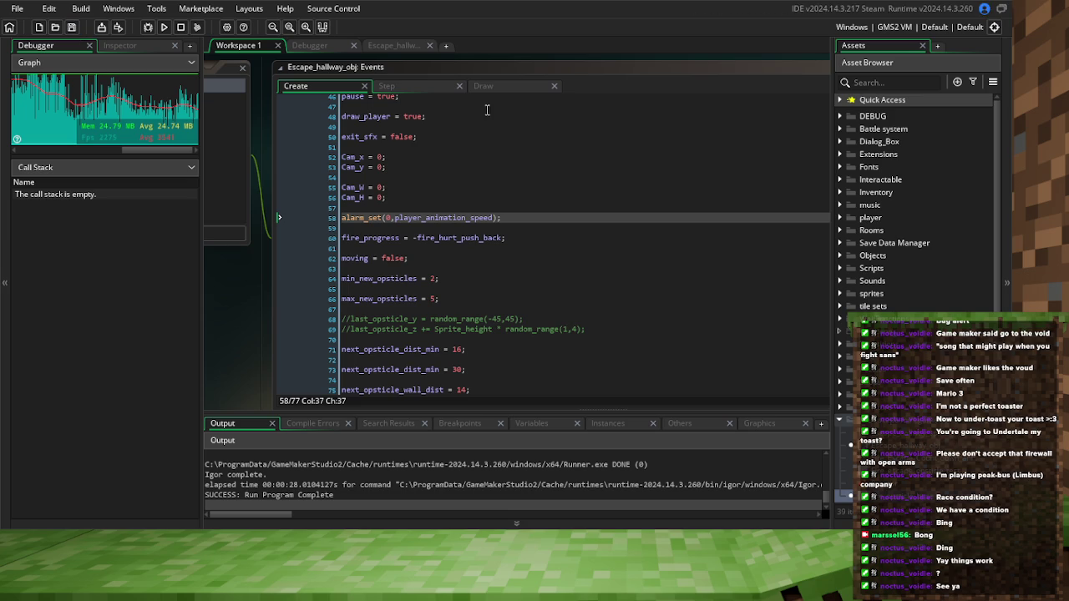
click(417, 86)
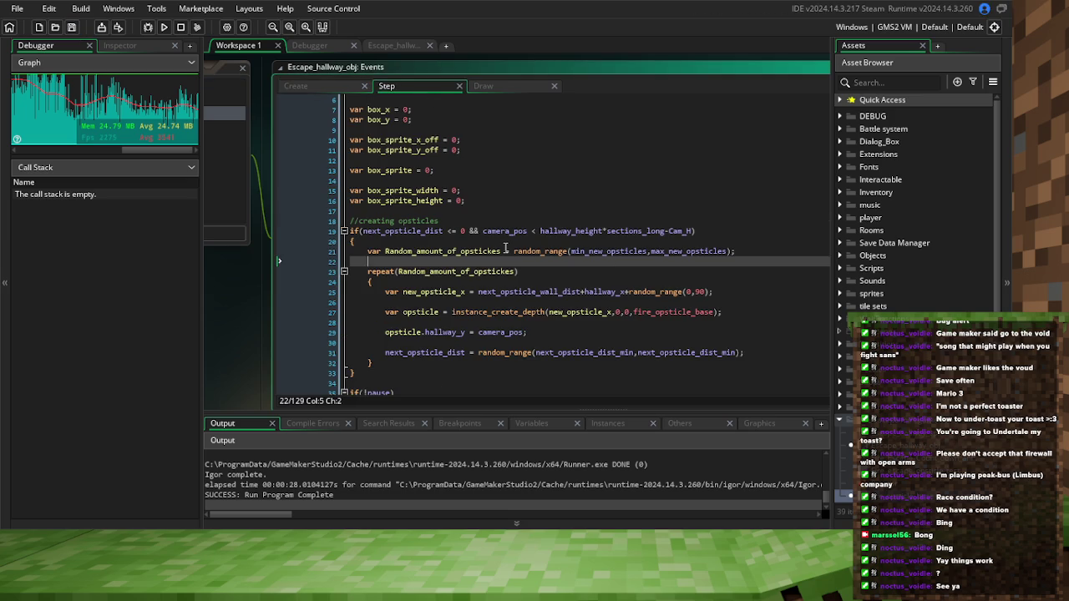
click(74, 26)
click(148, 27)
Sprint up the hallway in the debug build, weaving left and right through the multi-block obstacle rows
click(247, 47)
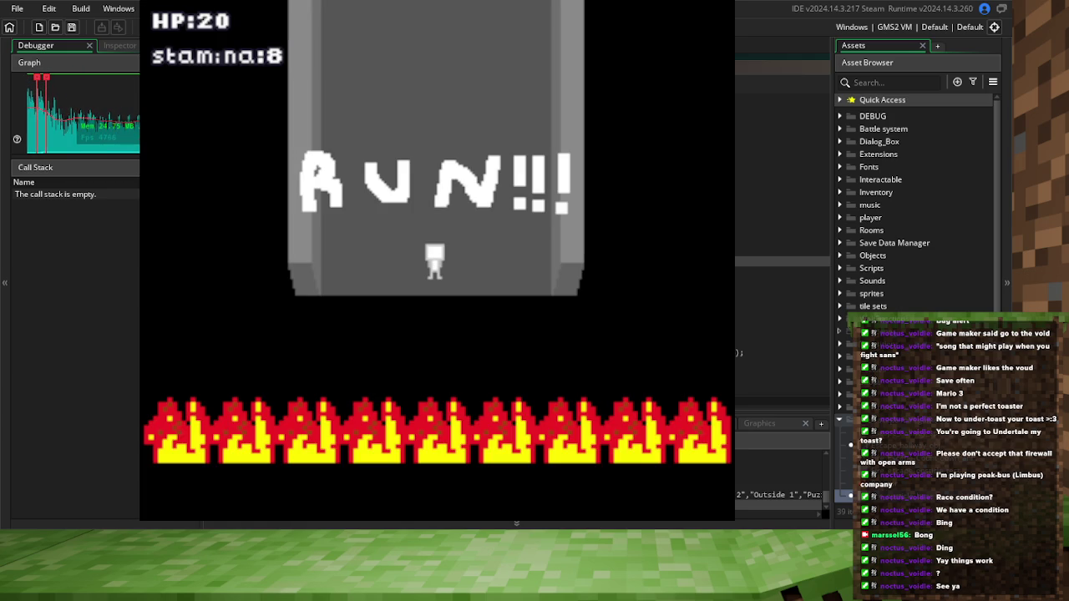
key(Up)
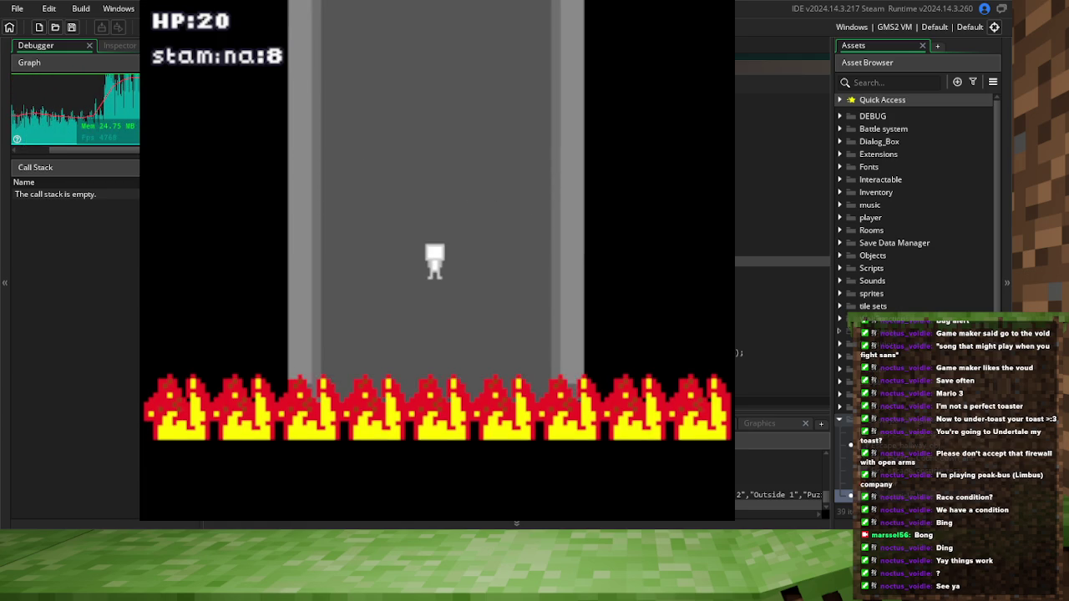
key(Right)
key(Left)
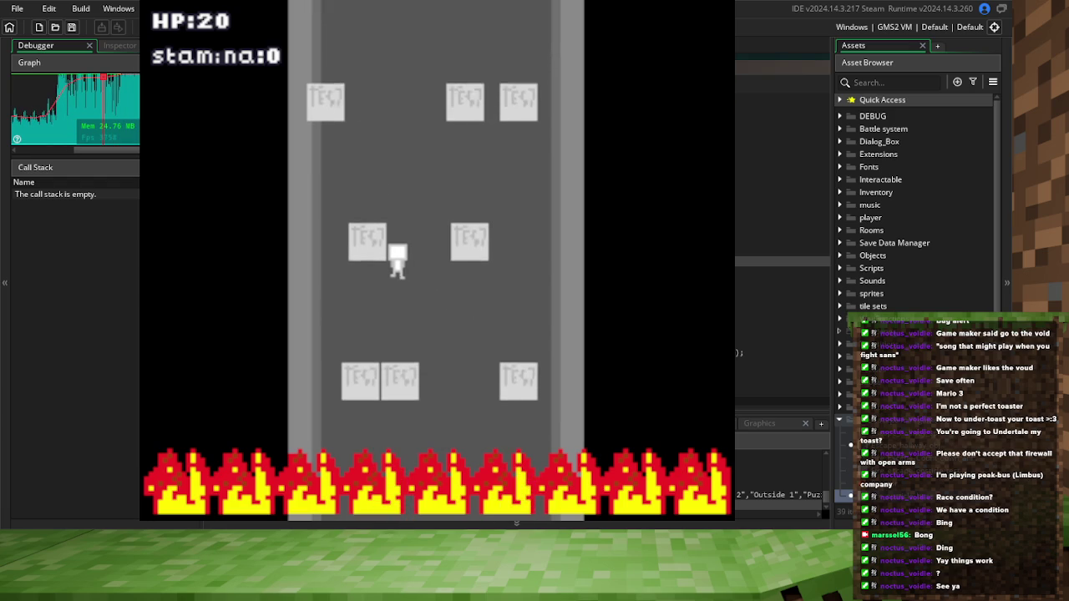
key(Right)
key(Left)
key(Right)
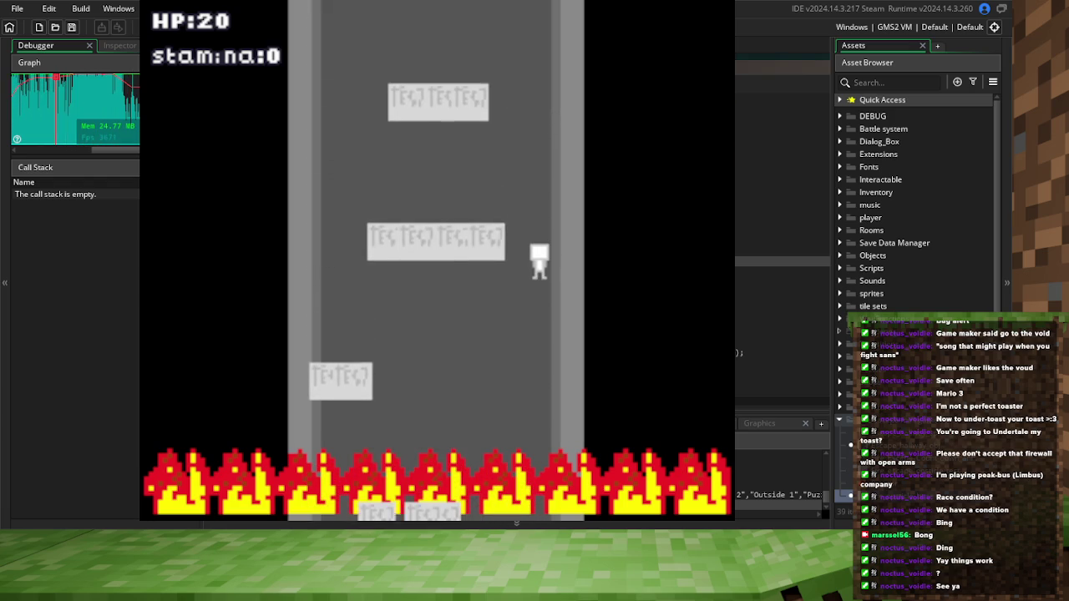
key(Left)
key(Right)
key(Left)
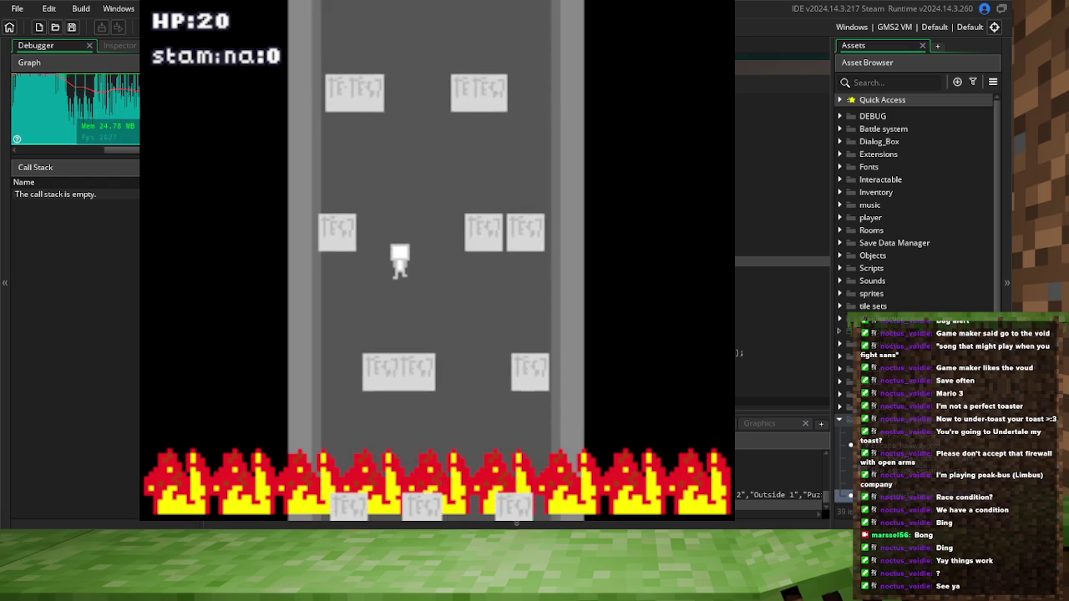
key(Right)
key(Left)
key(Right)
key(Right)
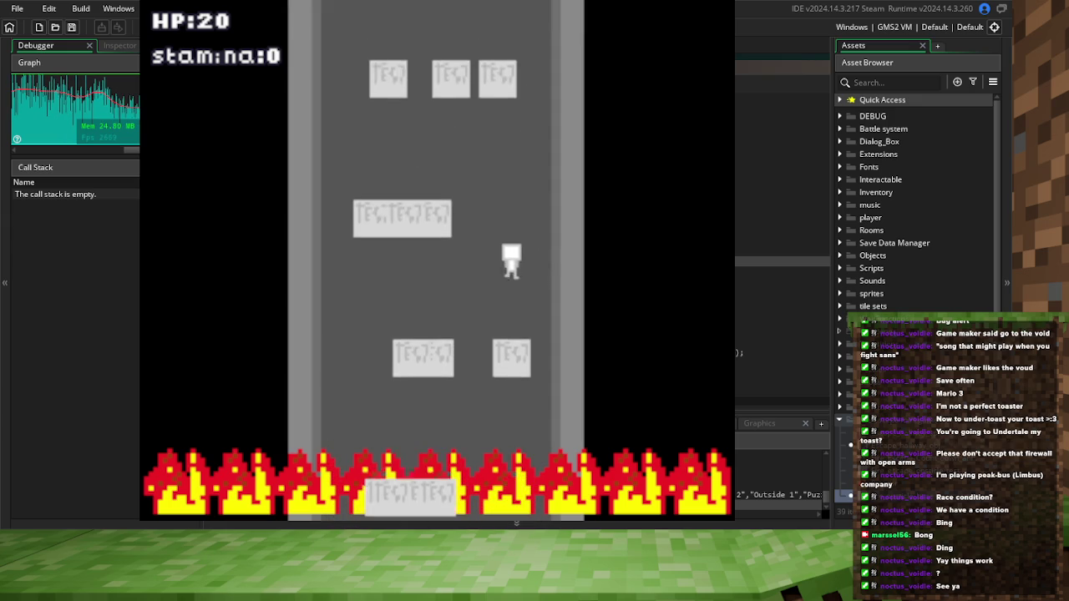
key(Left)
key(Left)
key(Right)
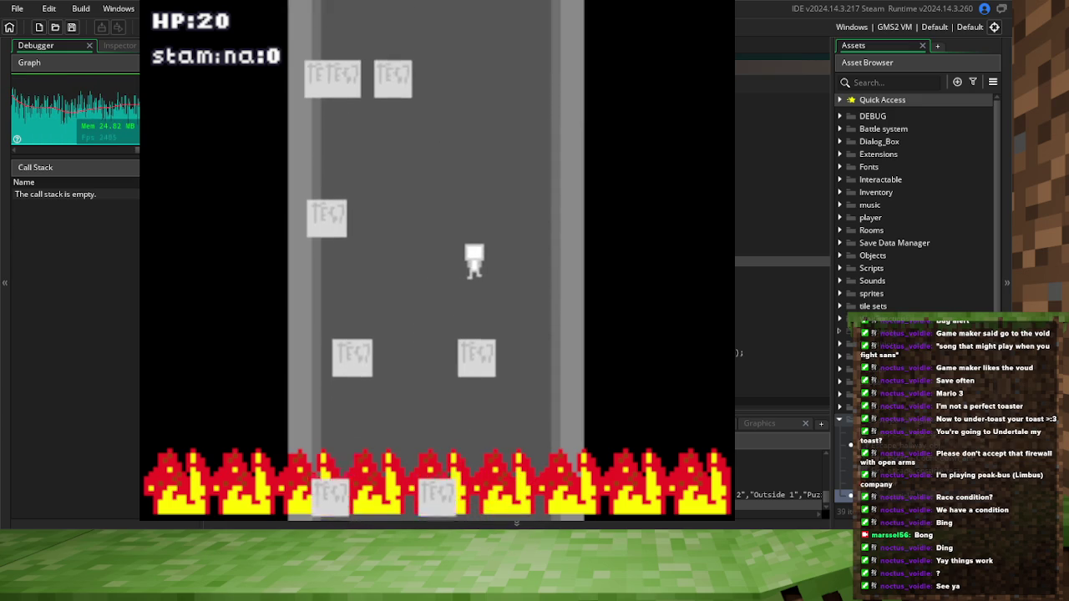
key(Right)
key(Left)
key(Right)
key(Left)
key(Left)
key(Right)
key(Left)
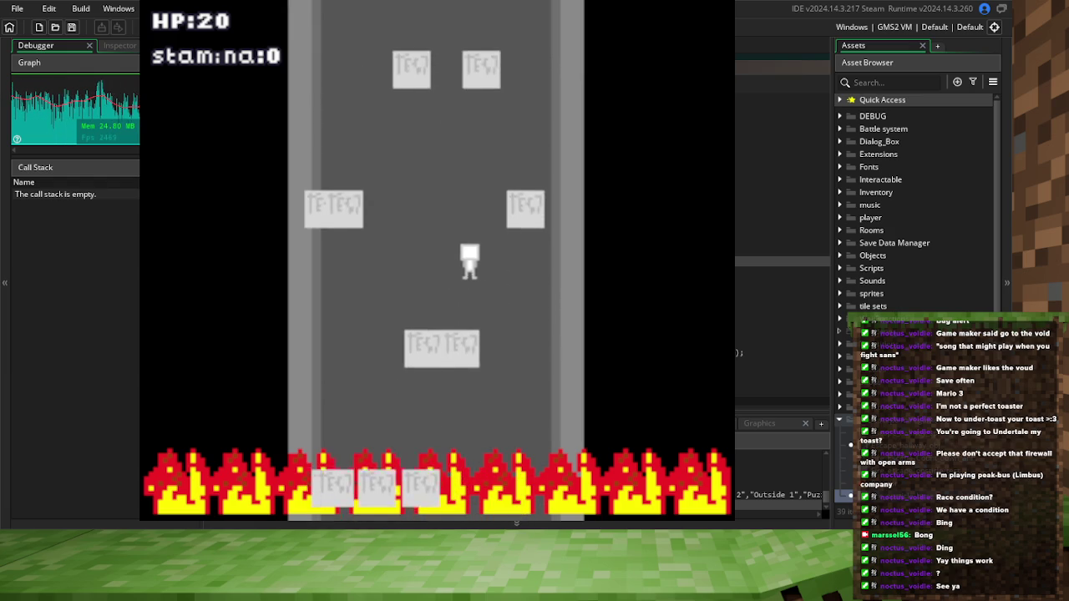
key(Left)
key(Right)
key(Left)
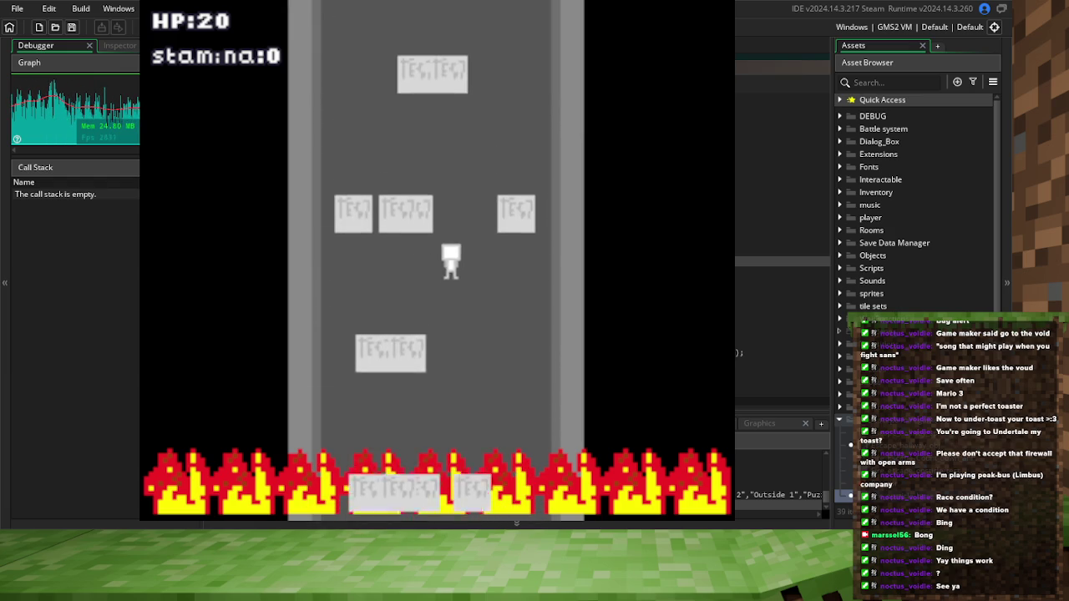
key(Left)
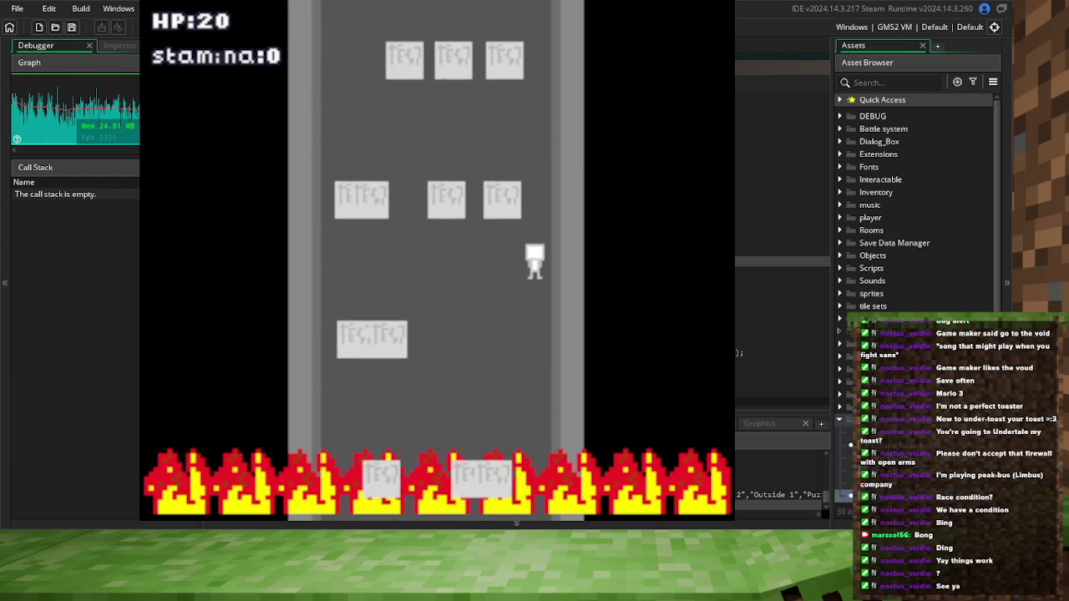
key(Left)
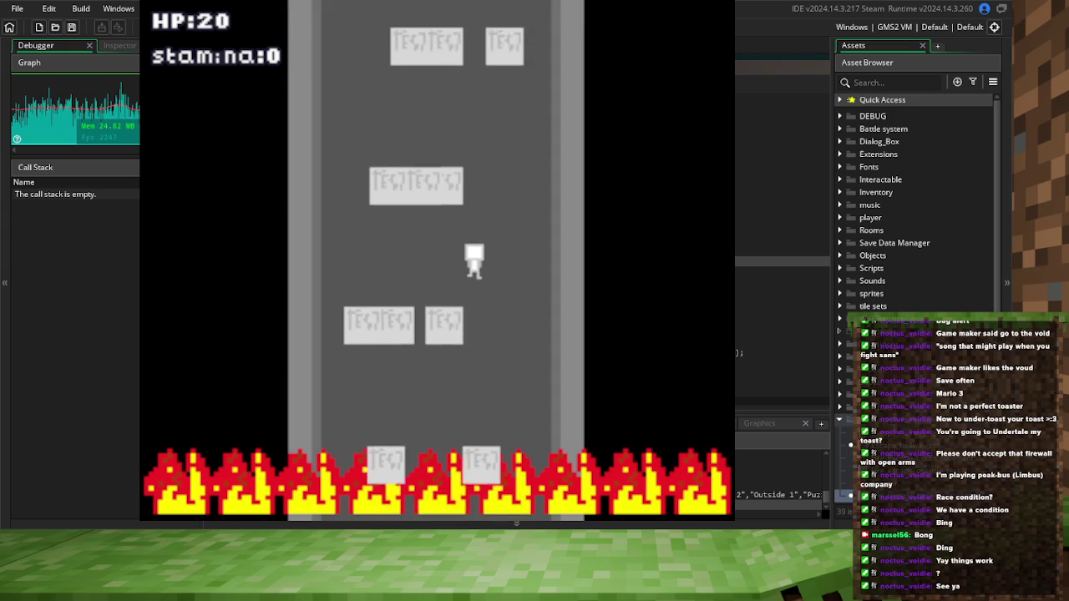
key(Right)
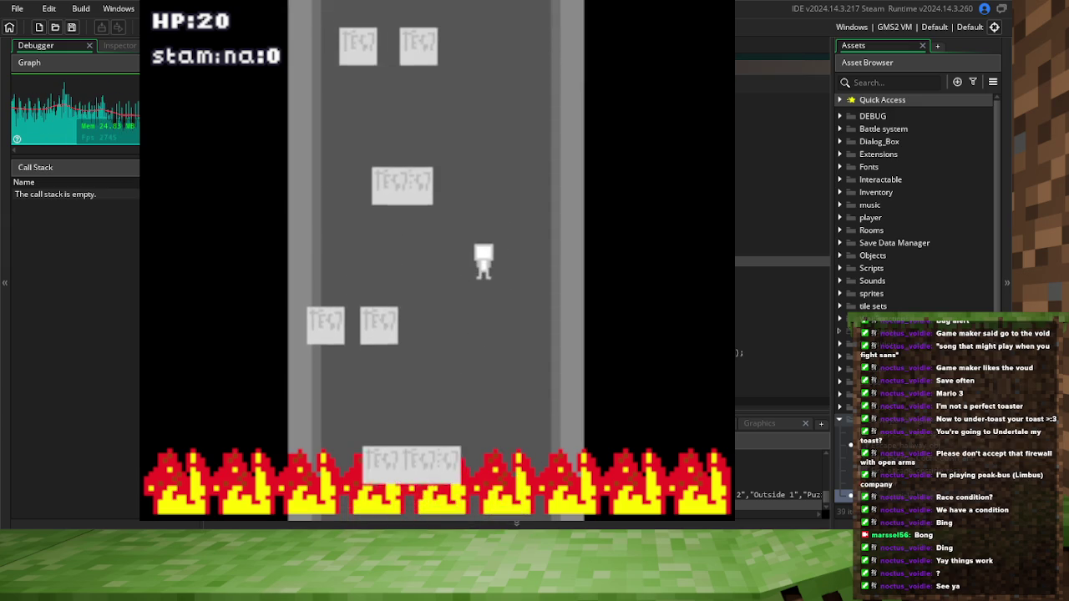
key(Left)
key(Right)
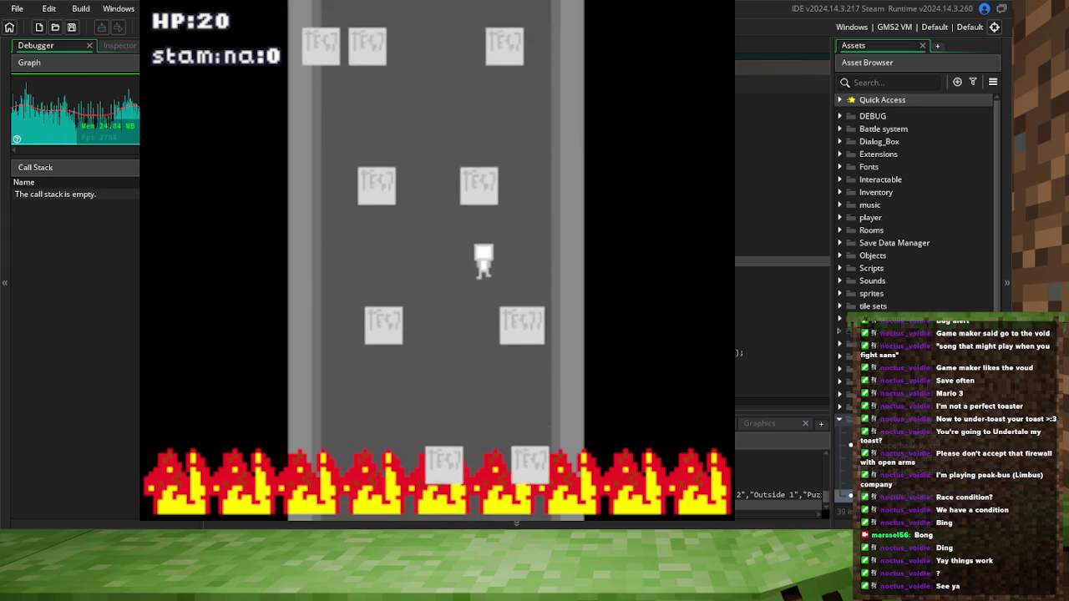
key(Left)
key(Right)
key(Left)
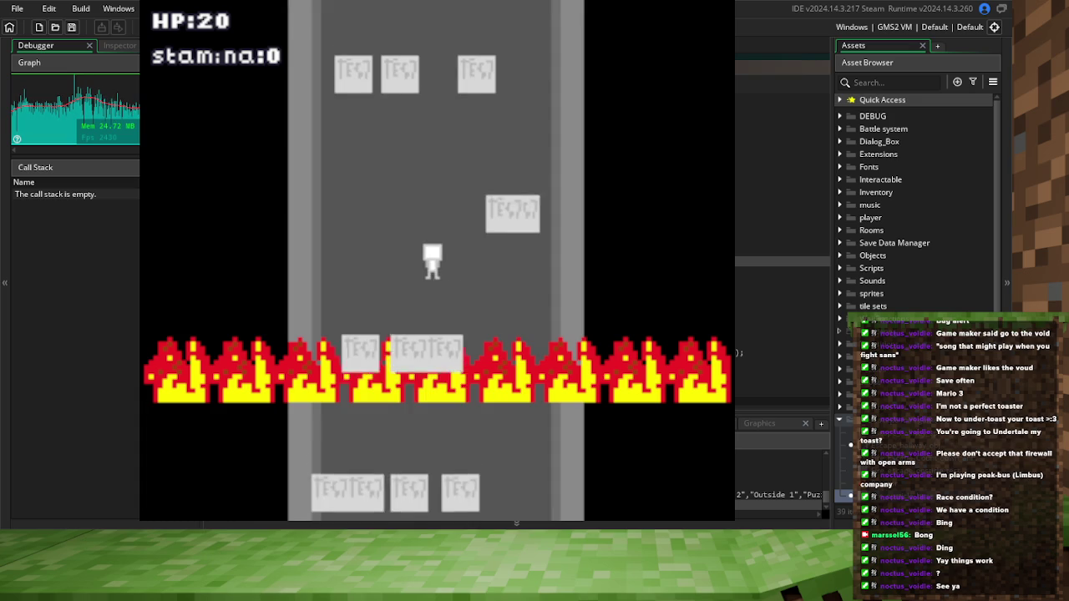
key(Right)
key(Left)
key(Left)
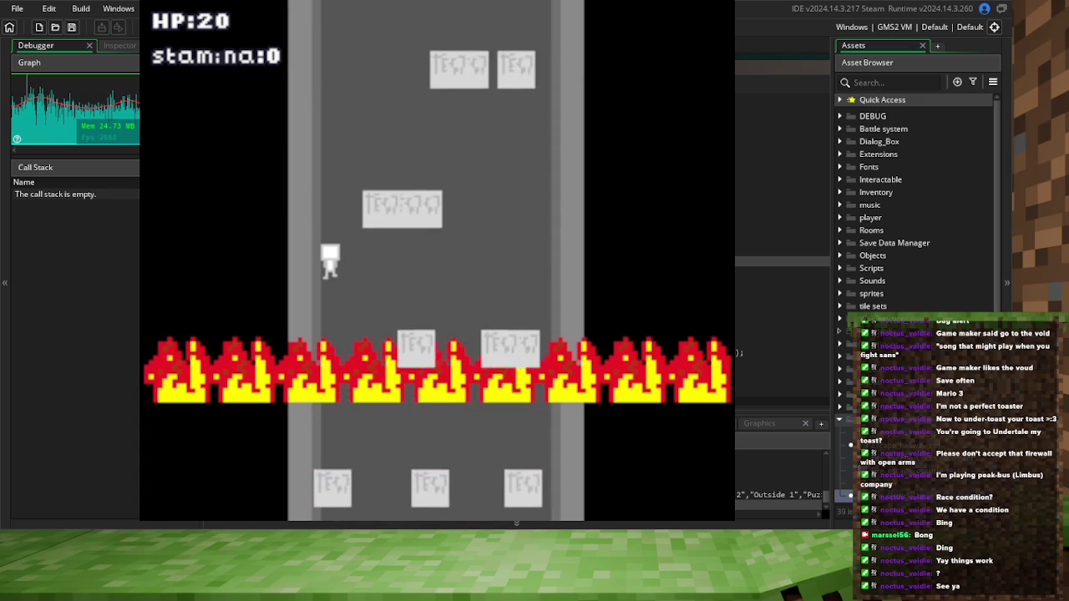
key(Right)
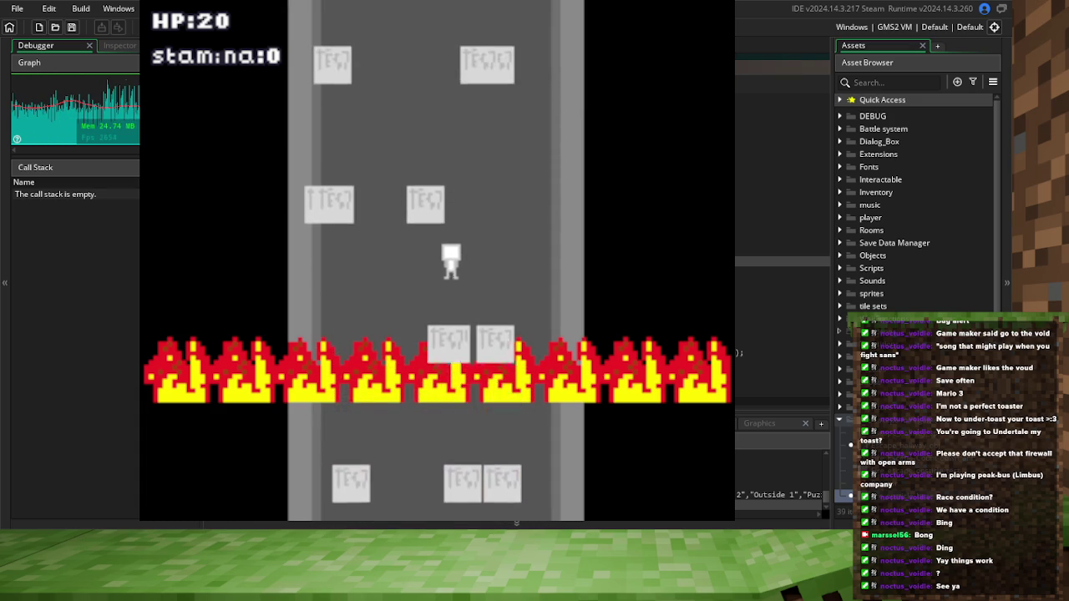
key(Left)
key(Right)
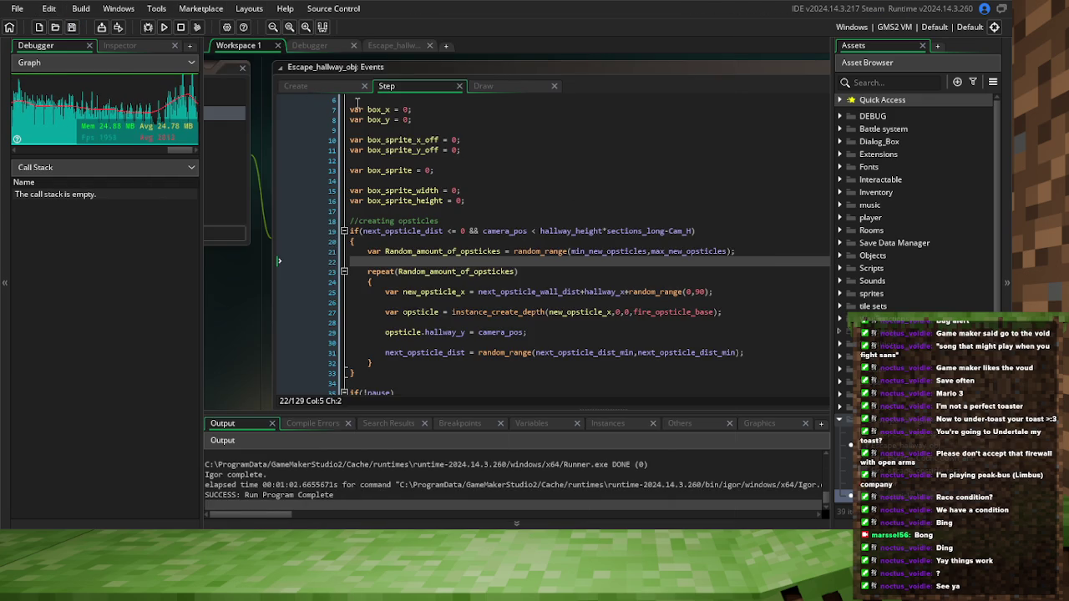
Review the obstacle settings at the end of the Create code and save the project
click(295, 86)
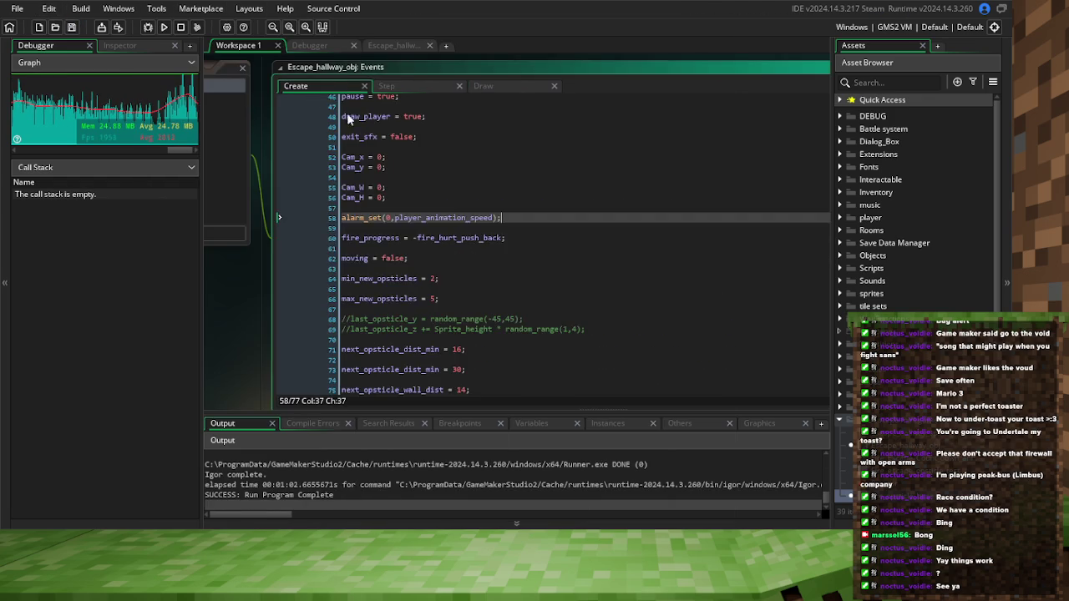
scroll(518, 251, down, 10)
click(547, 289)
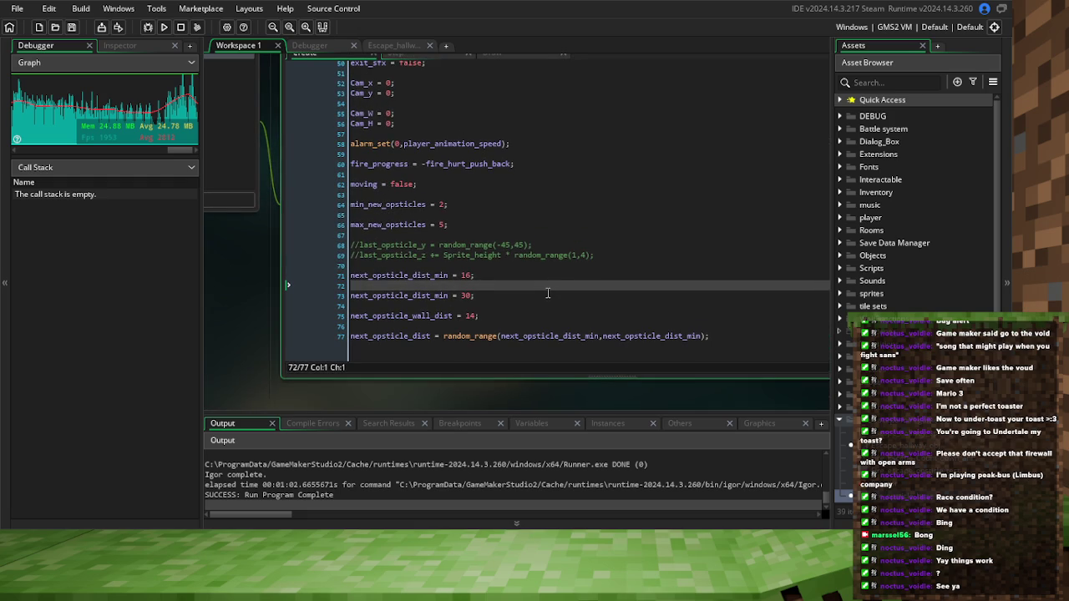
click(568, 275)
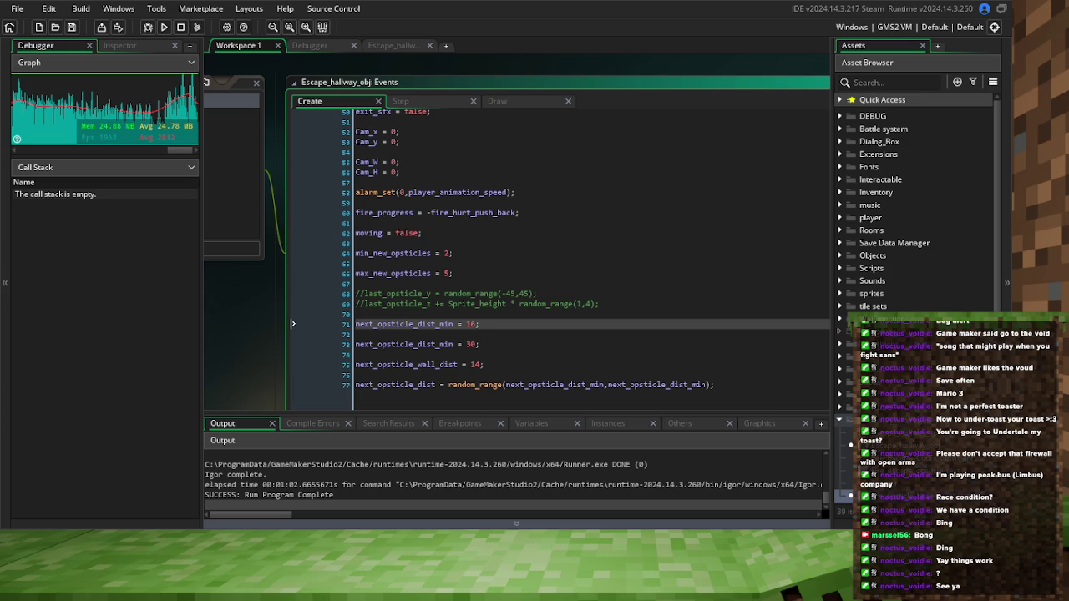
click(72, 29)
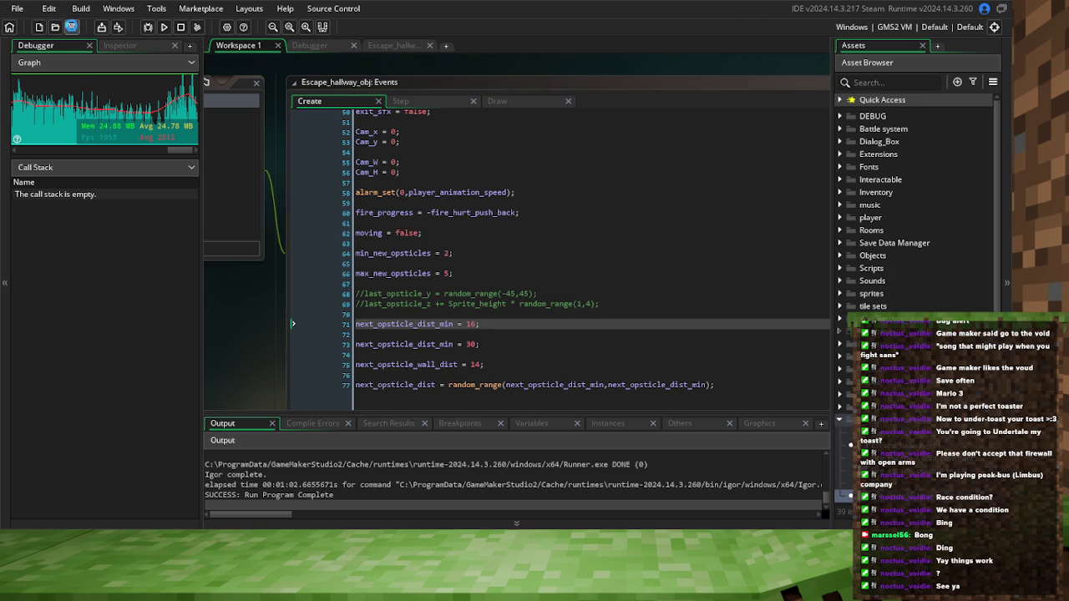
Delete the commented-out last_opsticle_y and last_opsticle_z lines, save, and return to the Step code
drag(606, 307, 322, 289)
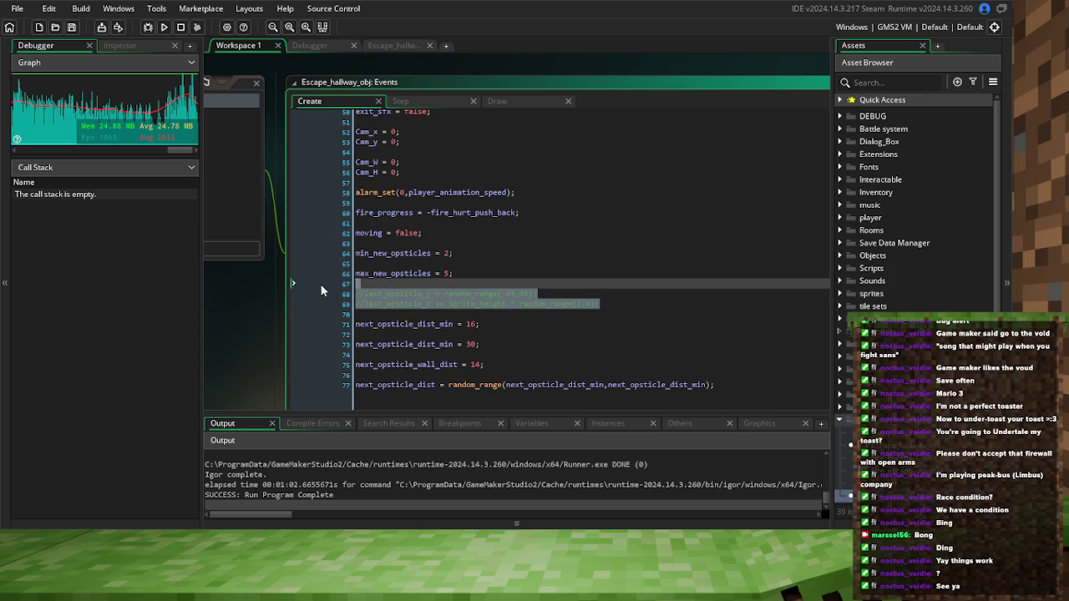
key(BackSpace)
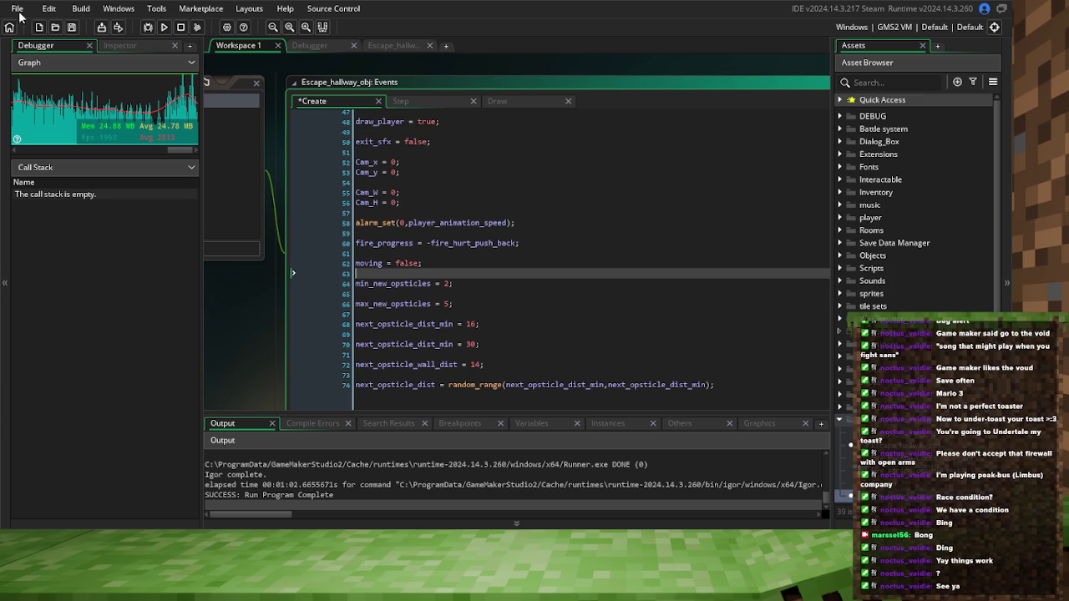
click(72, 28)
click(416, 104)
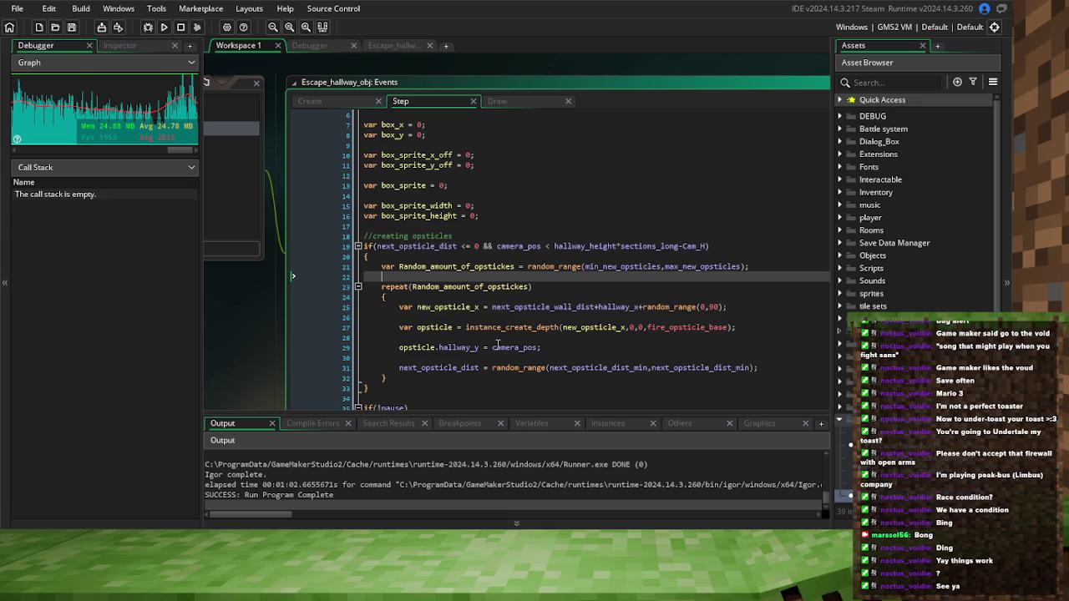
scroll(533, 301, down, 10)
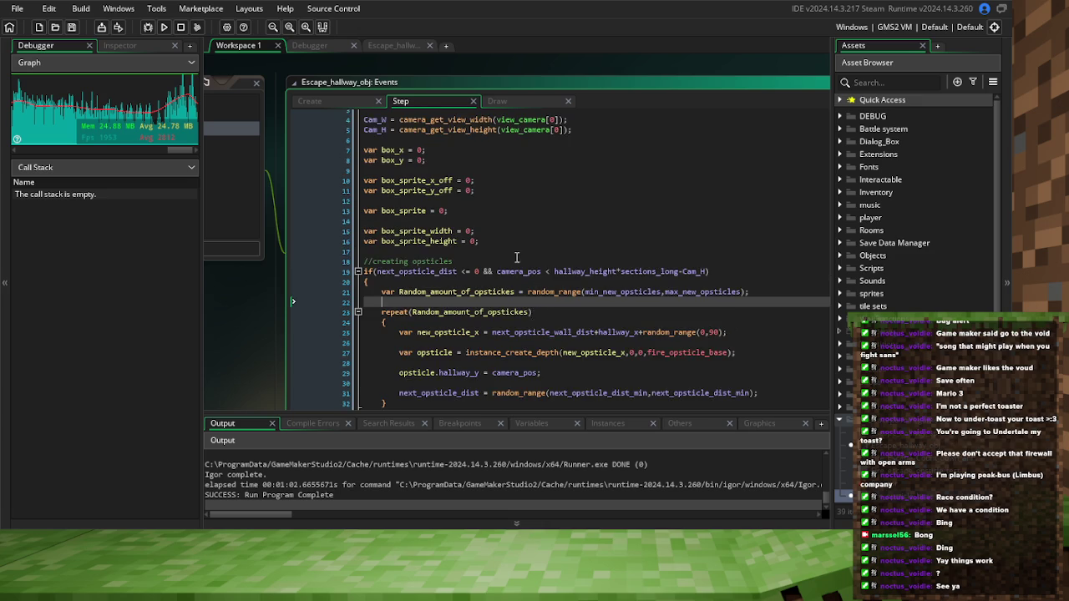
Wrap the player_pos < fire_progress test on line 113 of the Step code in brackets
scroll(417, 233, left, 2)
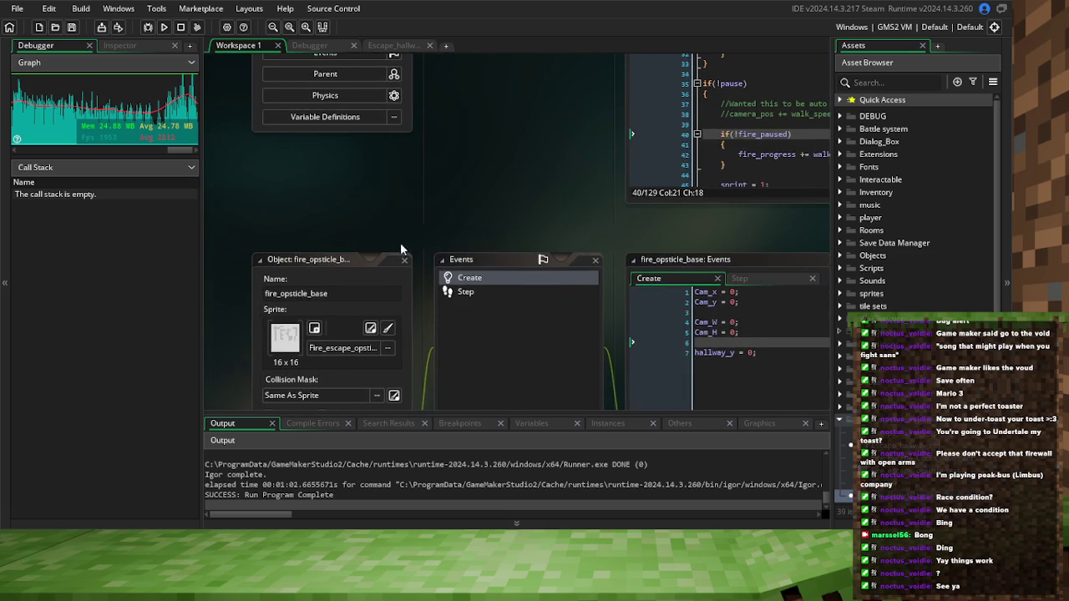
click(696, 164)
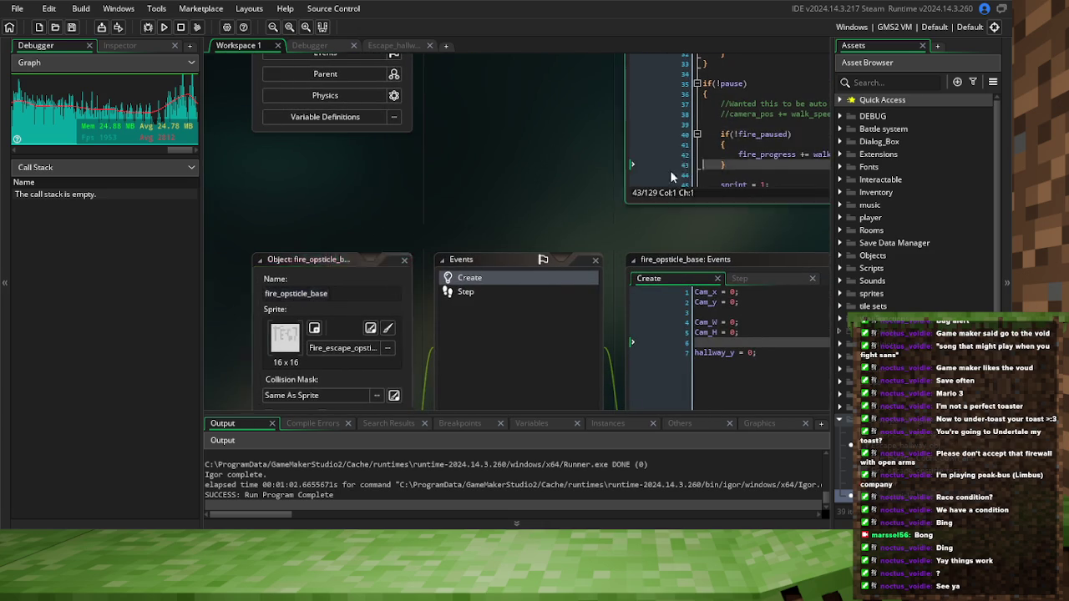
scroll(548, 243, down, 20)
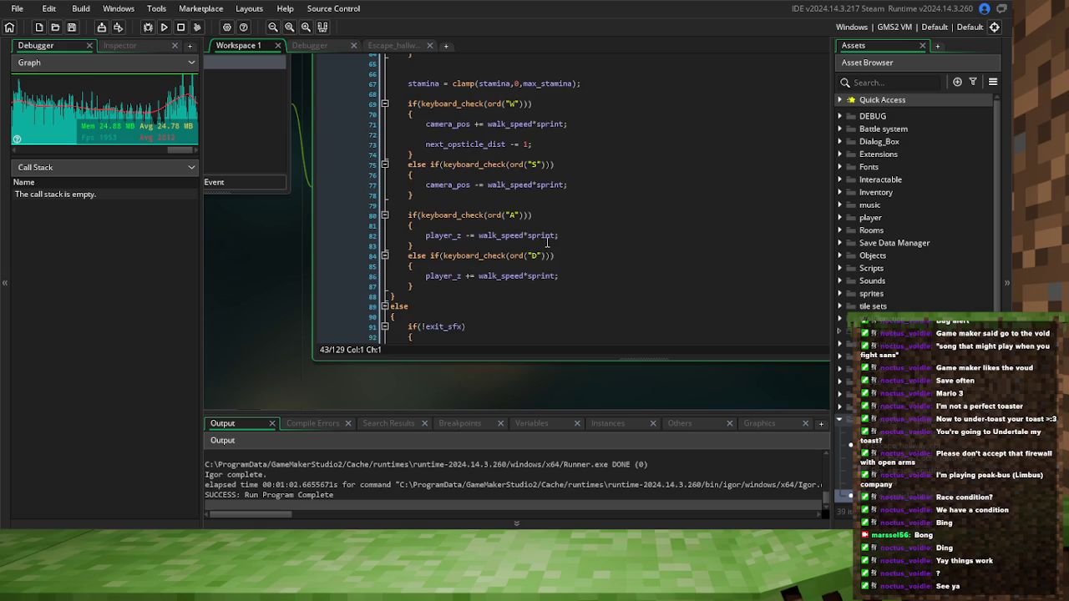
scroll(539, 248, down, 2)
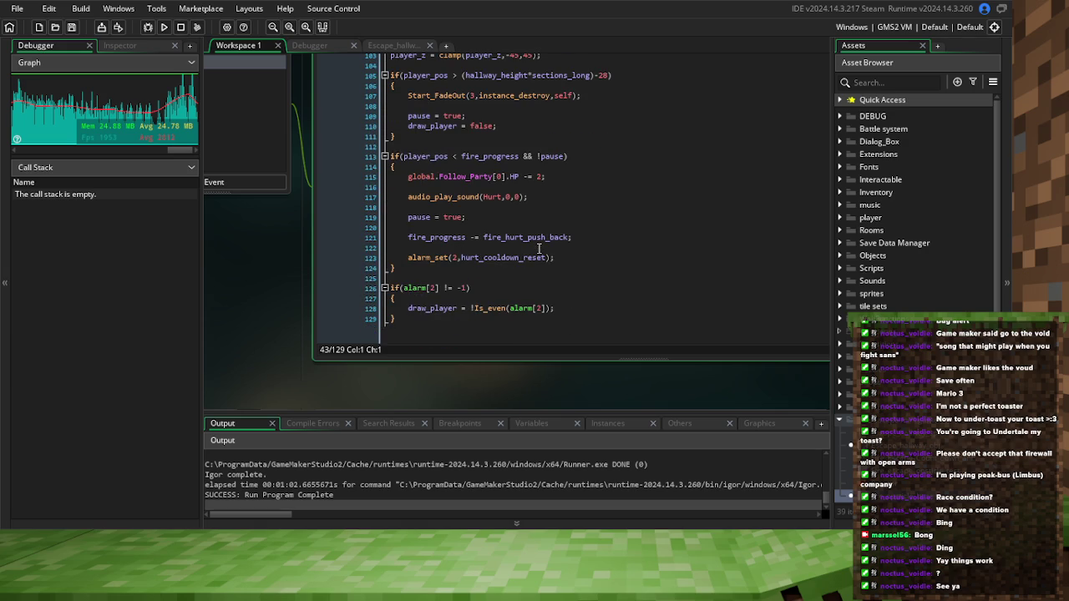
scroll(539, 251, up, 2)
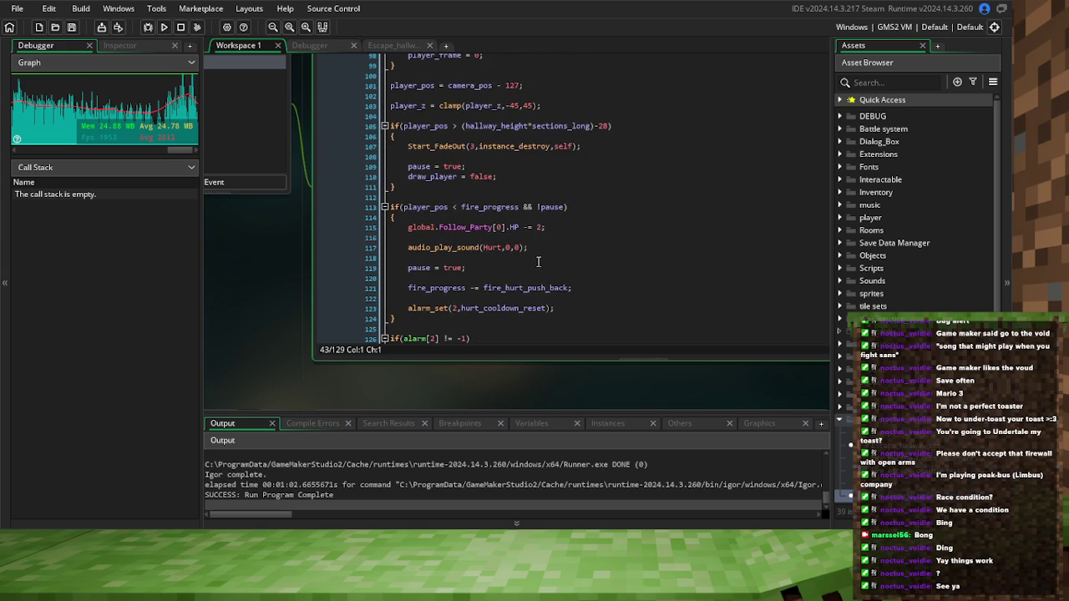
click(521, 207)
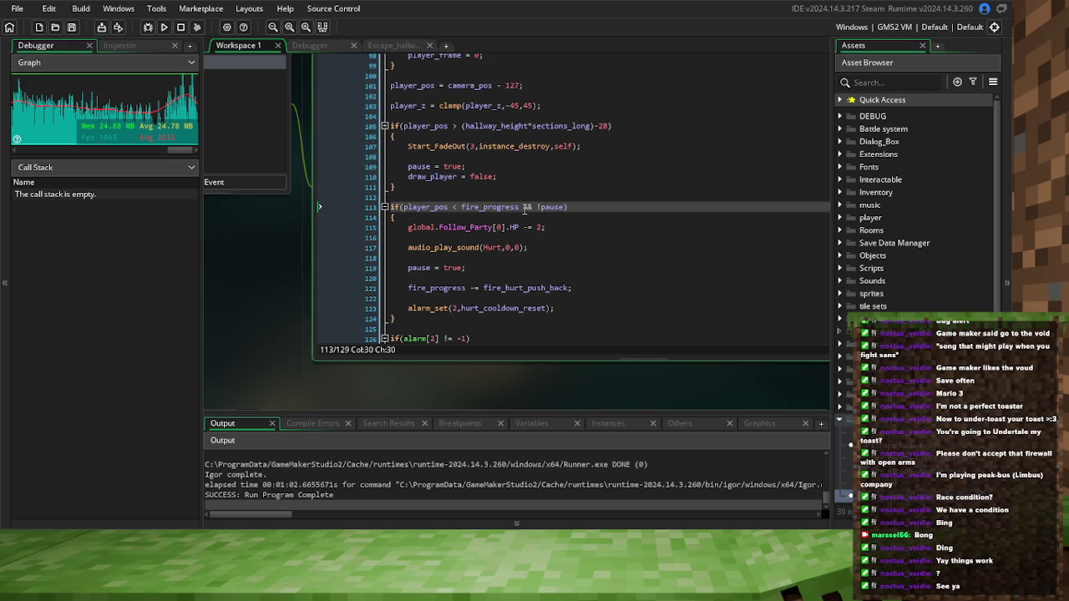
text())
click(404, 207)
text(()
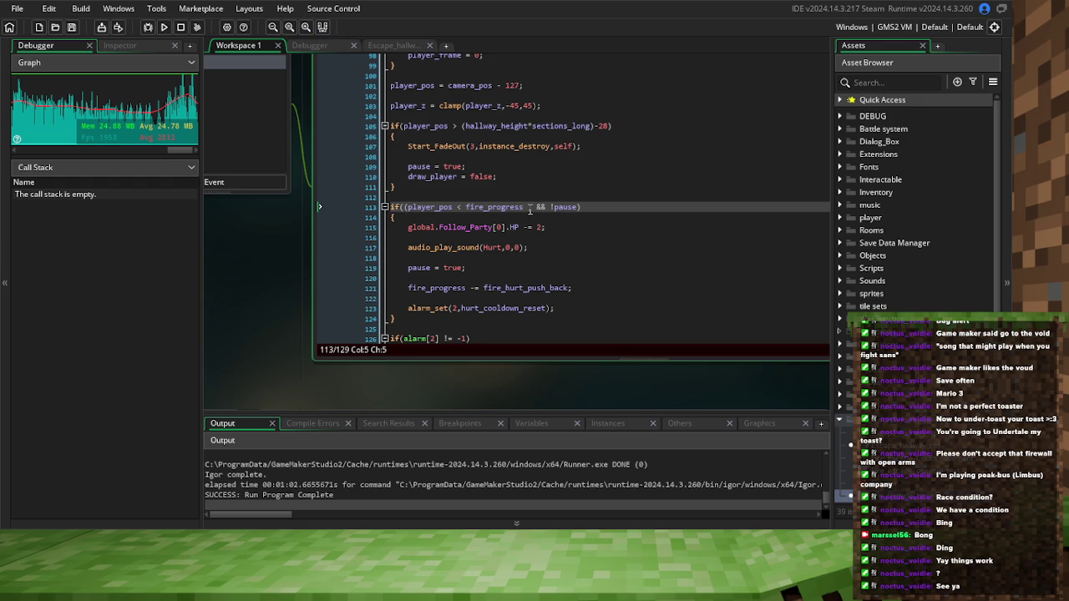
Add || place_meeting(,fire_opsticle_base) to the hurt check, then view the Draw event code
click(529, 207)
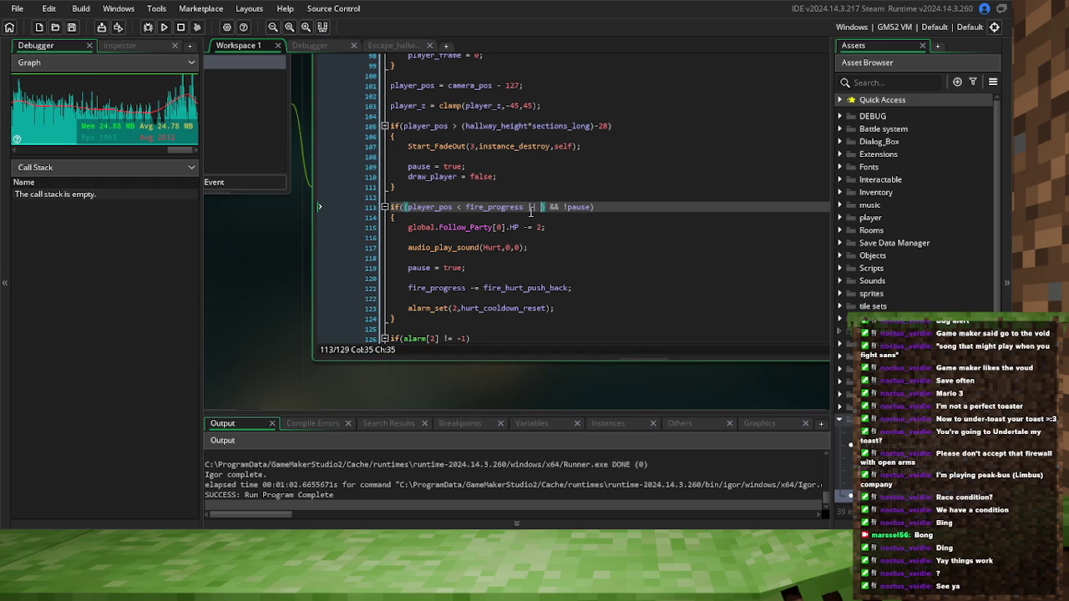
text(place_mee)
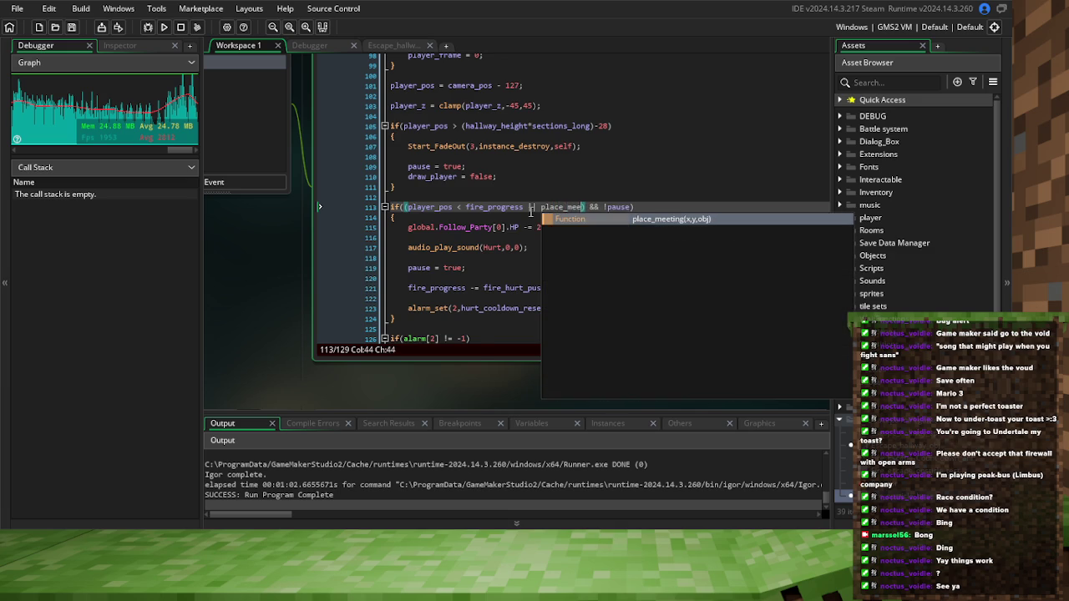
key(Return)
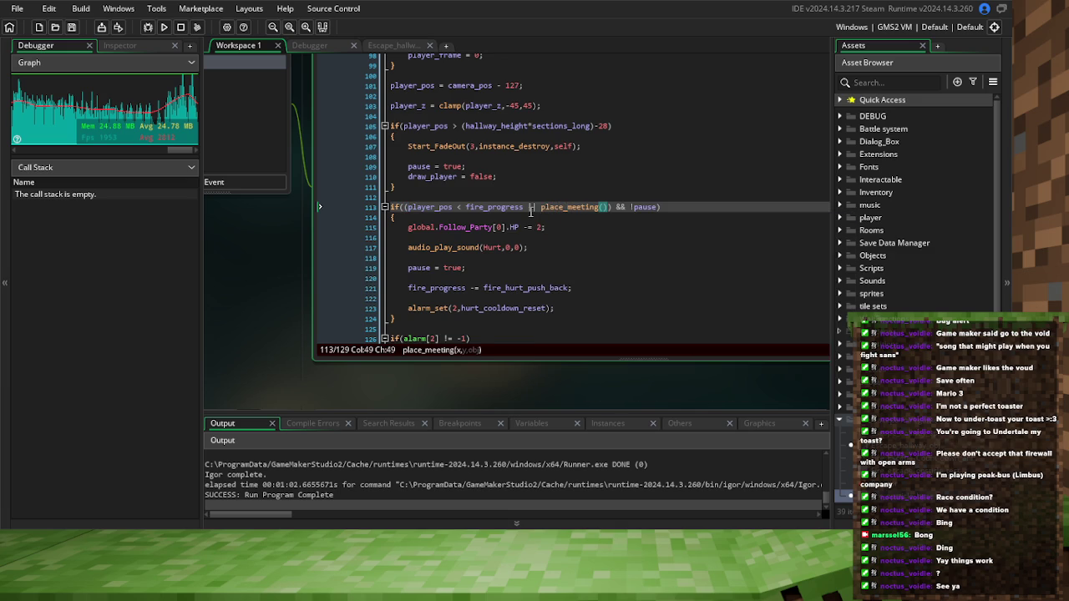
text(,fire_opsticle_base)
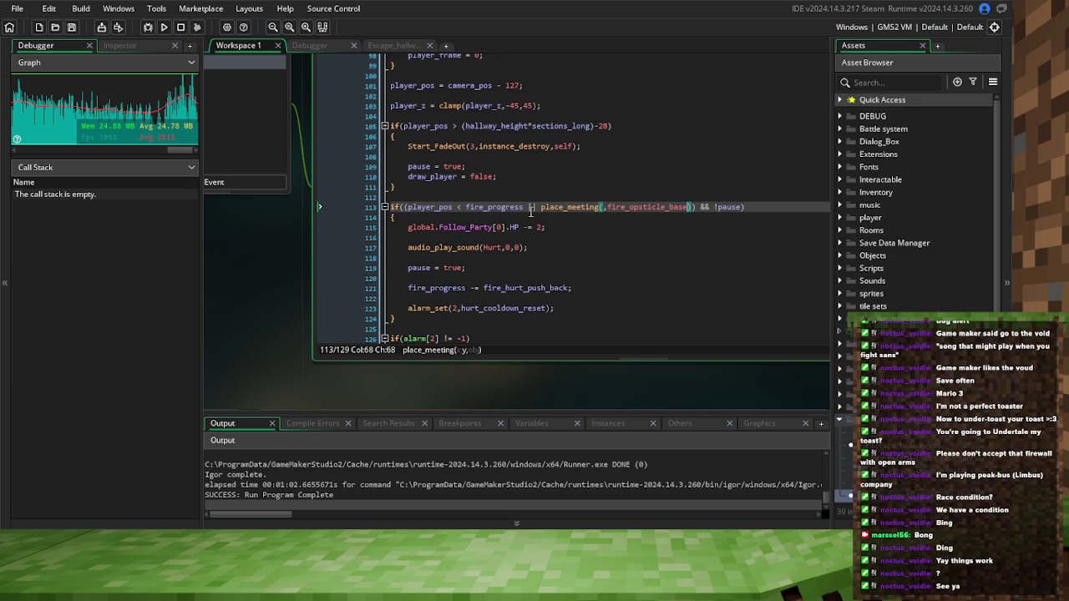
click(603, 208)
click(531, 135)
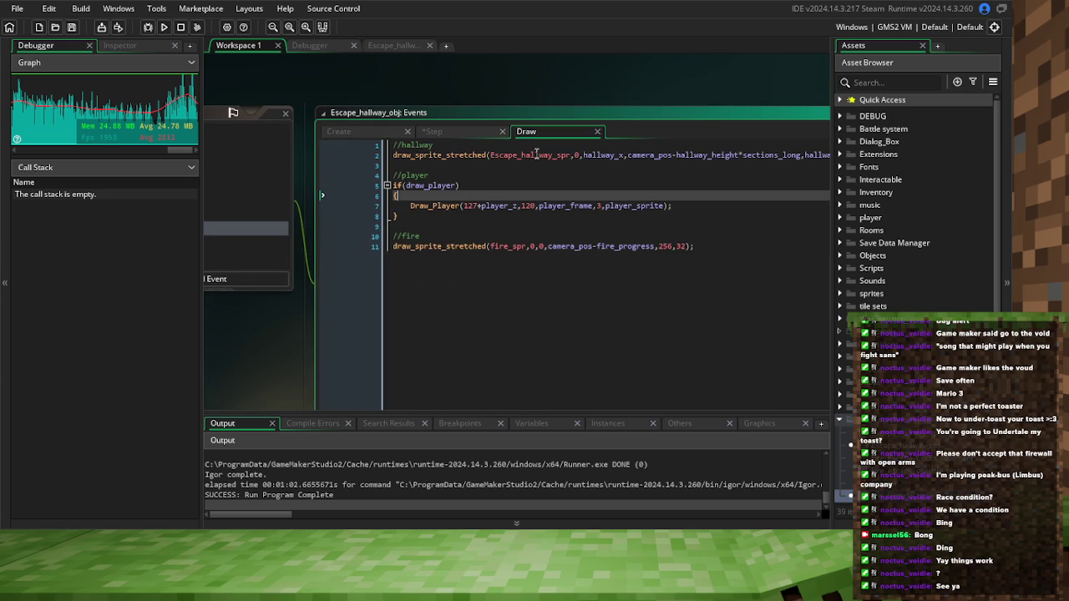
click(547, 186)
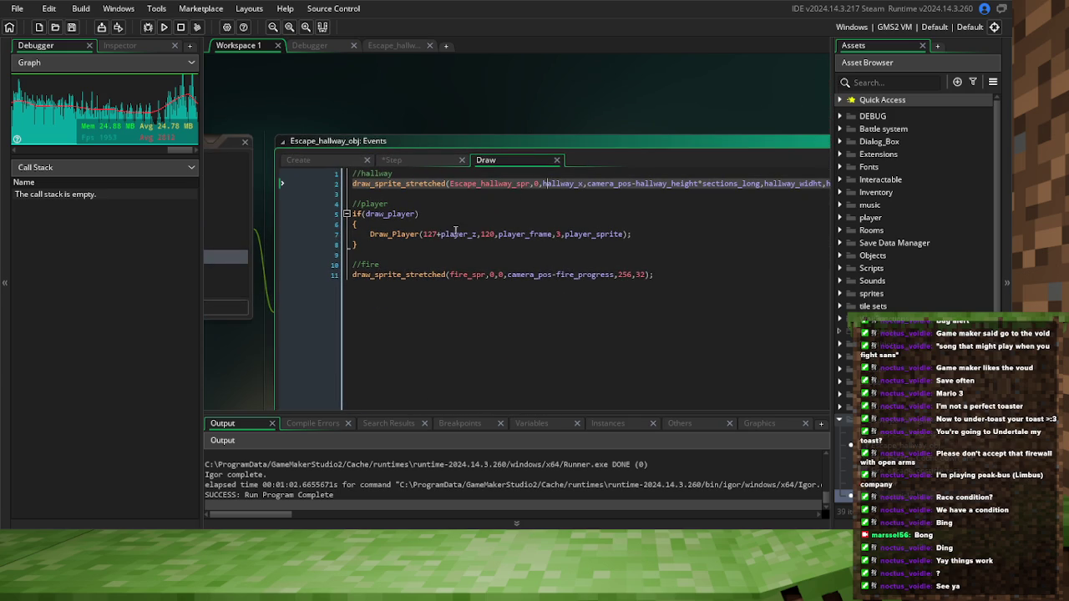
Fill place_meeting with the Draw_Player position arguments (player_z, 120, player_frame) and save
drag(425, 234, 490, 237)
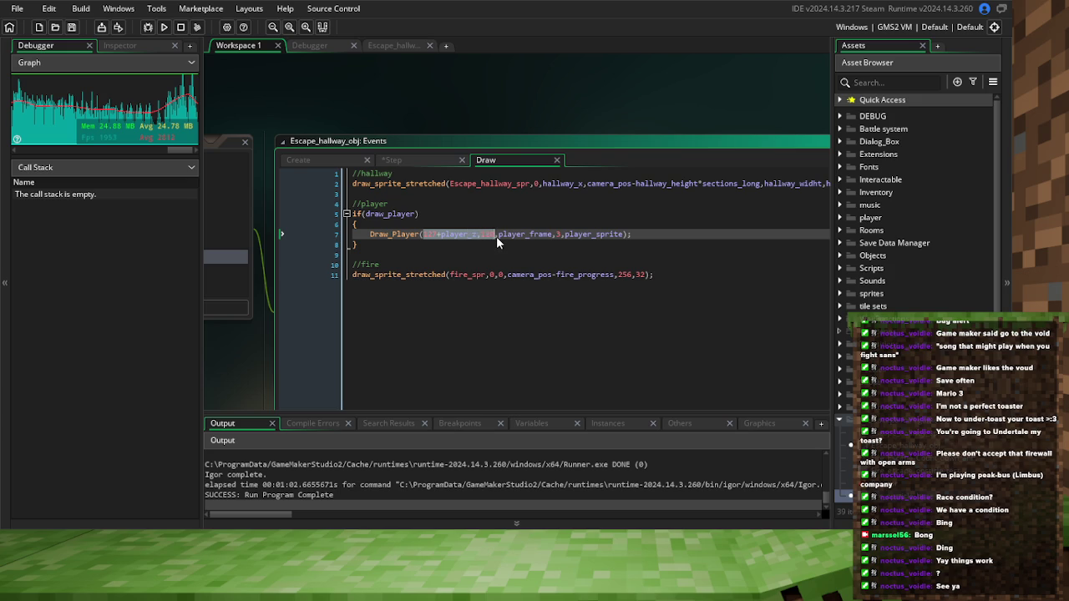
click(480, 252)
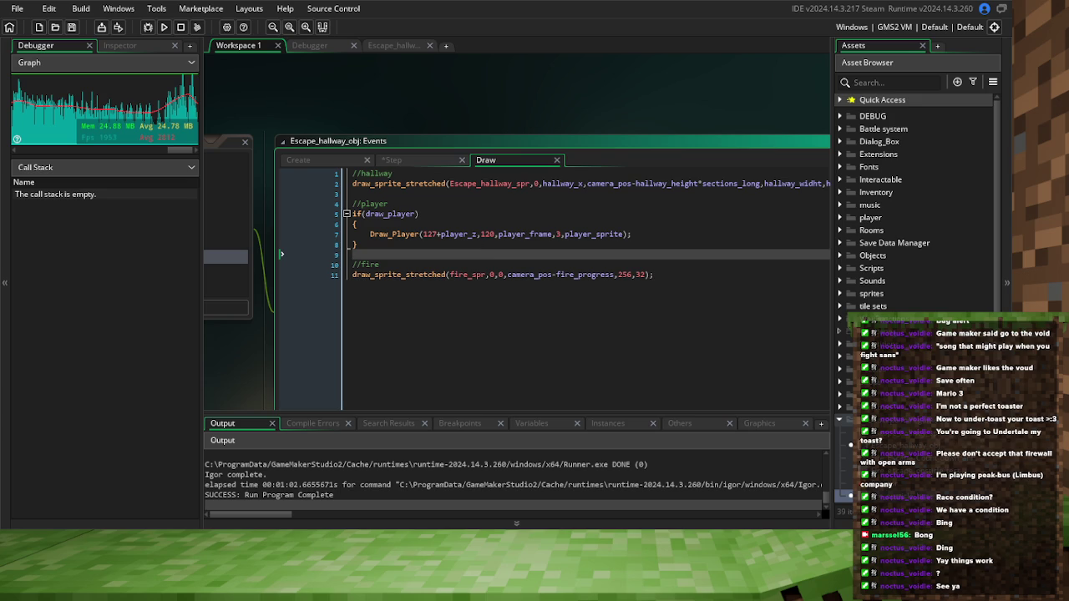
drag(424, 234, 551, 239)
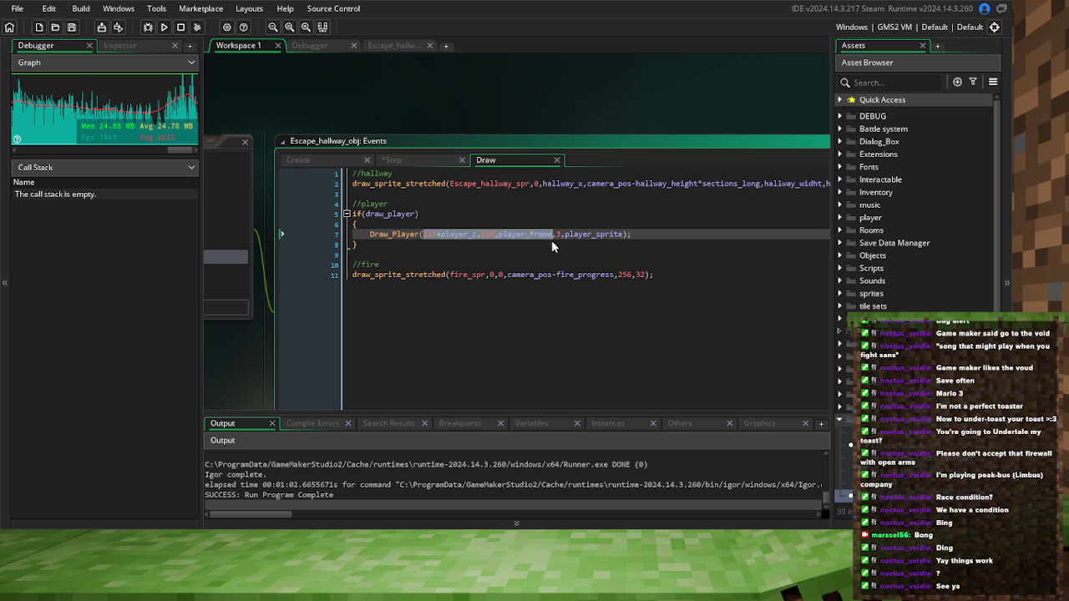
click(333, 163)
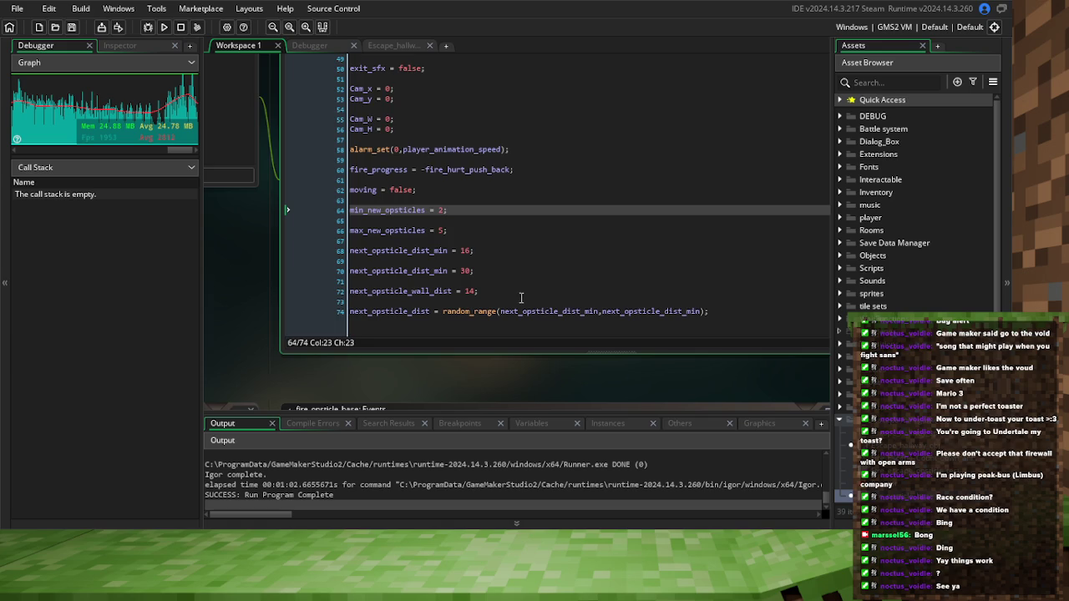
click(413, 94)
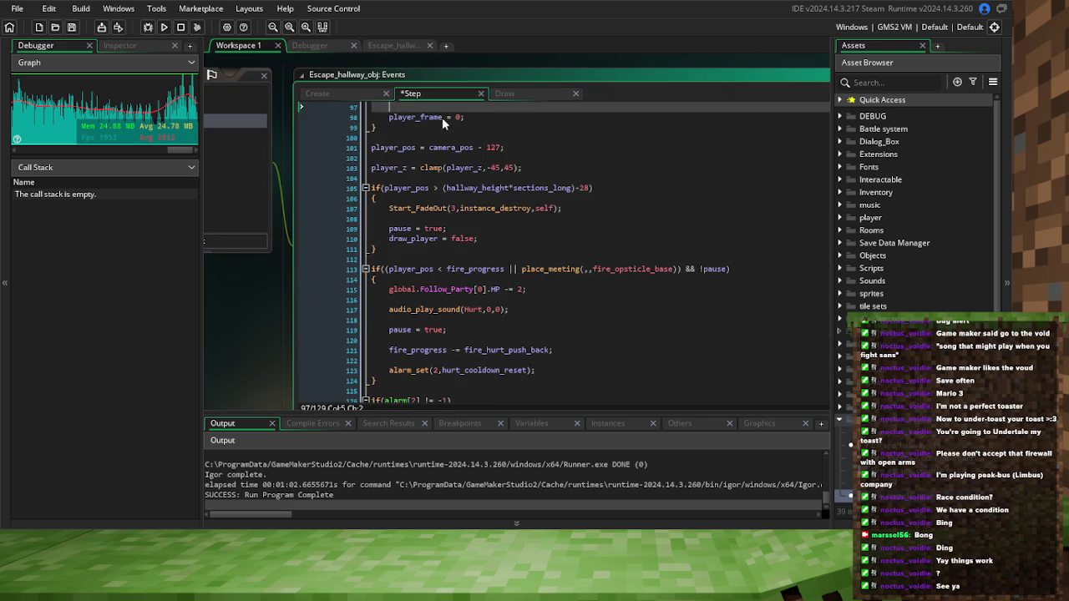
scroll(549, 275, down, 2)
click(595, 217)
text(120,player_z,120,player_frame)
click(544, 221)
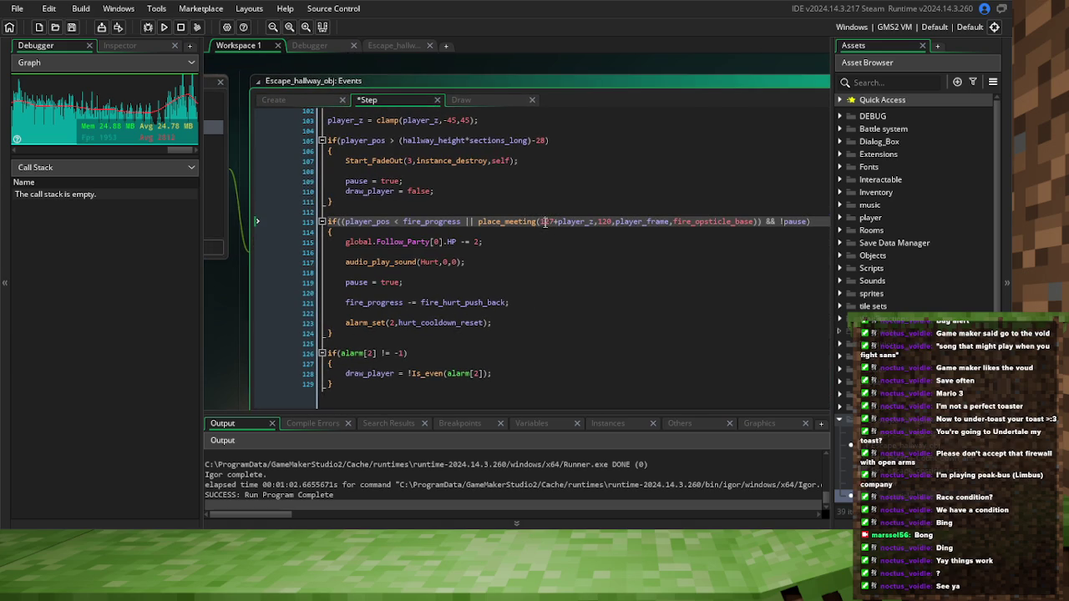
key(ctrl+s)
Prefix place_meeting's x argument with hallway_x+ copied from the Draw code
click(486, 101)
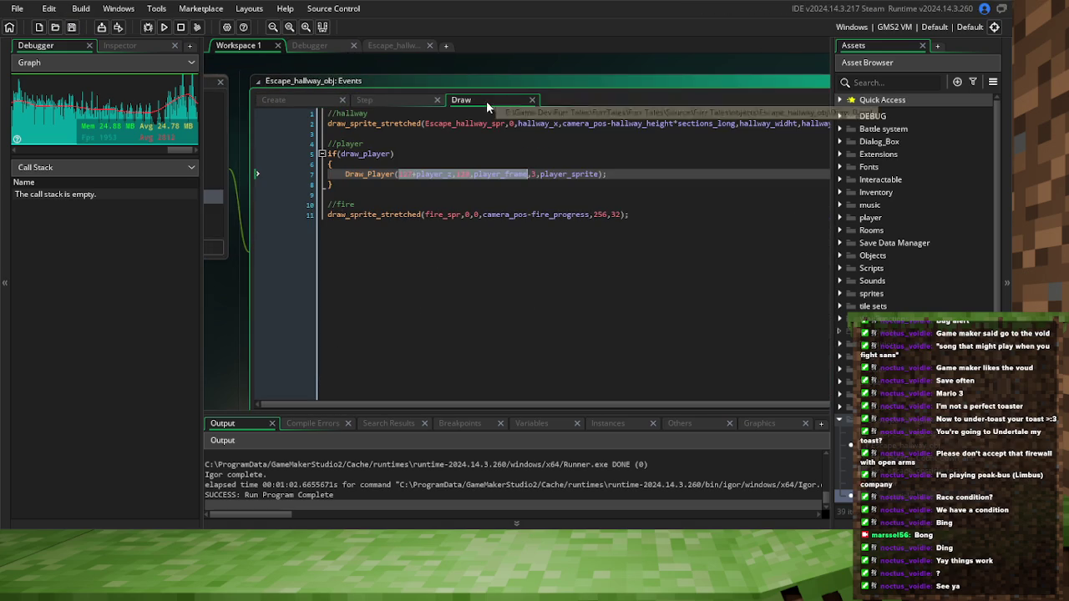
click(515, 150)
click(573, 140)
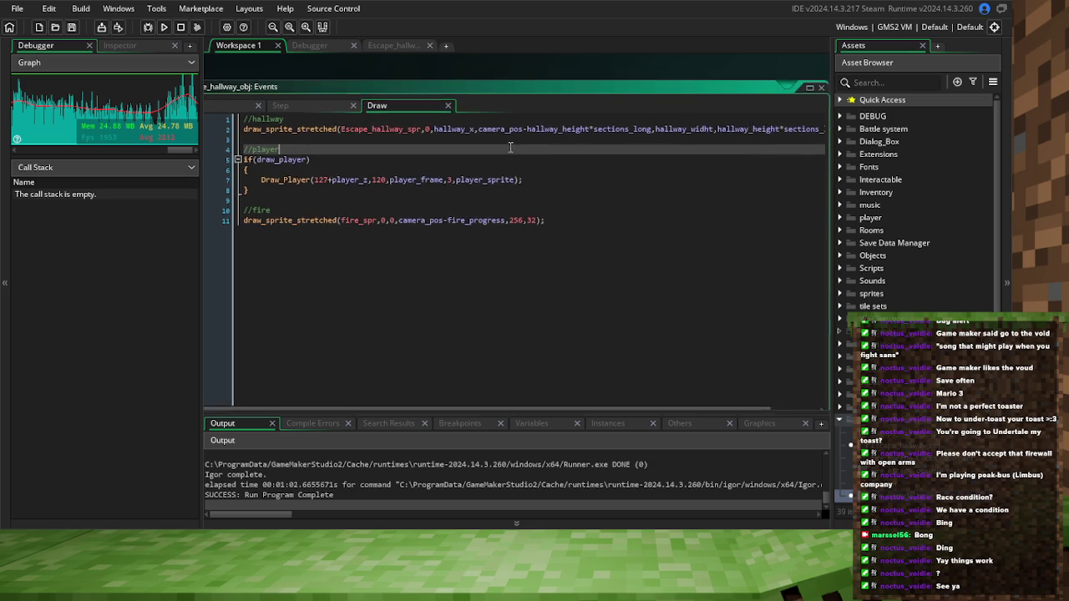
double_click(586, 141)
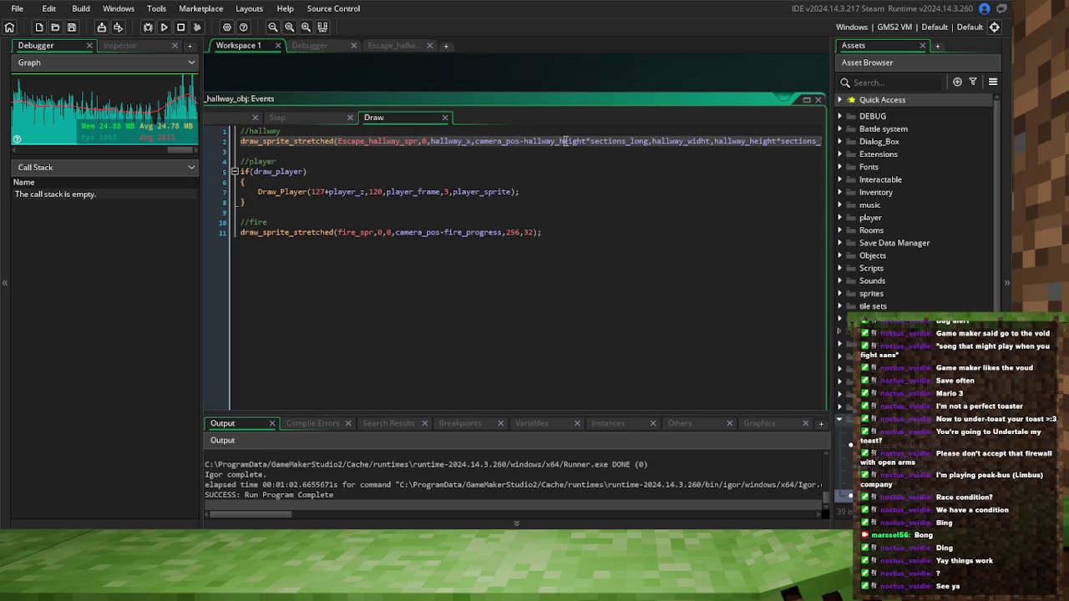
click(553, 163)
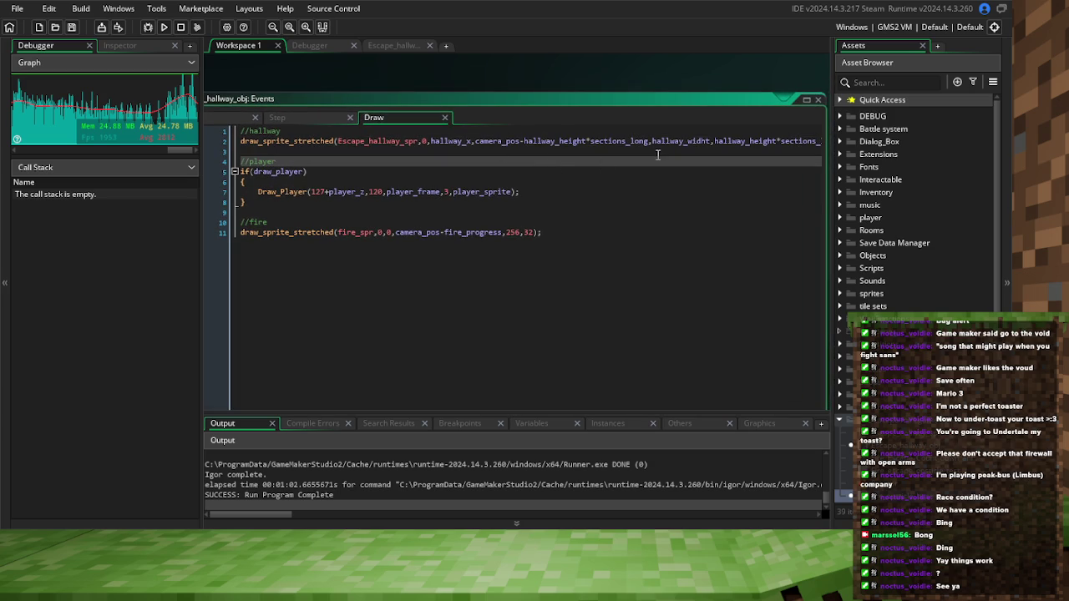
drag(549, 154, 505, 180)
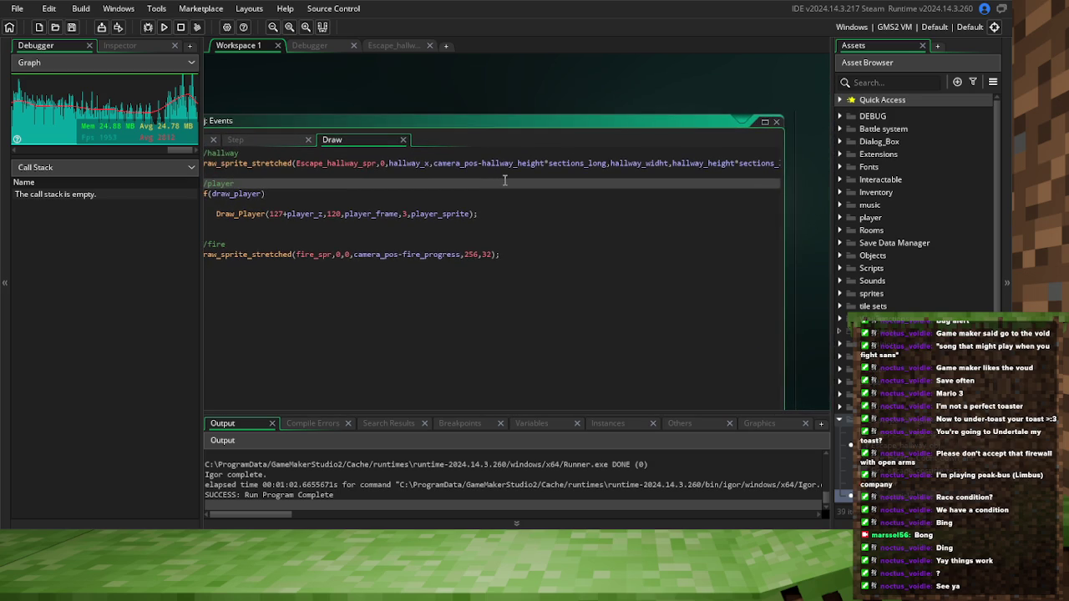
double_click(409, 163)
key(ctrl+c)
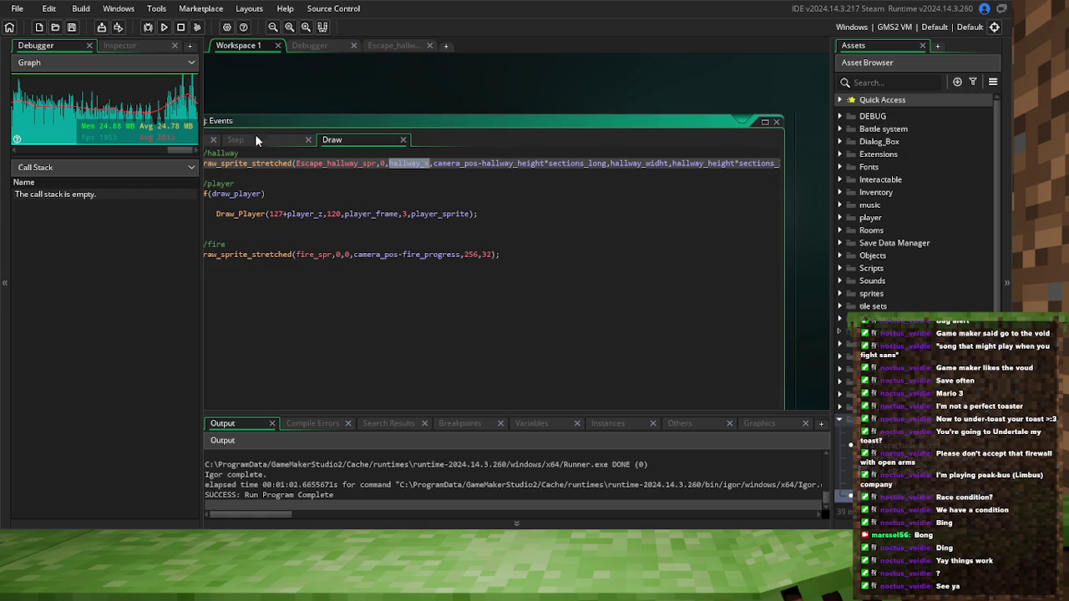
click(255, 137)
mouse_move(350, 121)
mouse_down()
mouse_move(376, 143)
mouse_move(415, 80)
mouse_up()
click(478, 222)
key(ctrl+v)
text(+)
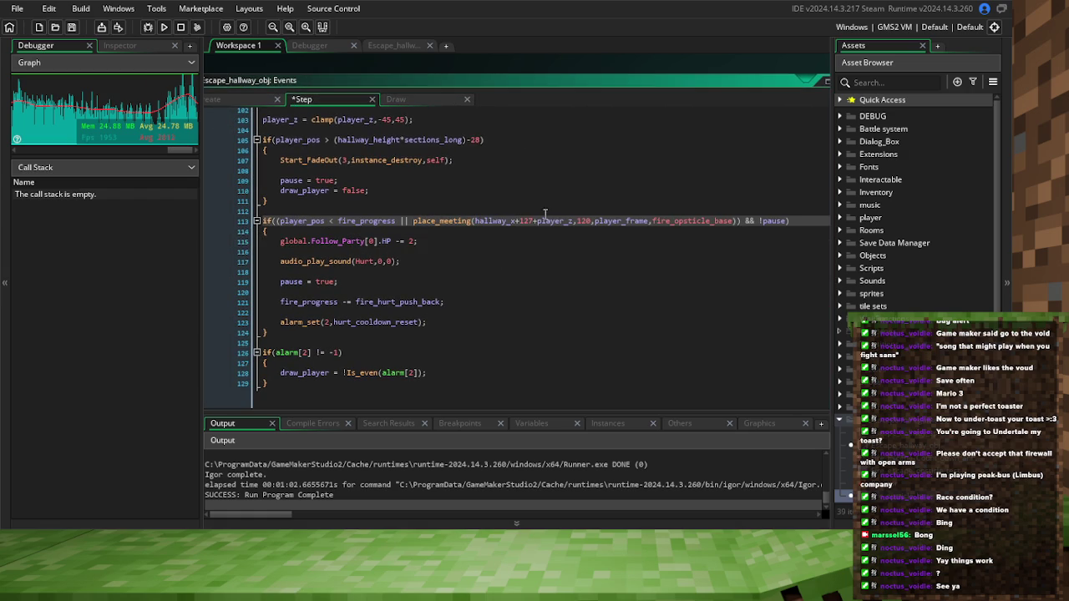
click(576, 222)
Add camera_pos+ to the y argument and break the if condition onto separate lines
key(Return)
text(camera_pos+)
key(Tab)
key(Tab)
key(Tab)
key(F5)
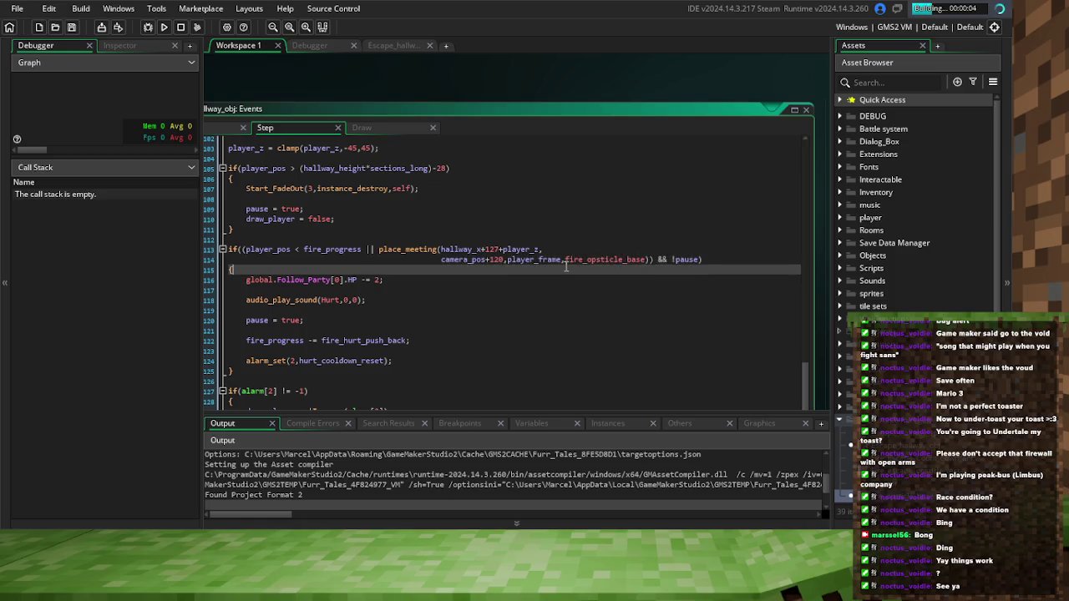
key(Return)
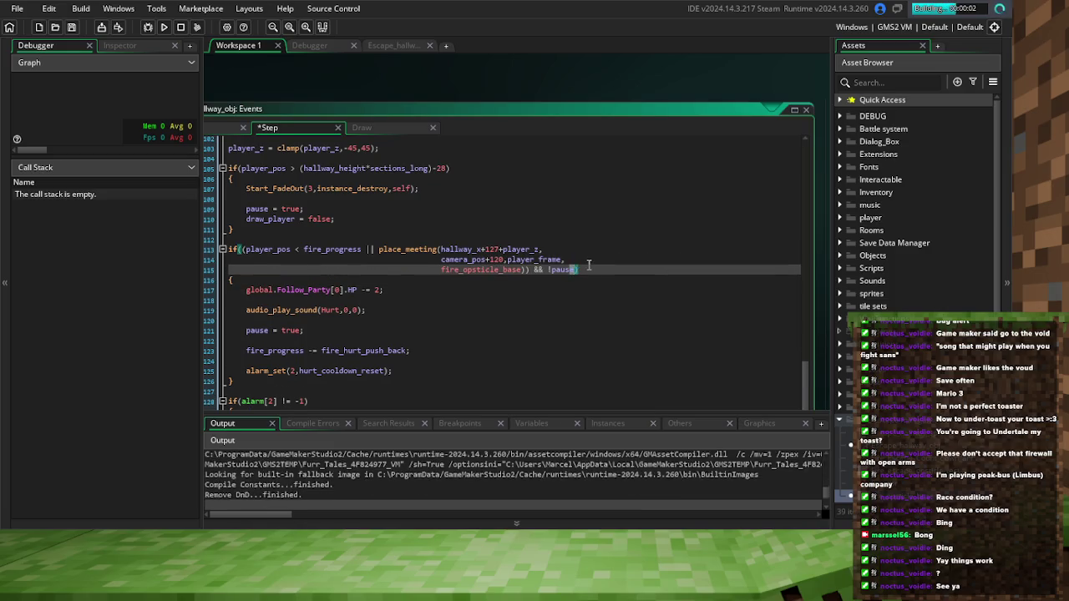
click(374, 248)
key(Return)
key(Tab)
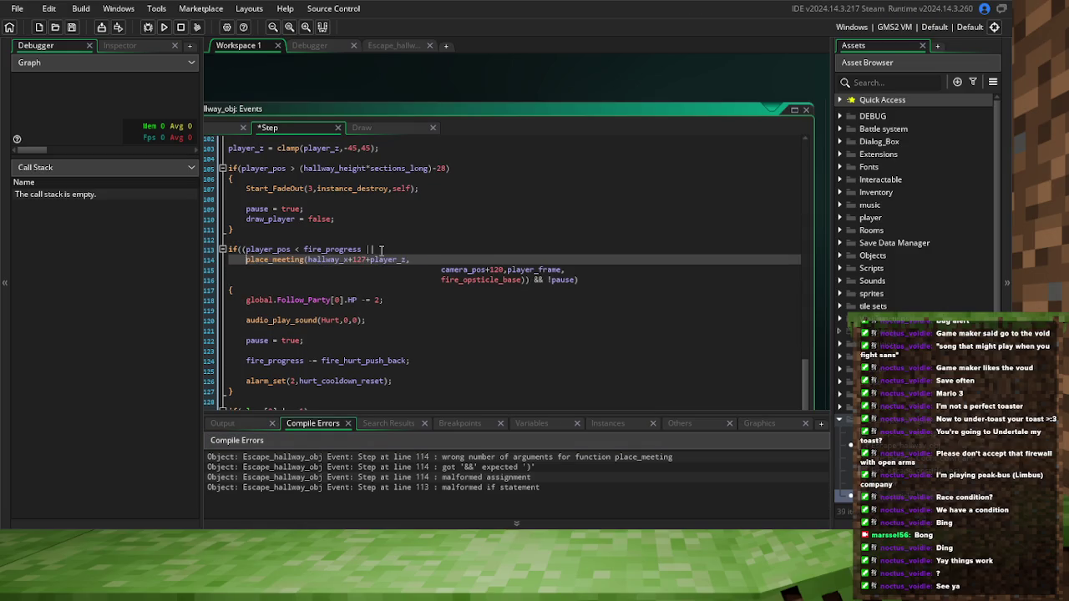
Align the condition lines, put !pause on its own line, then save and build
click(242, 269)
key(ctrl+shift+Right)
key(Delete)
key(Tab)
key(Down)
key(Tab)
key(ctrl+shift+Right)
key(Delete)
key(Tab)
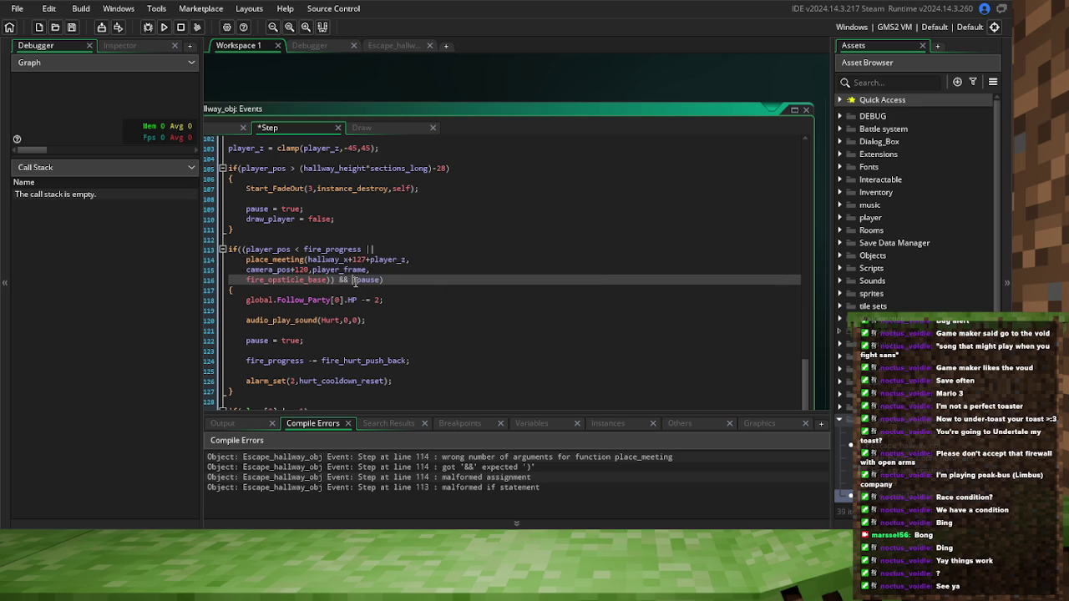
click(351, 280)
key(Return)
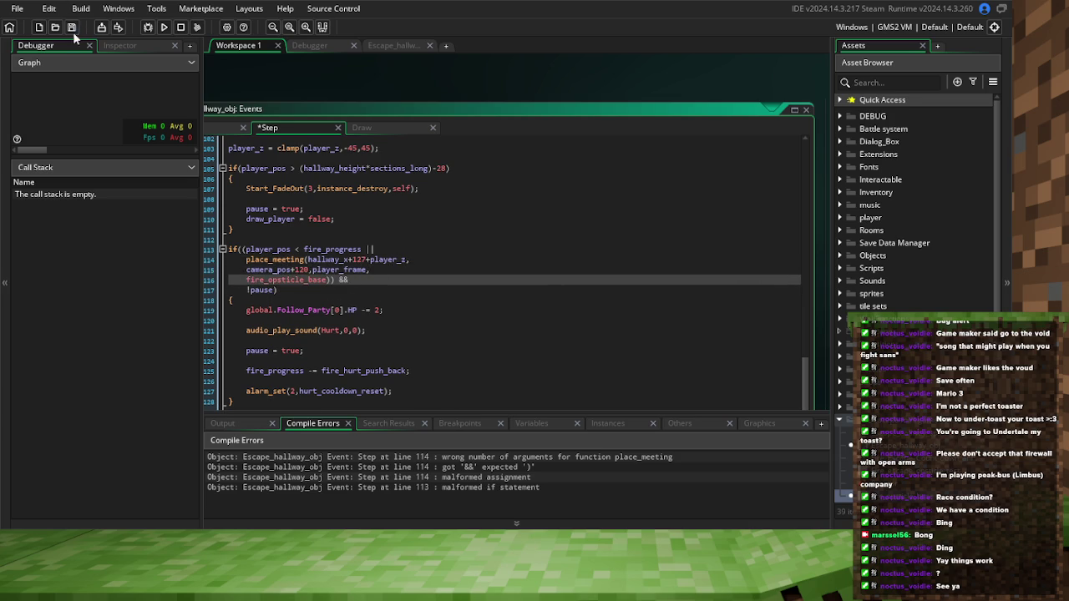
click(72, 27)
click(151, 29)
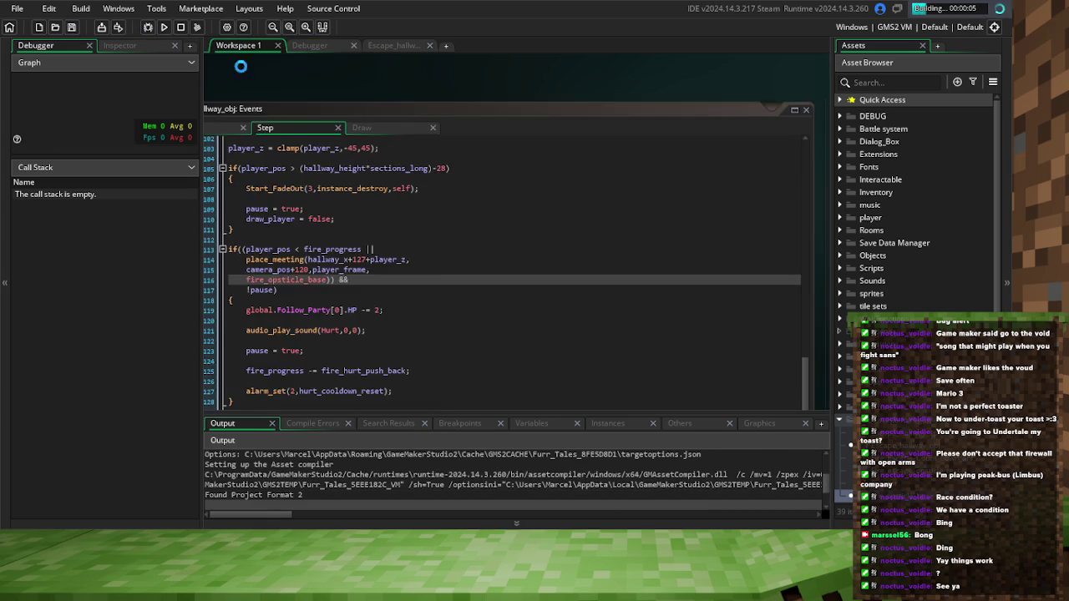
click(561, 251)
Wrap the fire-or-obstacle check in extra parentheses, ending fire_opsticle_base))), and rebuild
click(375, 243)
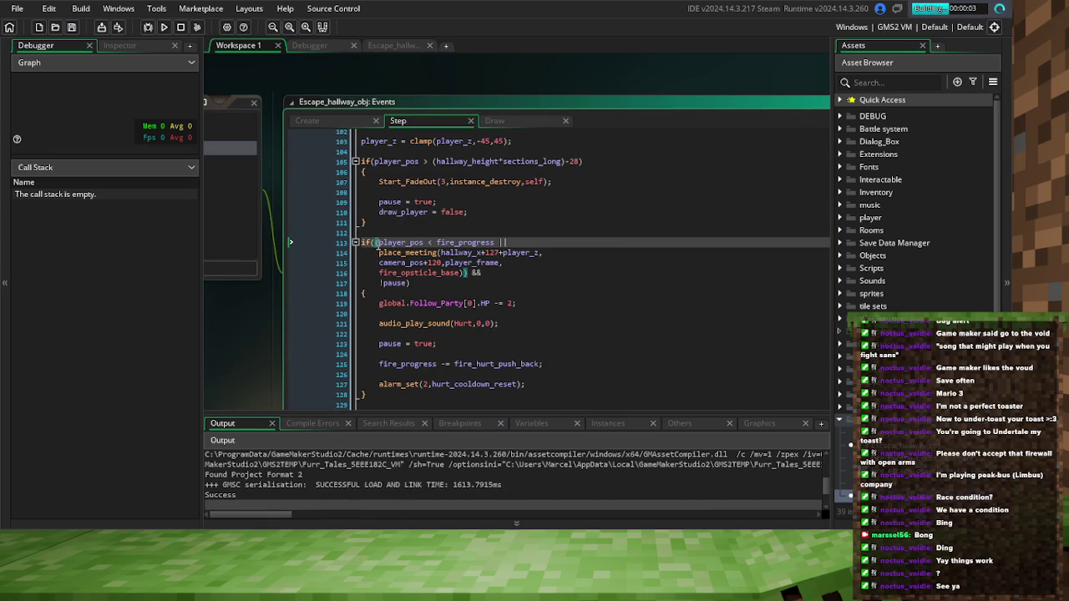
click(466, 273)
text())
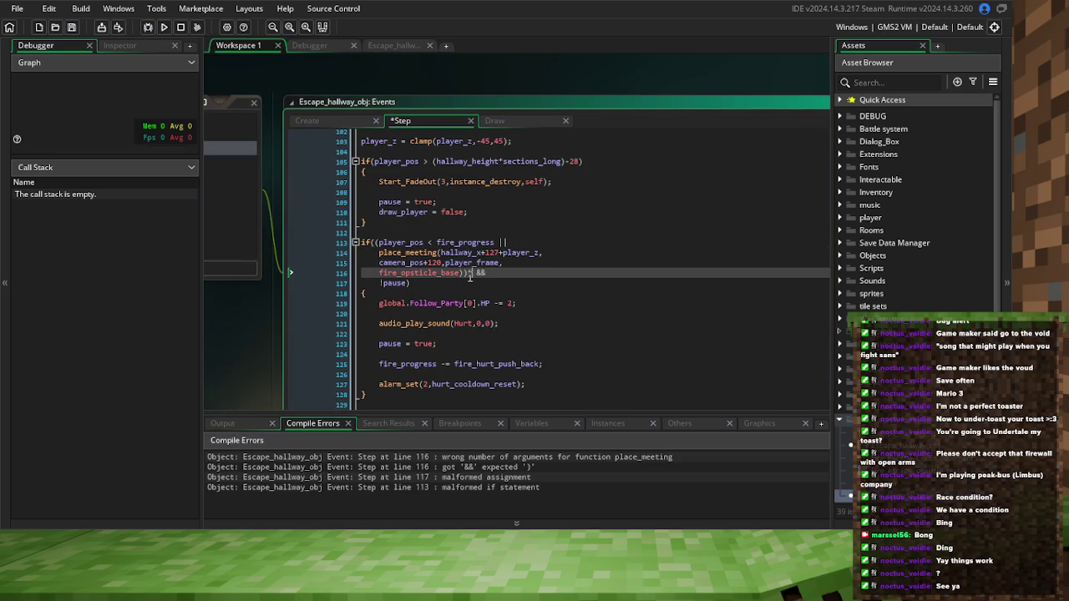
click(375, 243)
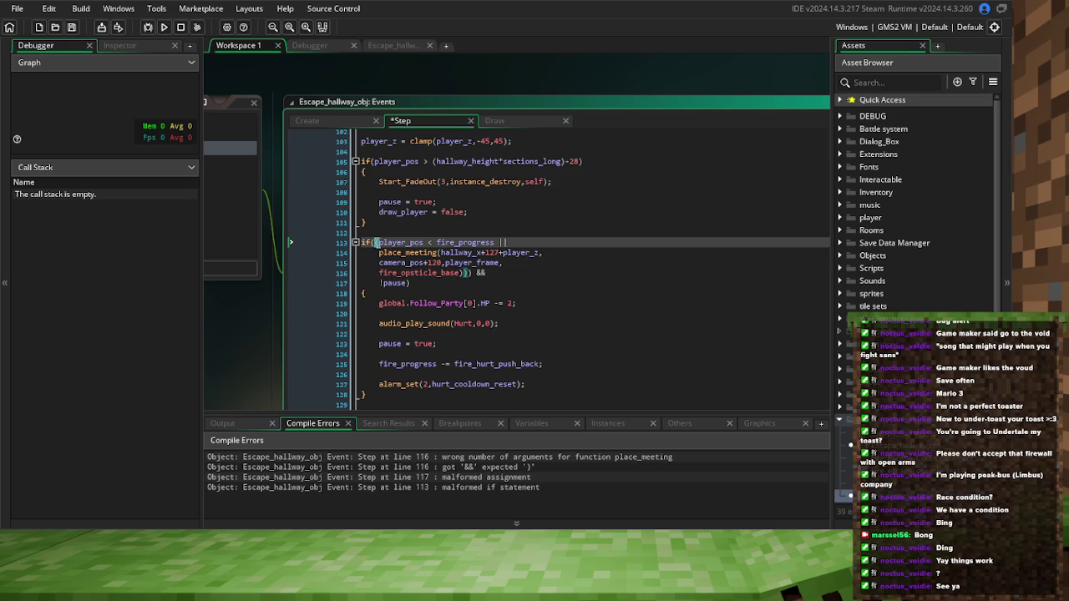
text(()
click(462, 273)
text())
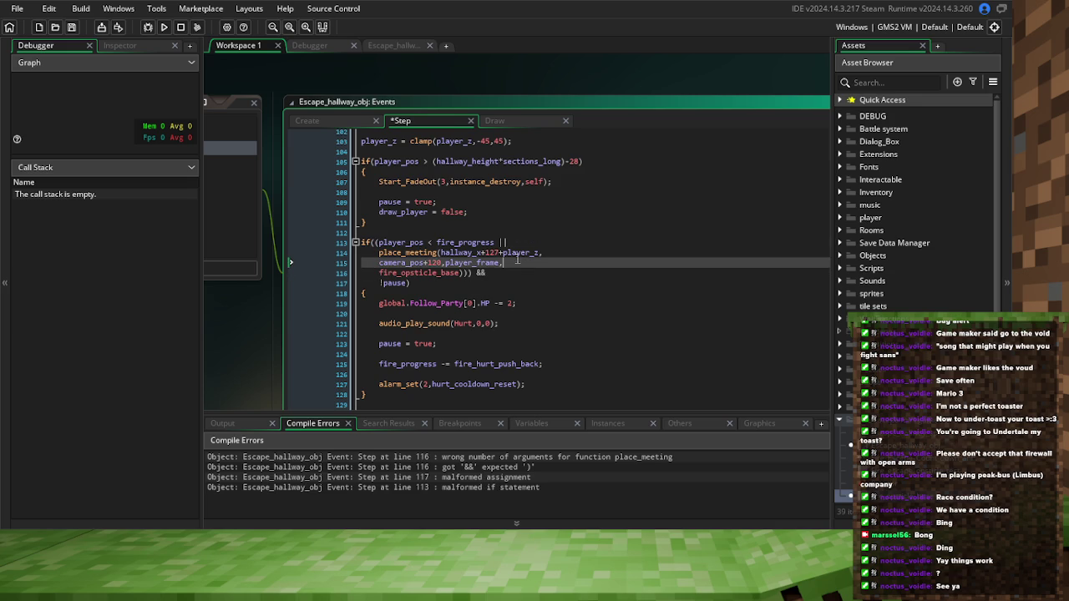
click(145, 29)
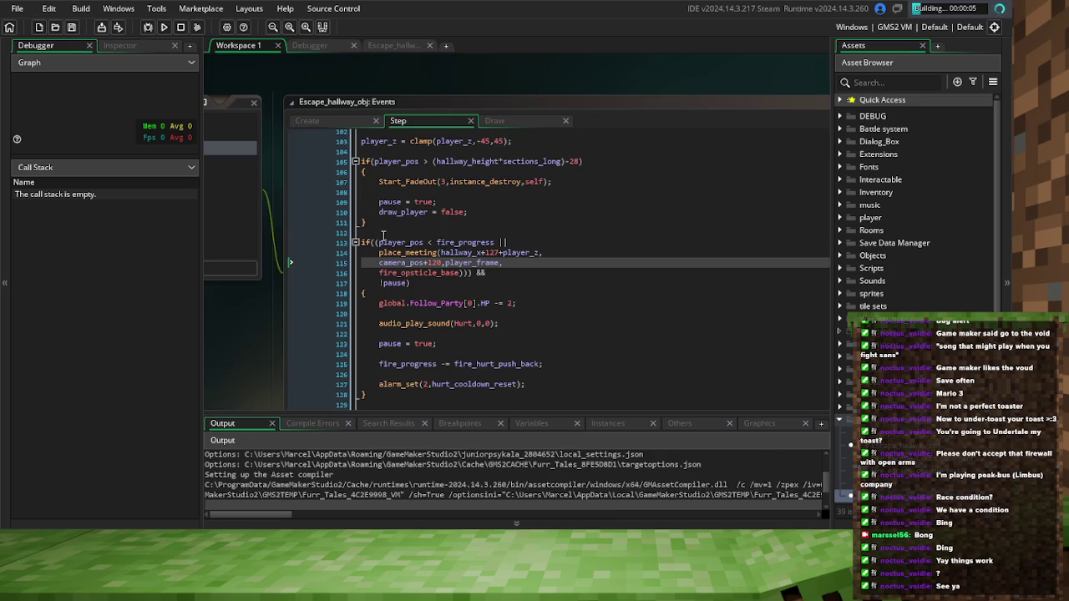
Add closing brackets on the !pause and obstacle lines and move player_pos below if((
click(423, 284)
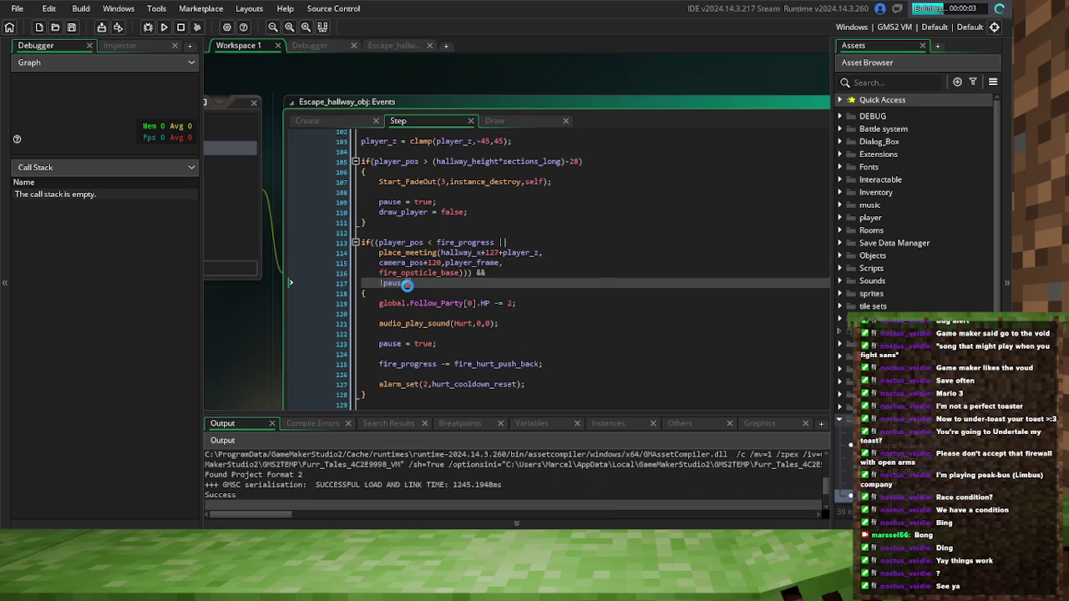
click(372, 242)
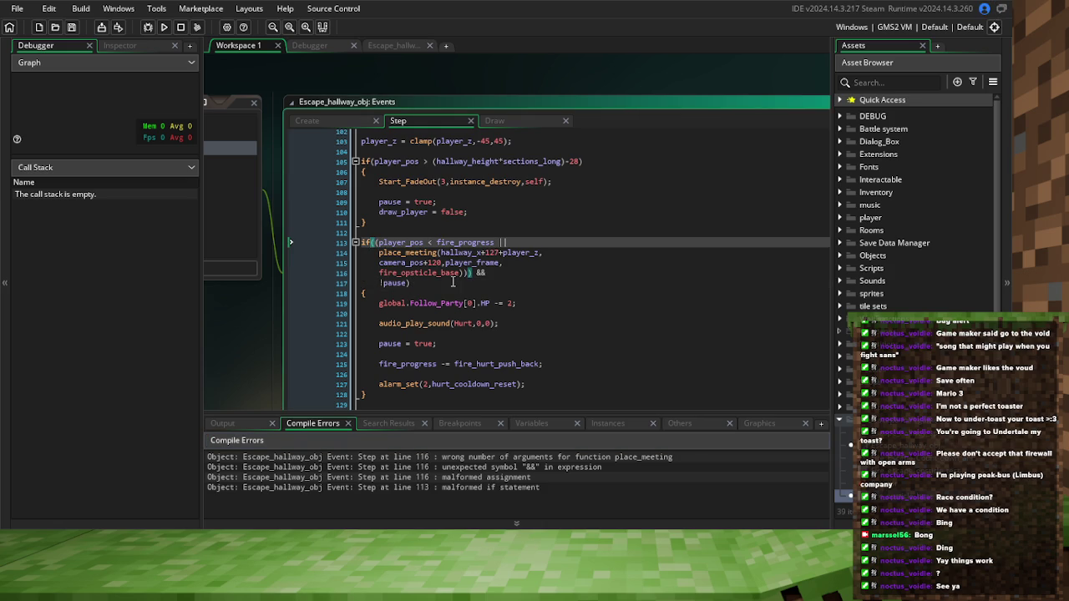
click(416, 285)
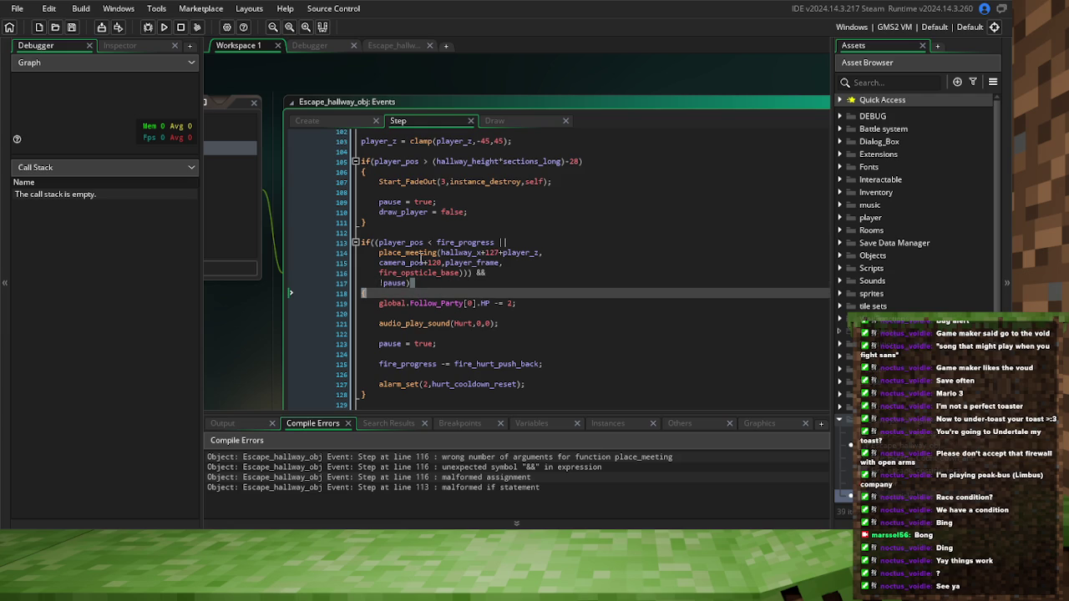
click(375, 242)
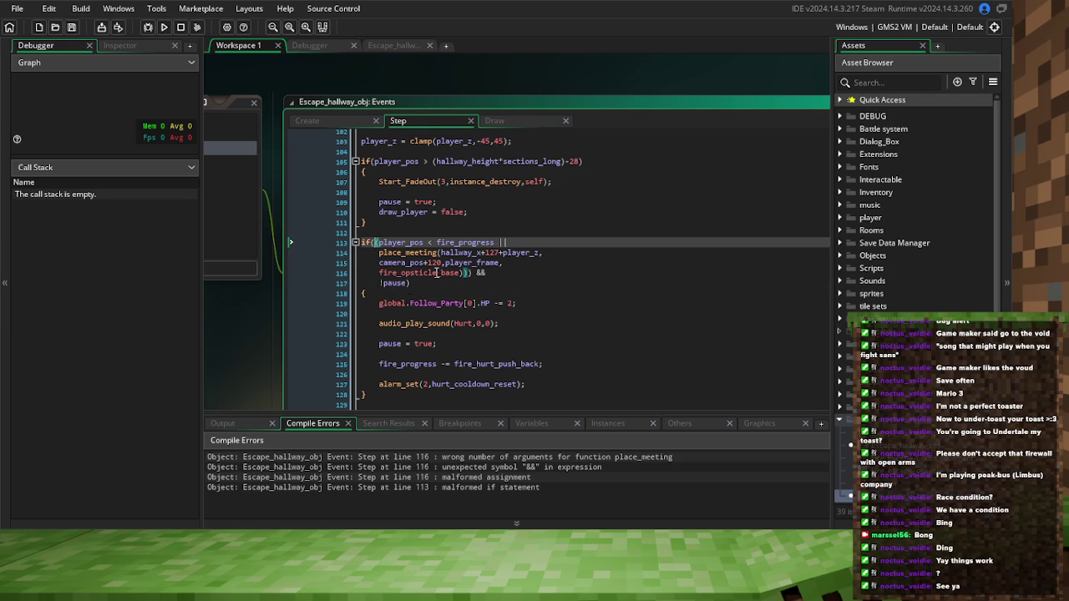
click(415, 283)
text())
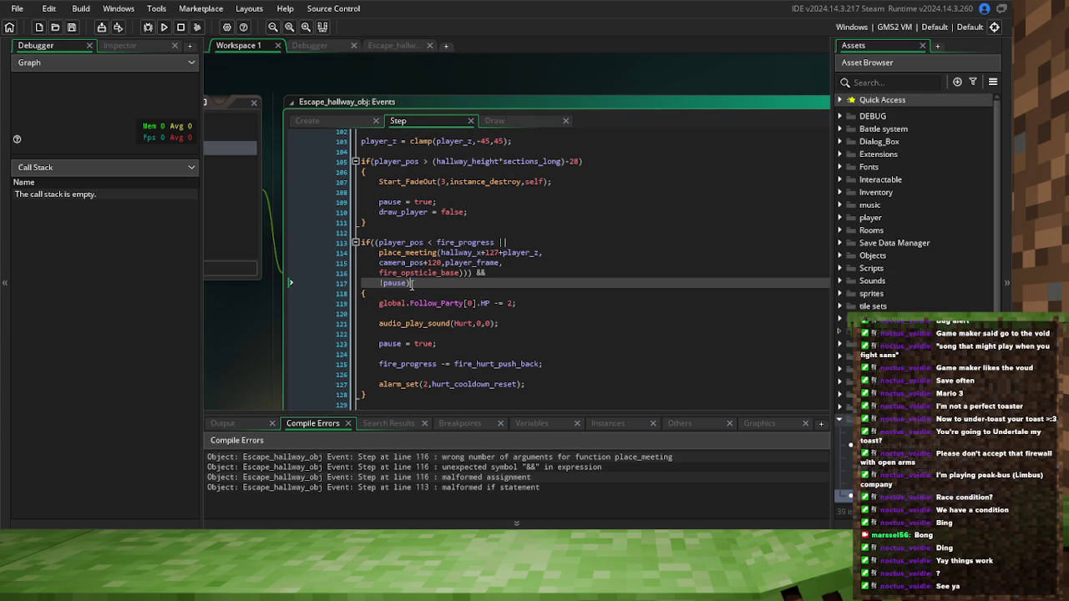
click(376, 243)
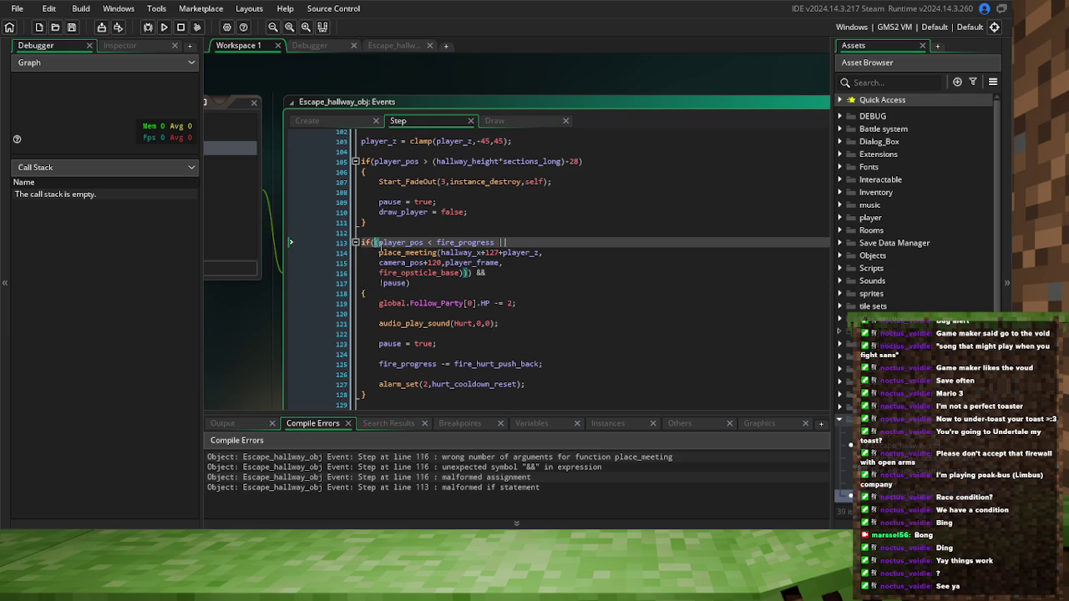
key(Return)
click(378, 245)
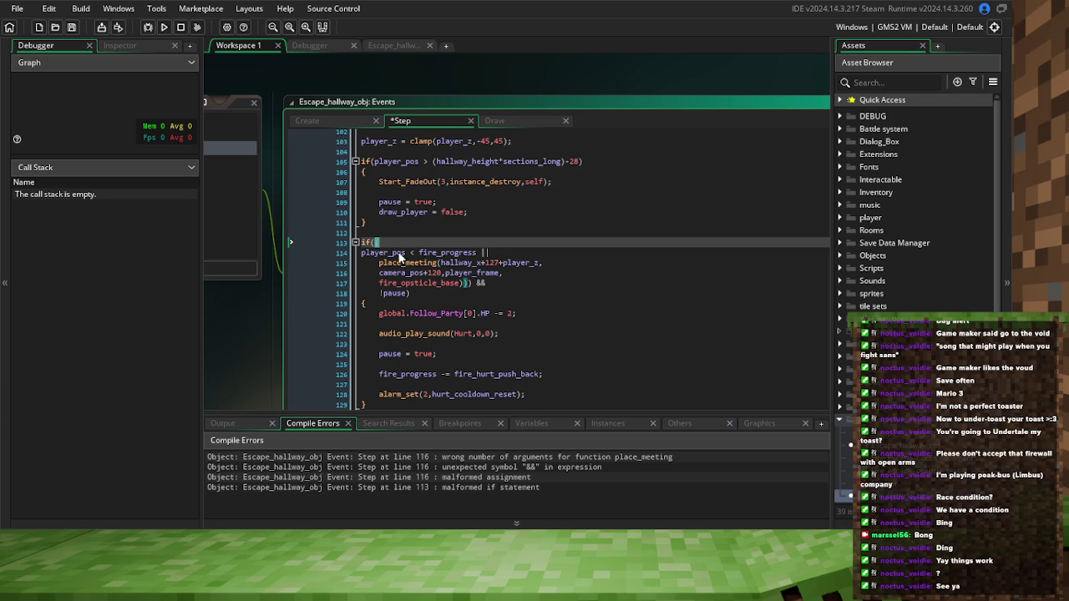
click(430, 282)
text())
click(465, 284)
text())
Indent the player_pos < fire_progress line and remove the space before && on line 117
click(380, 242)
click(440, 263)
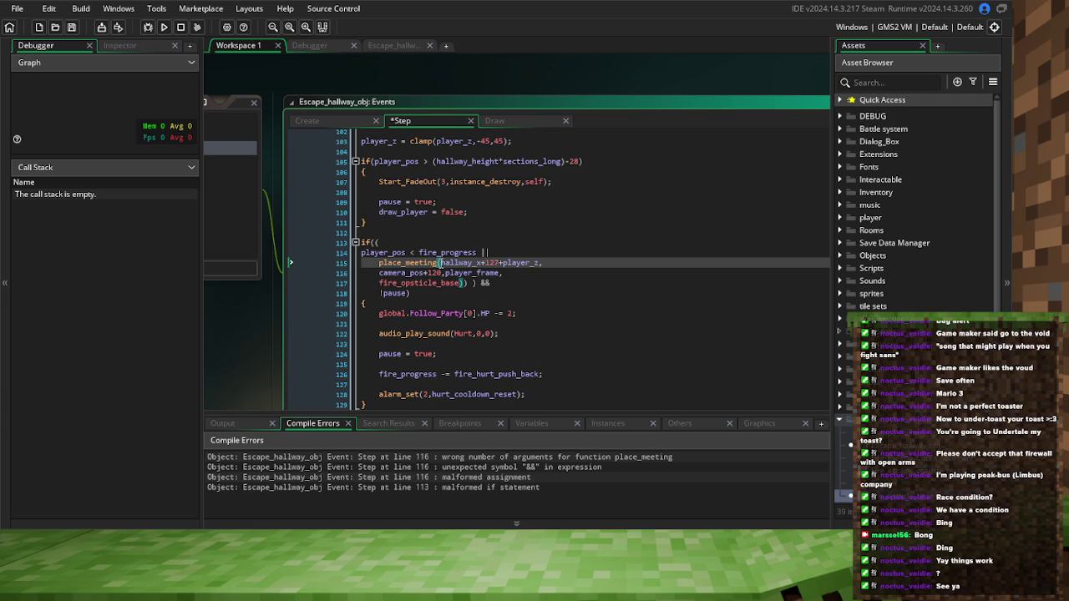
click(466, 284)
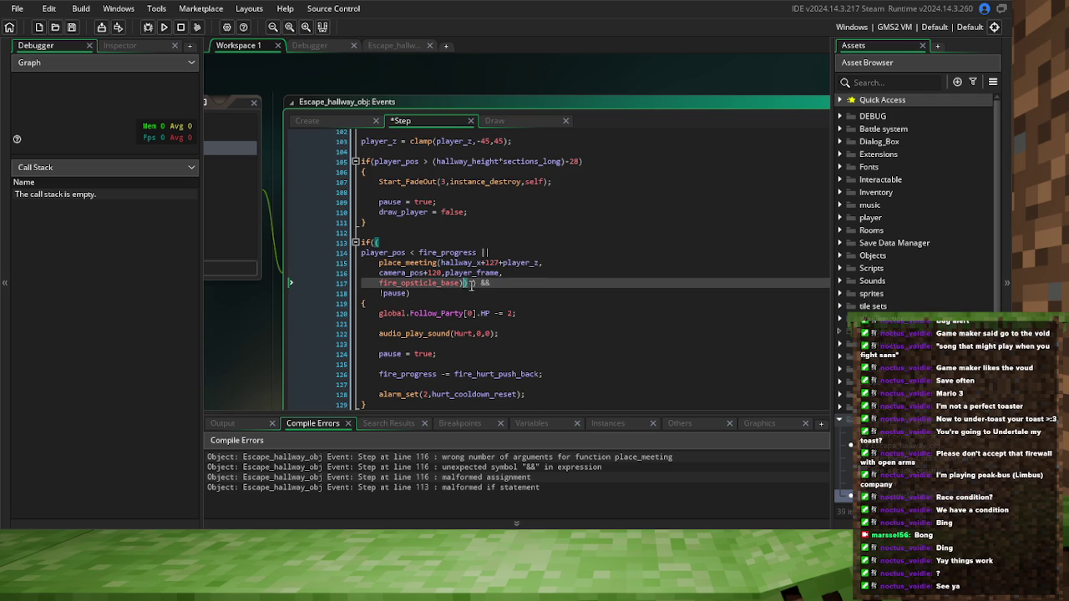
click(362, 253)
key(Tab)
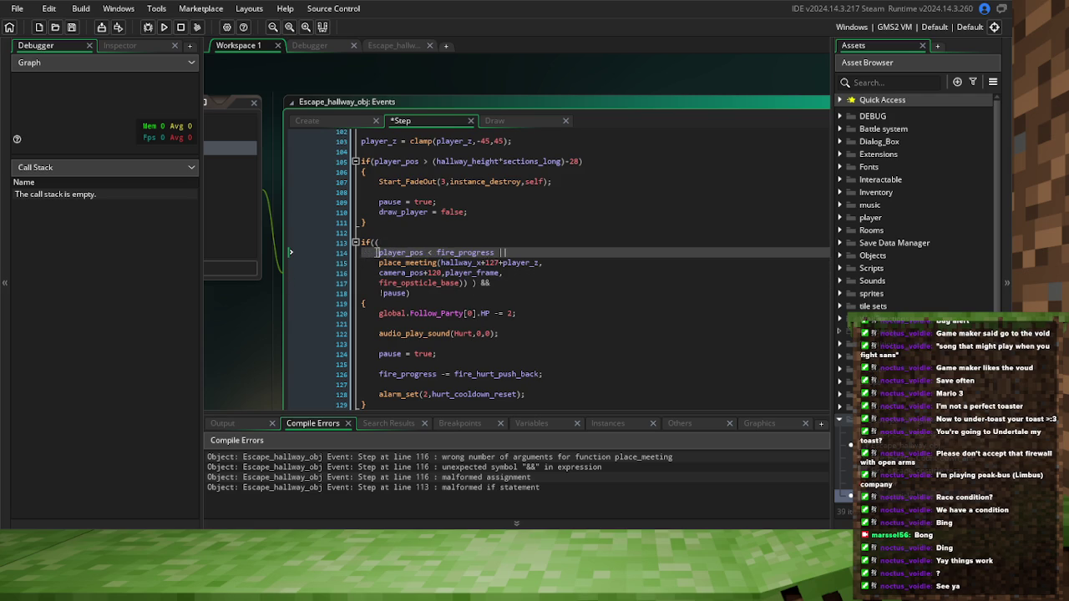
click(381, 241)
click(478, 283)
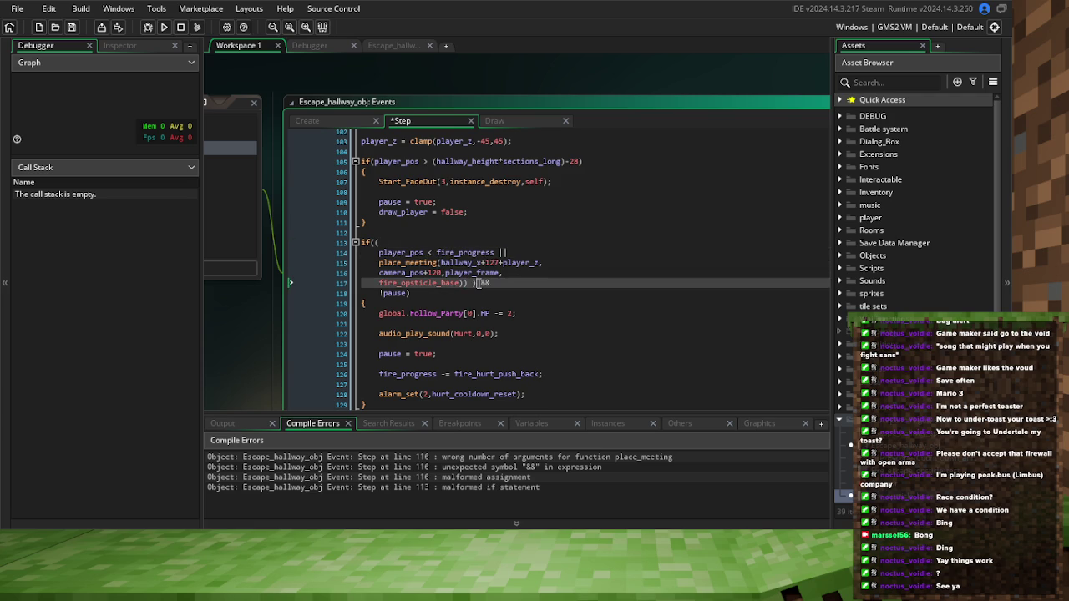
key(BackSpace)
click(374, 242)
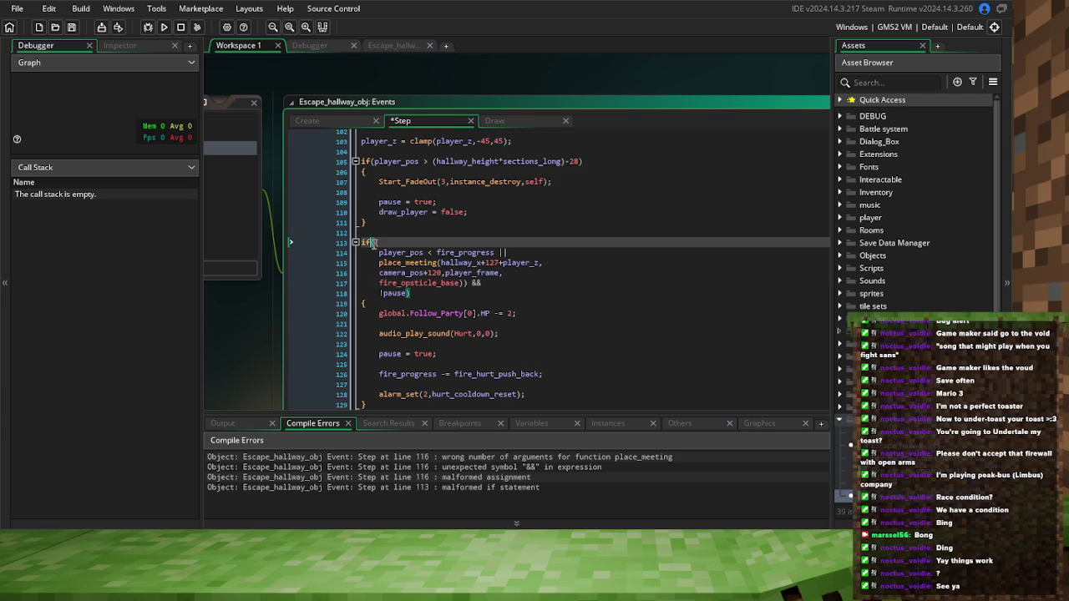
click(381, 242)
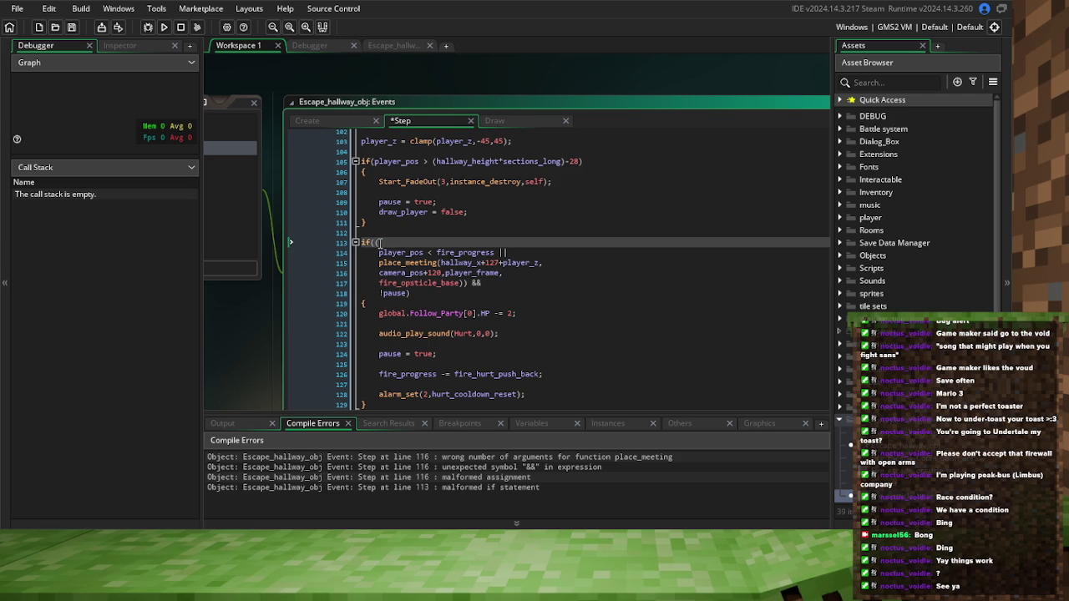